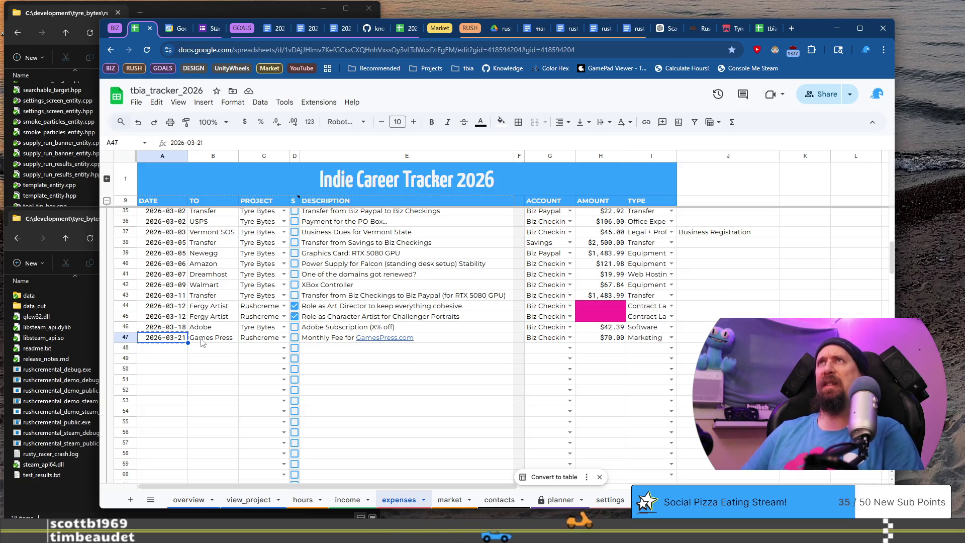
Step: Start expense row 48 with the date 2026-03-24 copied from above and Etsy as payee
{"action": "key", "text": "ctrl+c"}
{"action": "key", "text": "Down"}
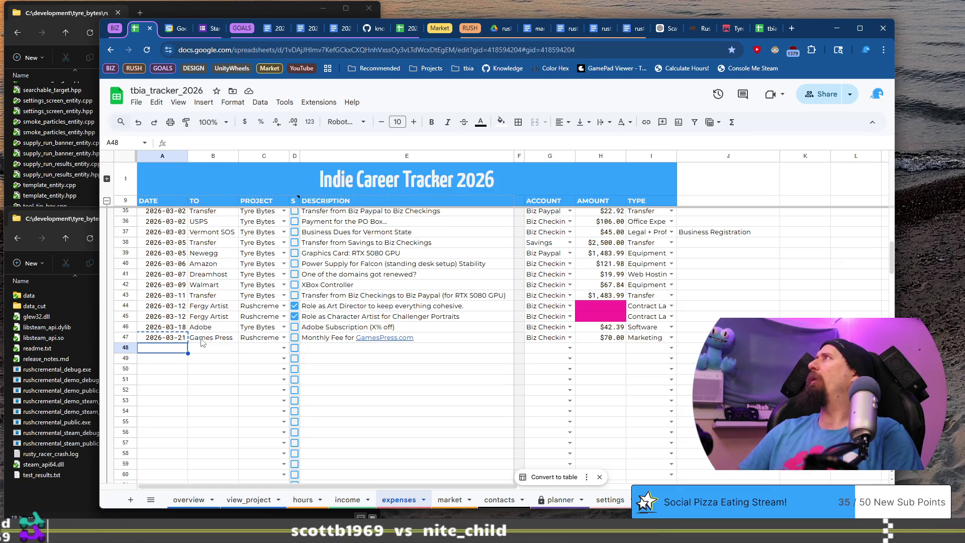
{"action": "key", "text": "ctrl+v"}
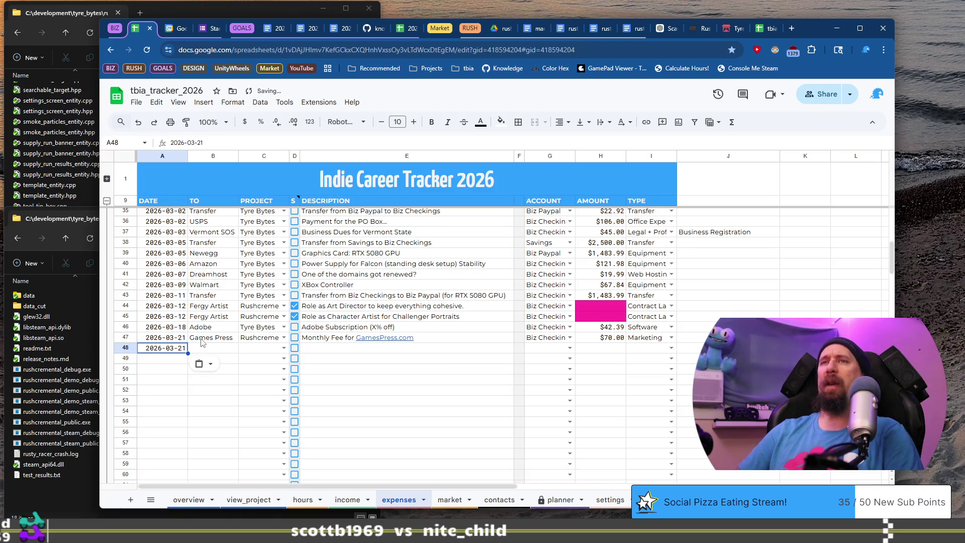
{"action": "key", "text": "Return"}
{"action": "key", "text": "Tab"}
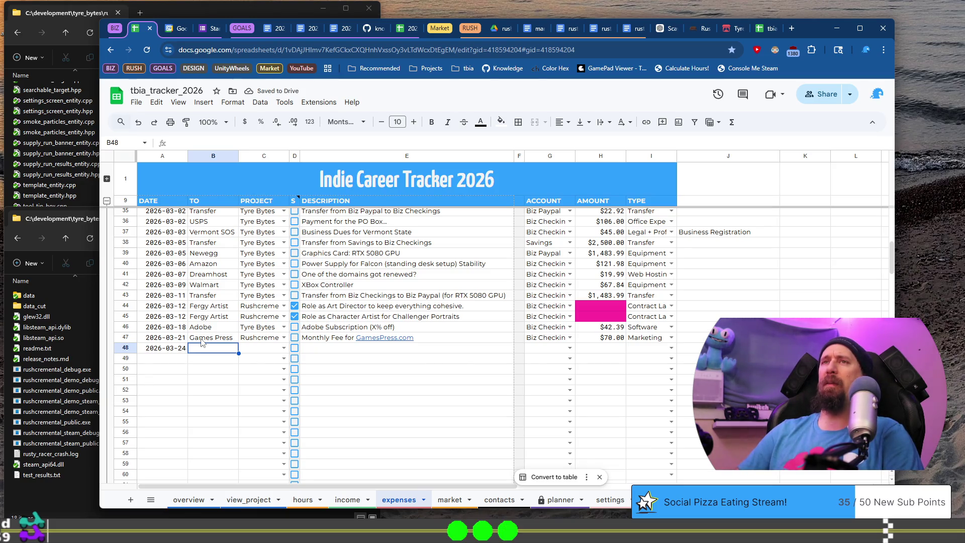
{"action": "type", "text": "Etsy"}
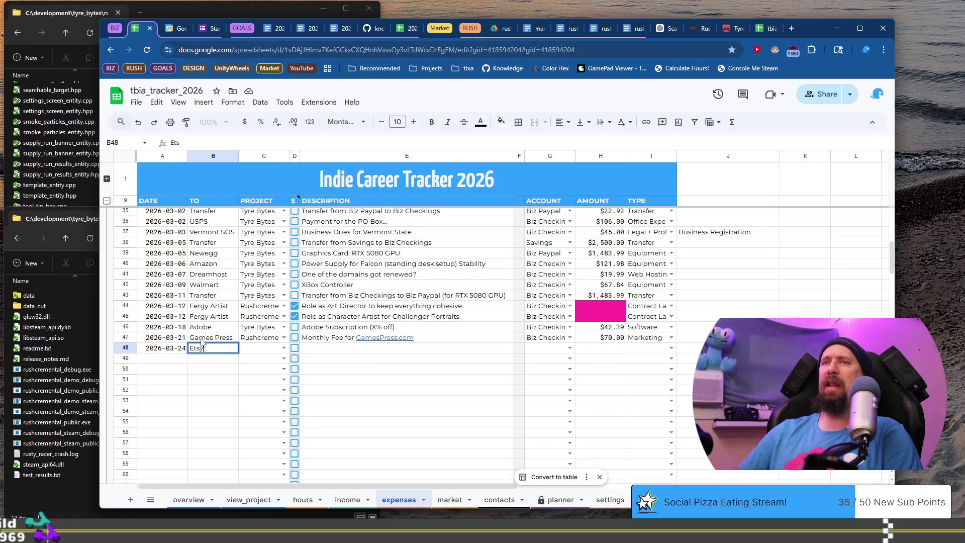
{"action": "key", "text": "Tab"}
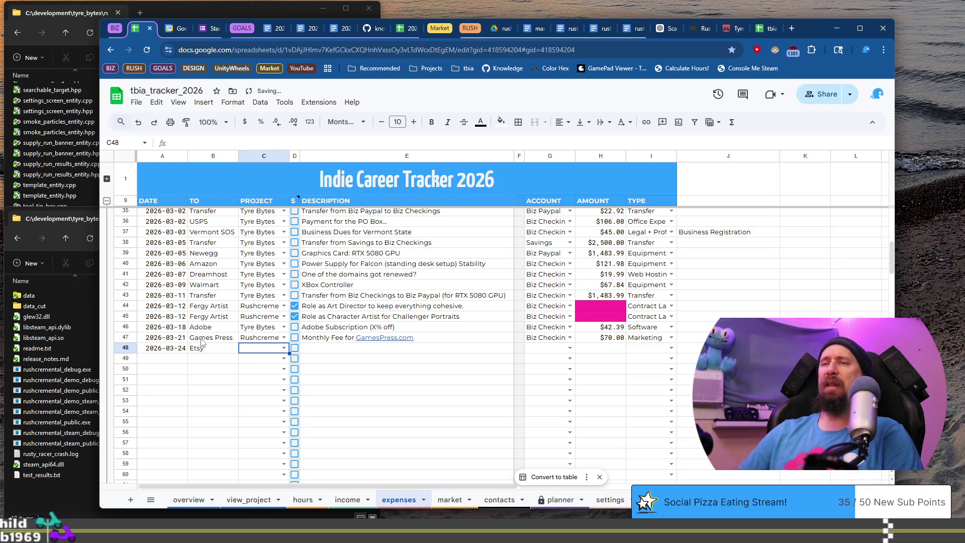
Step: Set row 48's project to Tyre Bytes and description to 'Customized Tyre Bytes Mouse Pad'
{"action": "type", "text": "Ty"}
{"action": "key", "text": "Tab"}
{"action": "key", "text": "Tab"}
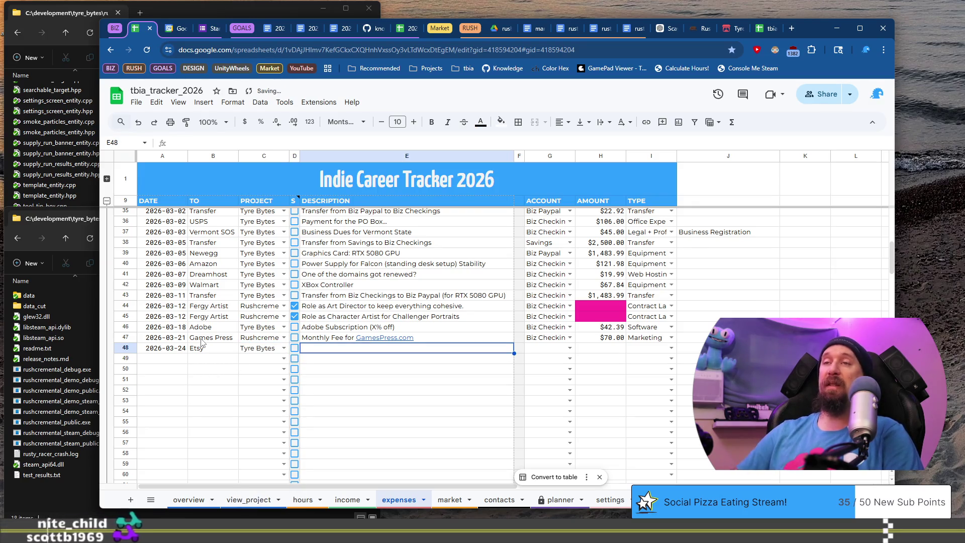
{"action": "type", "text": "Tyre Bytes"}
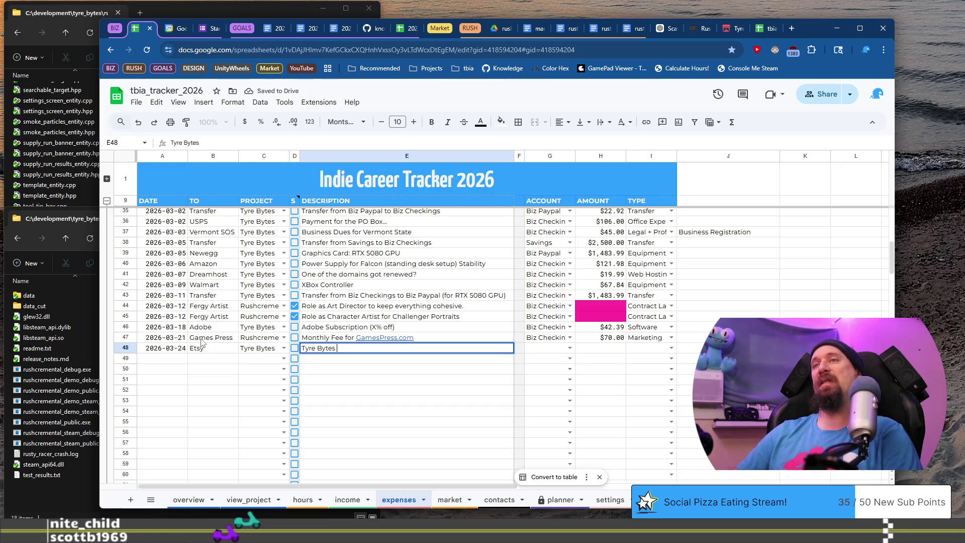
{"action": "left_click", "coordinate": [201, 348]}
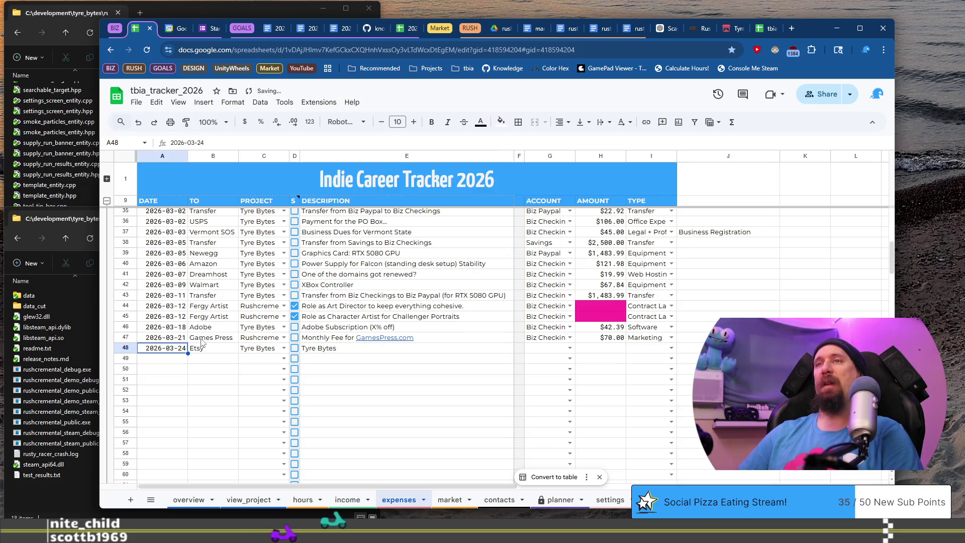
{"action": "key", "text": "Right"}
{"action": "key", "text": "Right"}
{"action": "key", "text": "Right"}
{"action": "key", "text": "Return"}
{"action": "key", "text": "Home"}
{"action": "type", "text": "Customized Tyre Bytes "}
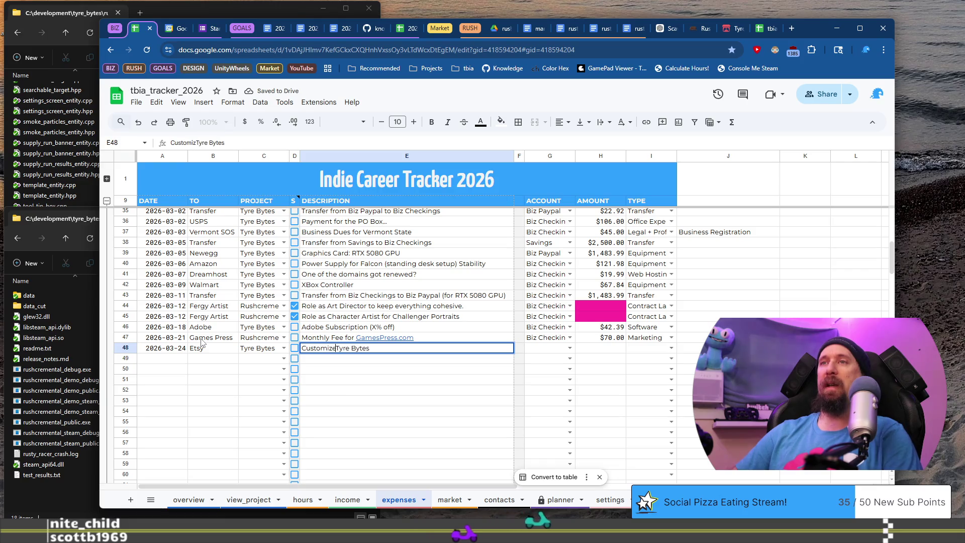
{"action": "type", "text": "Mous"}
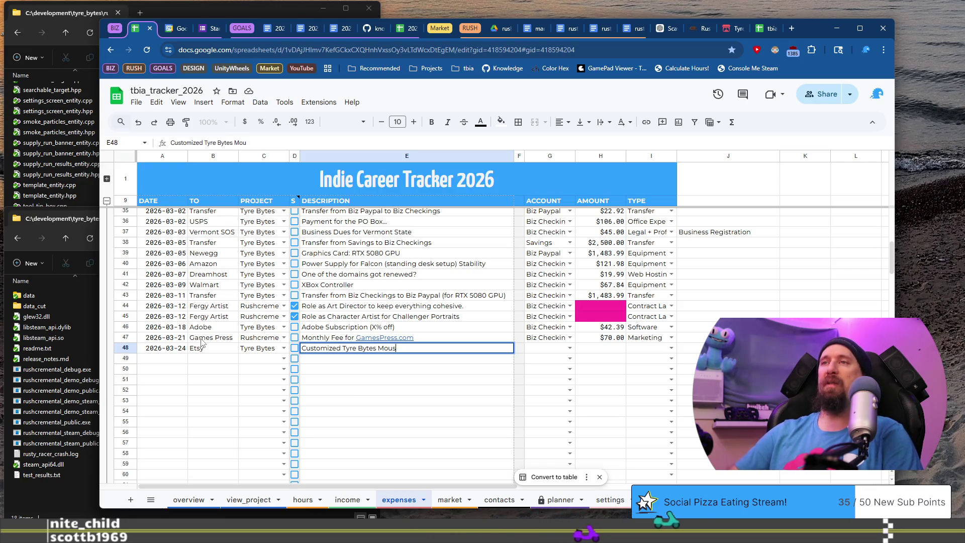
{"action": "type", "text": "e Pad."}
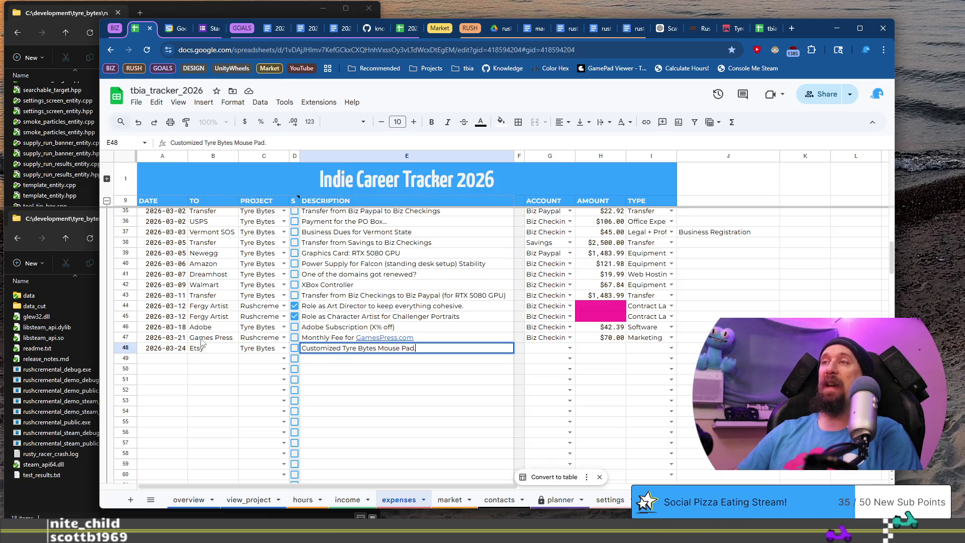
{"action": "key", "text": "Tab"}
{"action": "key", "text": "Tab"}
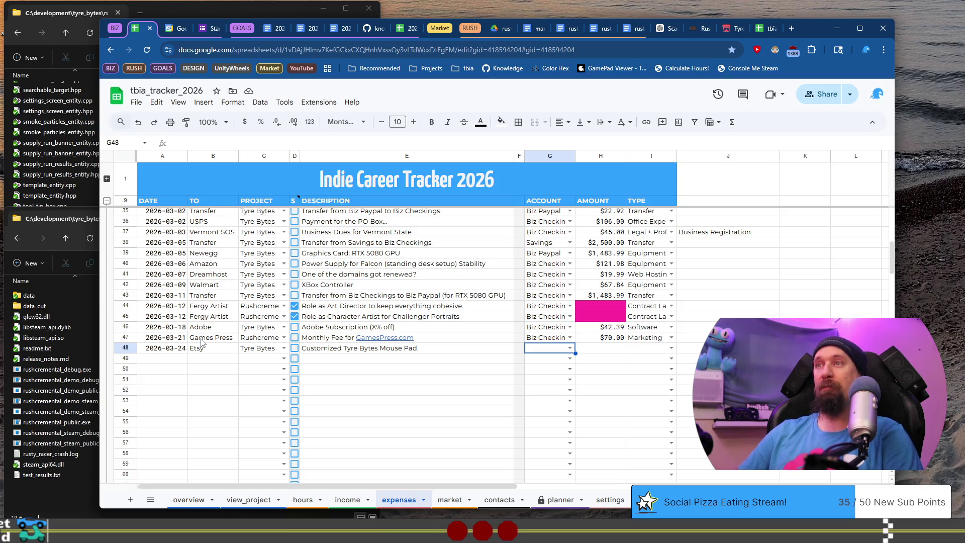
Step: Set the Etsy mouse-pad row's account in G48 to Biz Paypal
{"action": "key", "text": "Return"}
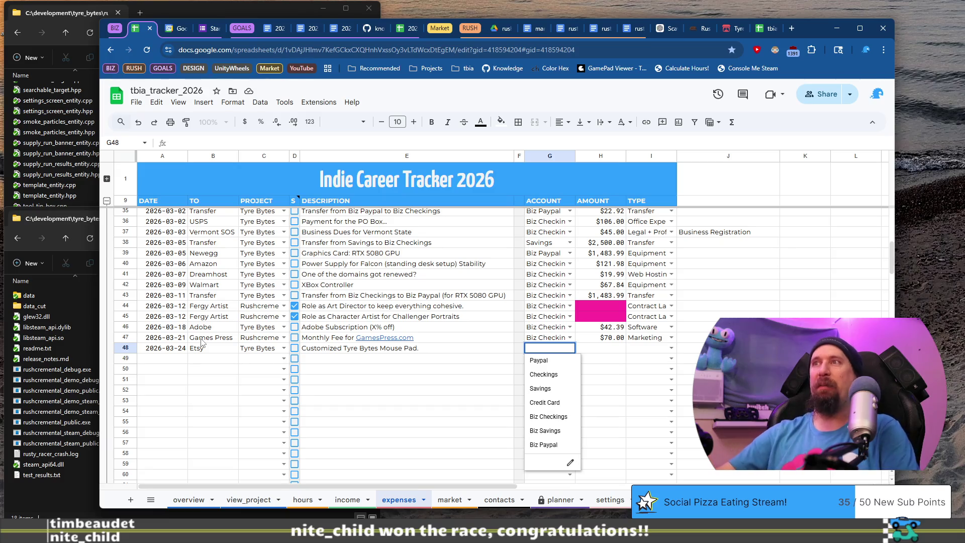
{"action": "left_click", "coordinate": [539, 360]}
{"action": "key", "text": "Down"}
{"action": "key", "text": "Down"}
{"action": "key", "text": "Down"}
{"action": "key", "text": "Tab"}
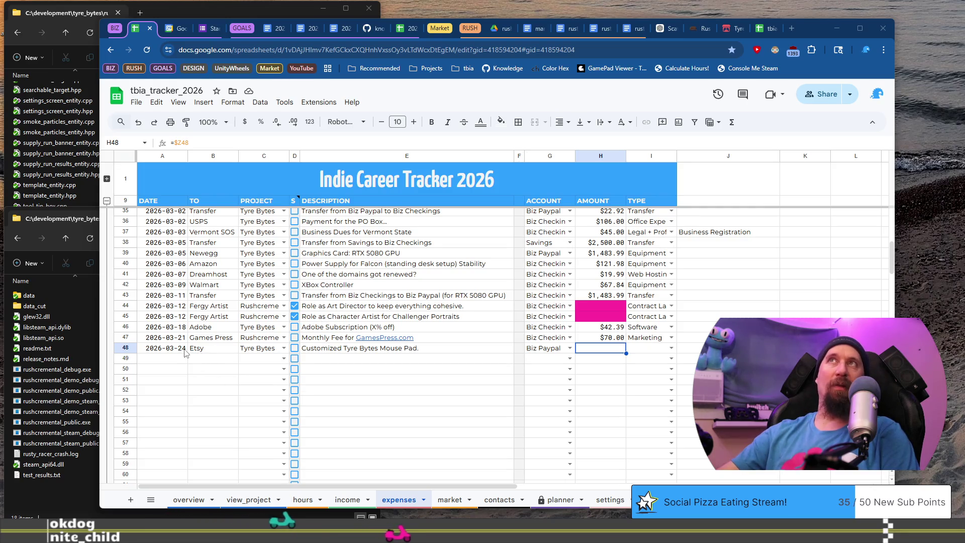
Step: Change the date in A48 to 2026-03-23
{"action": "key", "text": "Home"}
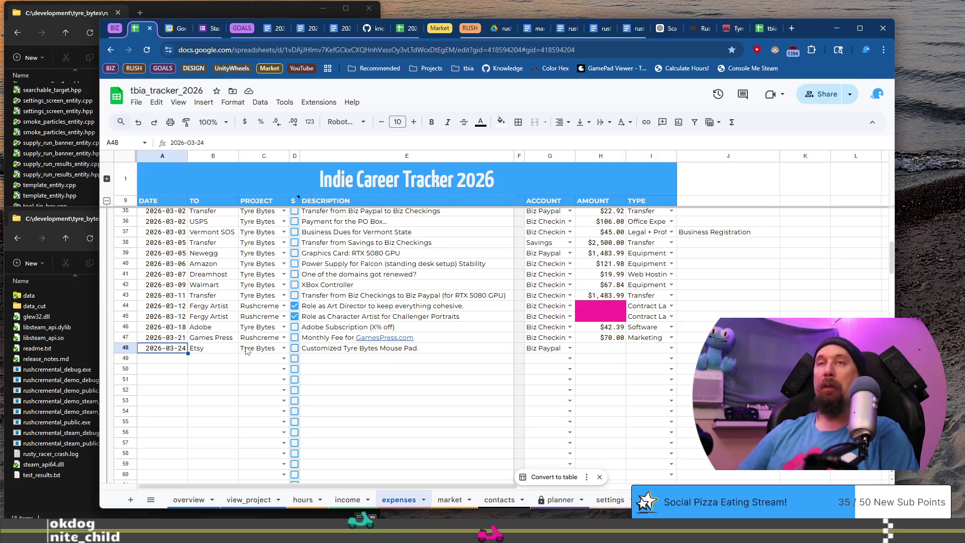
{"action": "key", "text": "Return"}
{"action": "type", "text": "3"}
{"action": "key", "text": "Return"}
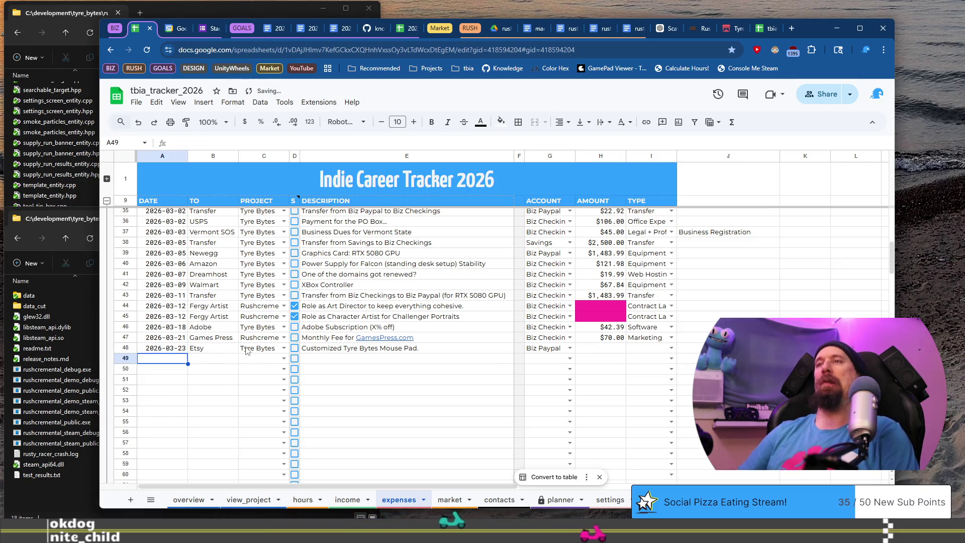
{"action": "key", "text": "Up"}
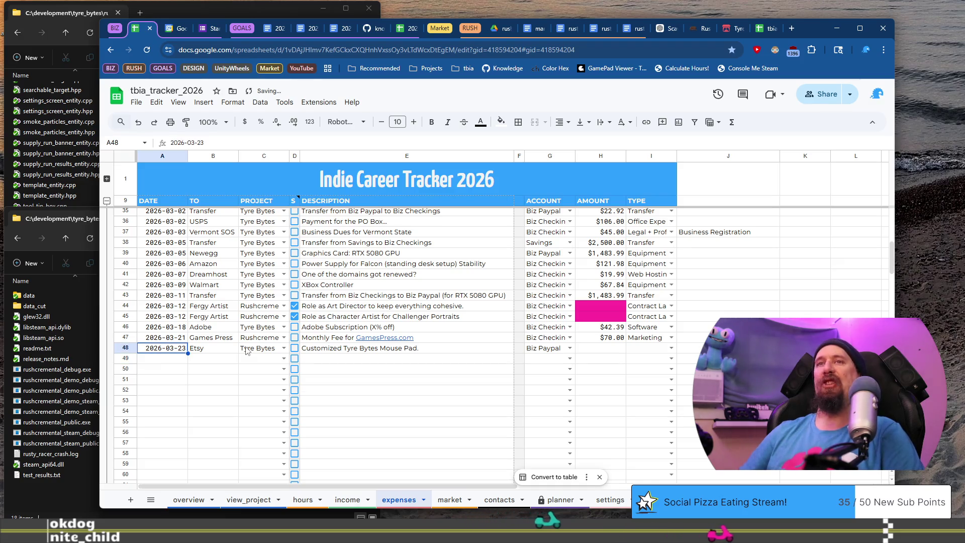
Step: Copy A48's date into A49 and change it to 2026-03-24
{"action": "key", "text": "ctrl+c"}
{"action": "key", "text": "Down"}
{"action": "key", "text": "ctrl+v"}
{"action": "key", "text": "Return"}
{"action": "key", "text": "BackSpace"}
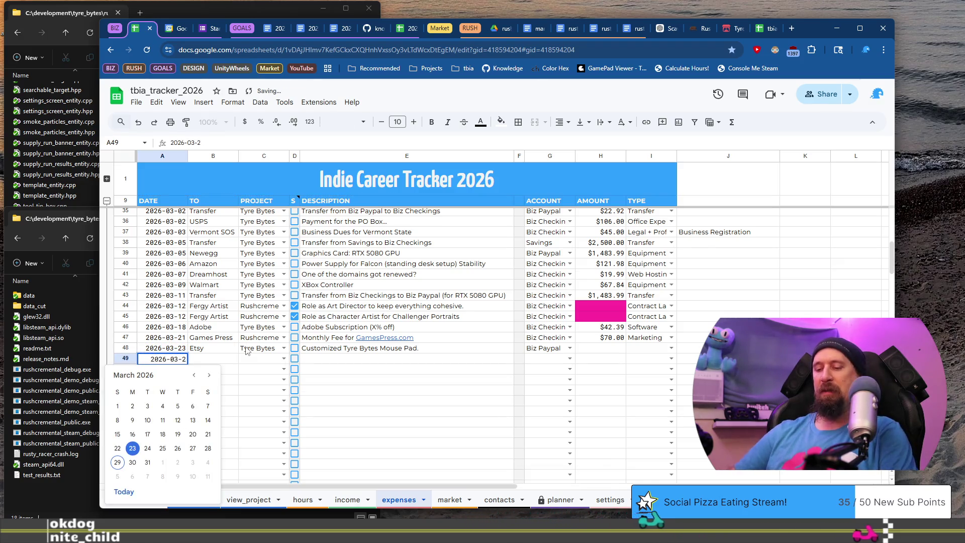
{"action": "key", "text": "Tab"}
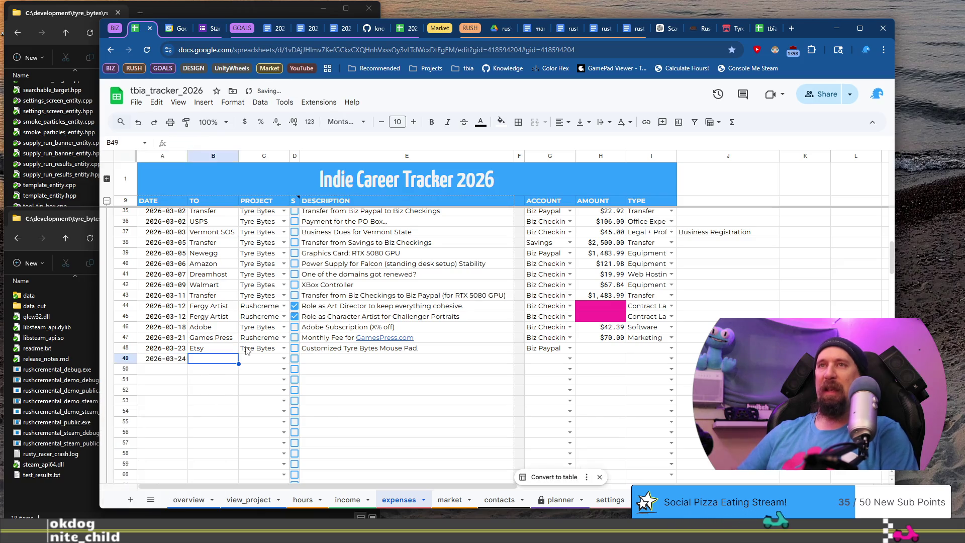
{"action": "key", "text": "ctrl+t"}
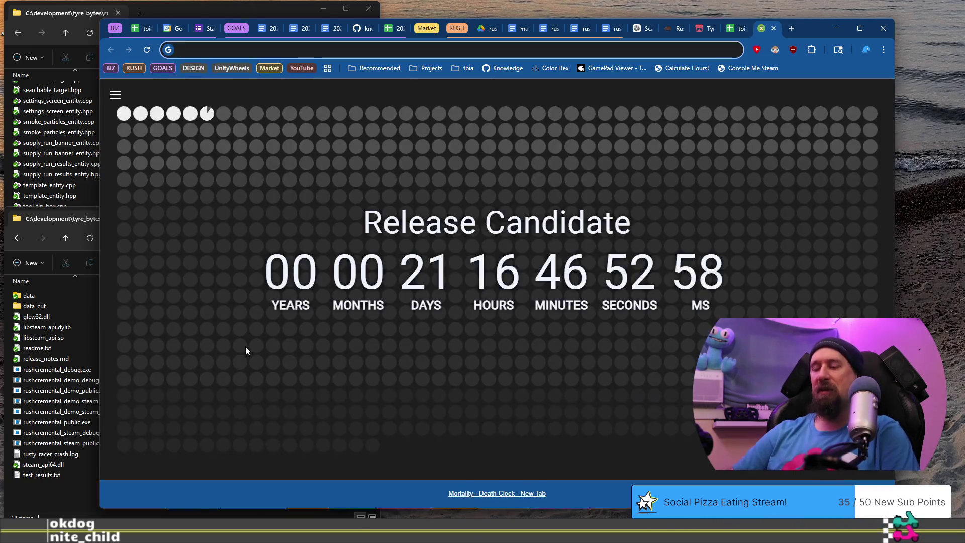
Step: Calculate 2026-2009 = 17 from the new tab's address bar, then close that tab
{"action": "type", "text": "2"}
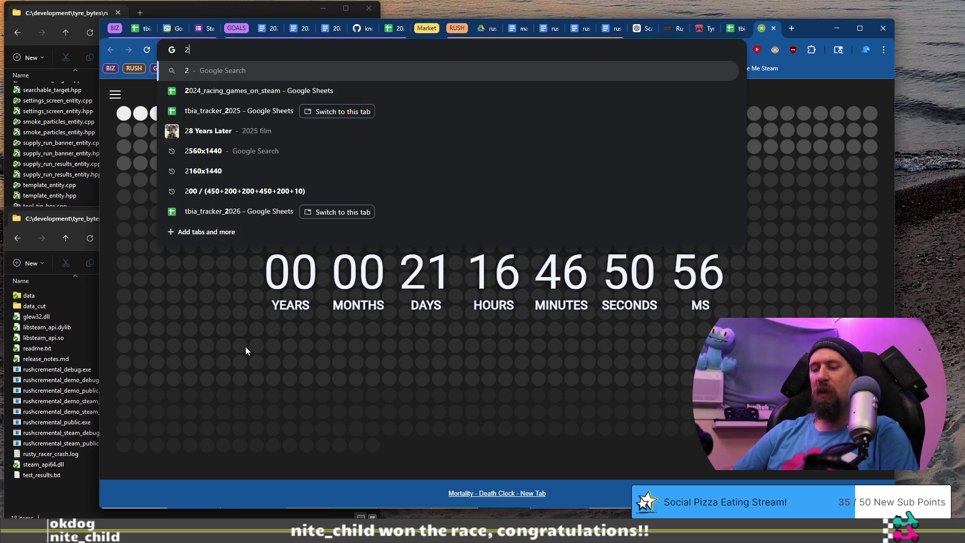
{"action": "type", "text": "026-"}
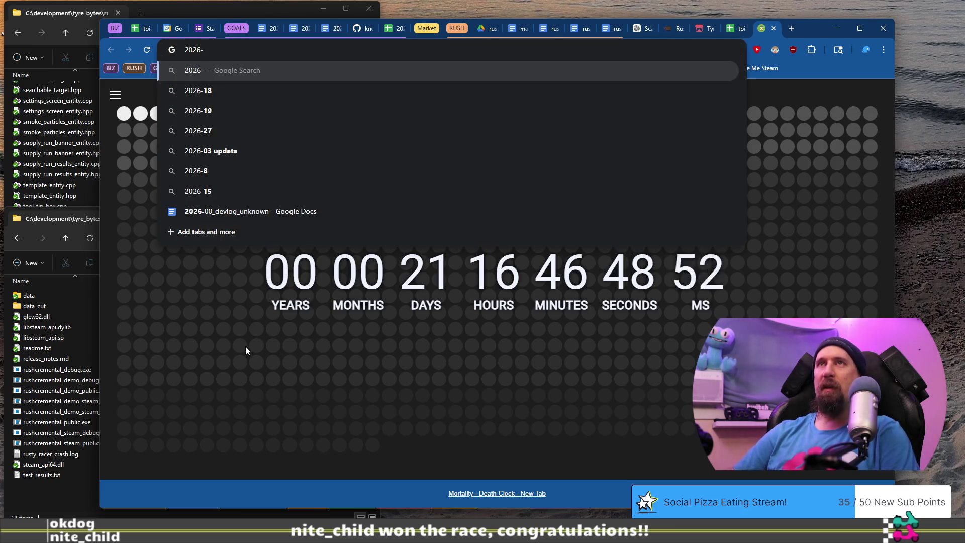
{"action": "type", "text": "2009"}
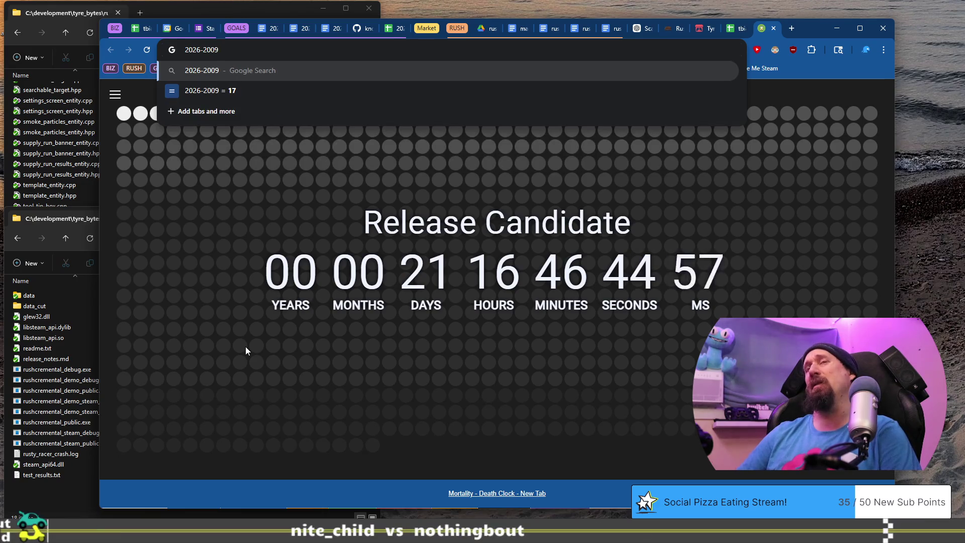
{"action": "key", "text": "Return"}
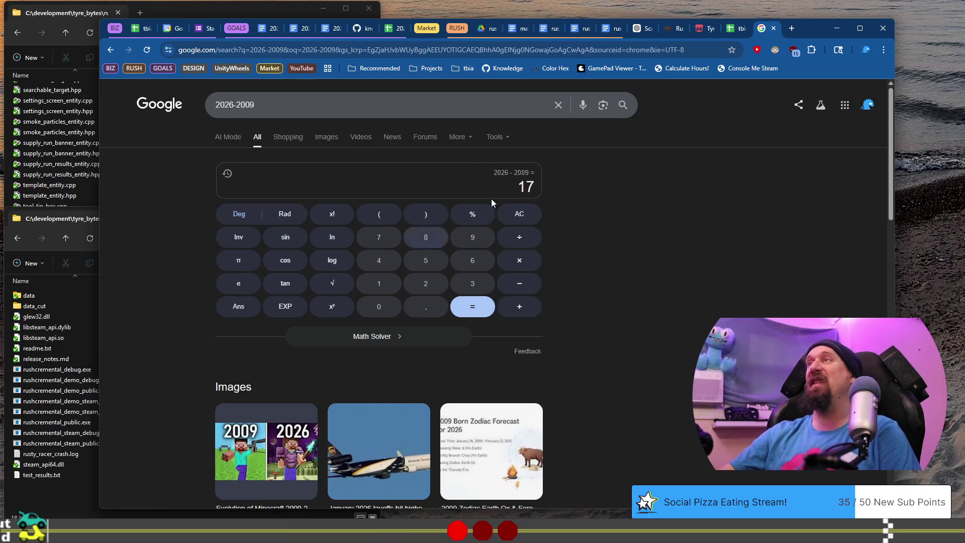
{"action": "left_click", "coordinate": [774, 29]}
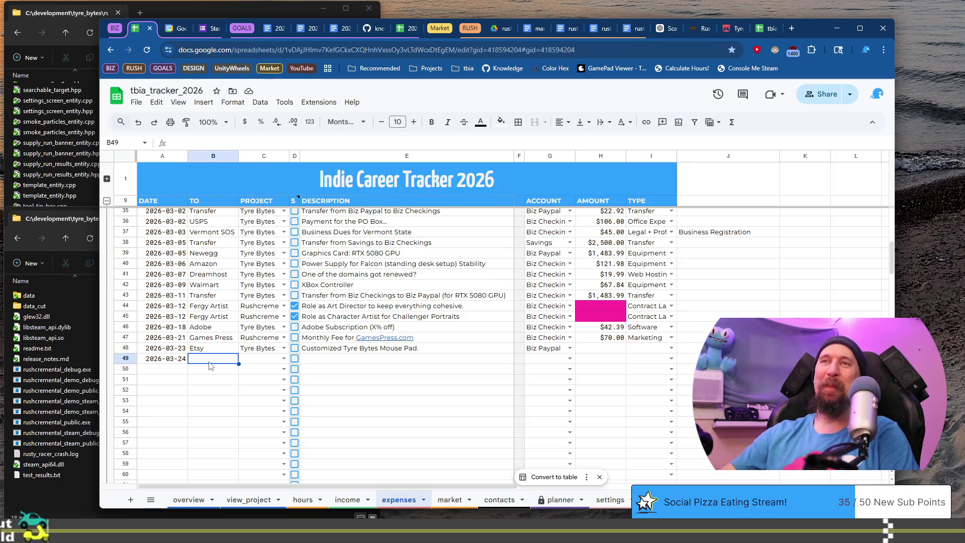
Step: Confirm $14.78 as the Etsy mouse pad's amount in column Z and review its office expense type
{"action": "left_click", "coordinate": [608, 352]}
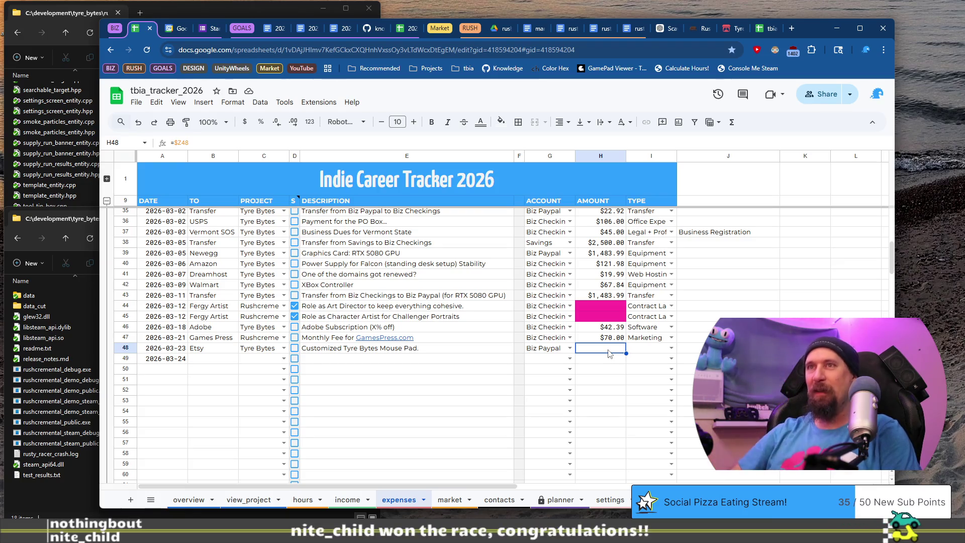
{"action": "key", "text": "Right"}
{"action": "key", "text": "Left"}
{"action": "key", "text": "Right"}
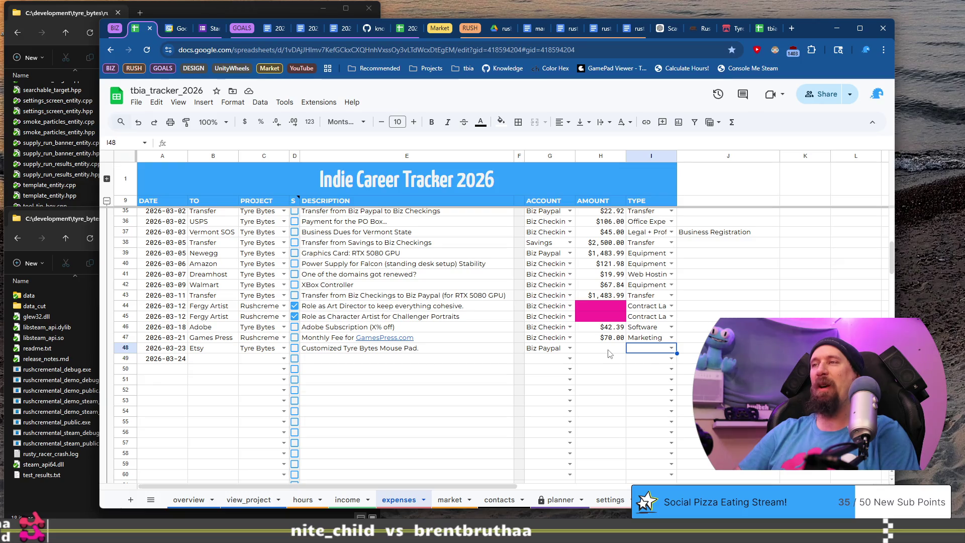
{"action": "key", "text": "Return"}
{"action": "key", "text": "Escape"}
{"action": "key", "text": "ctrl+Right"}
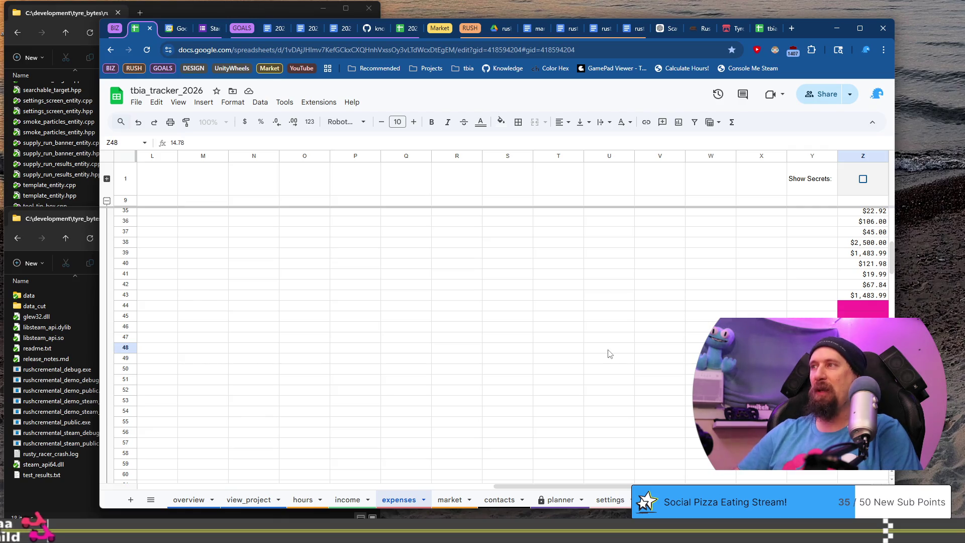
{"action": "key", "text": "Return"}
{"action": "type", "text": "2026-03-24"}
{"action": "key", "text": "Tab"}
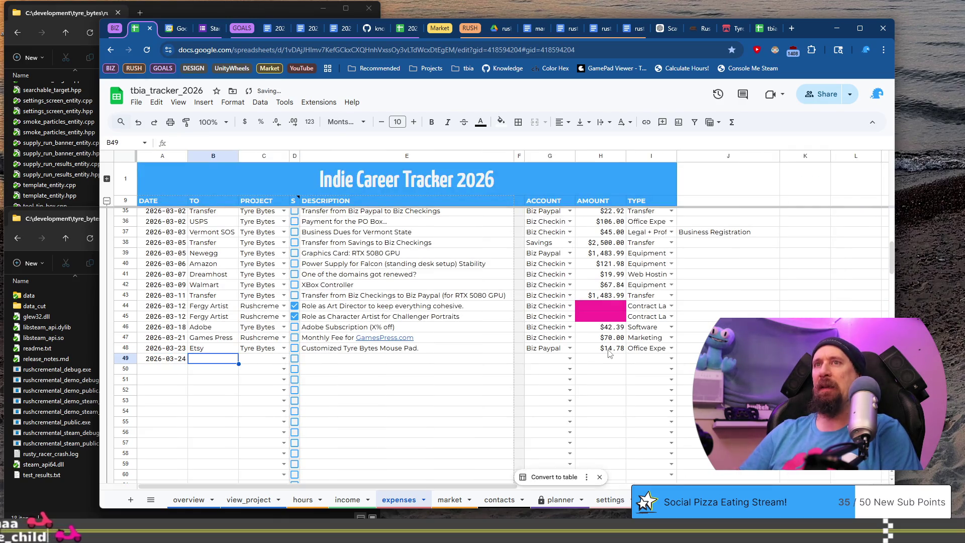
Step: Fill row 49 with payee Transfer, project Tyre Bytes and a Mouse Pad transfer description
{"action": "type", "text": "Transfer"}
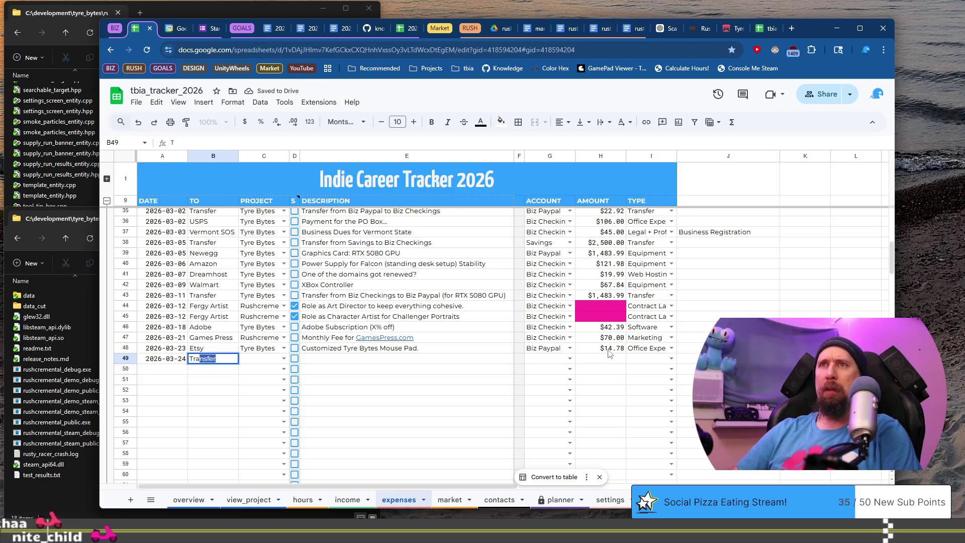
{"action": "key", "text": "Tab"}
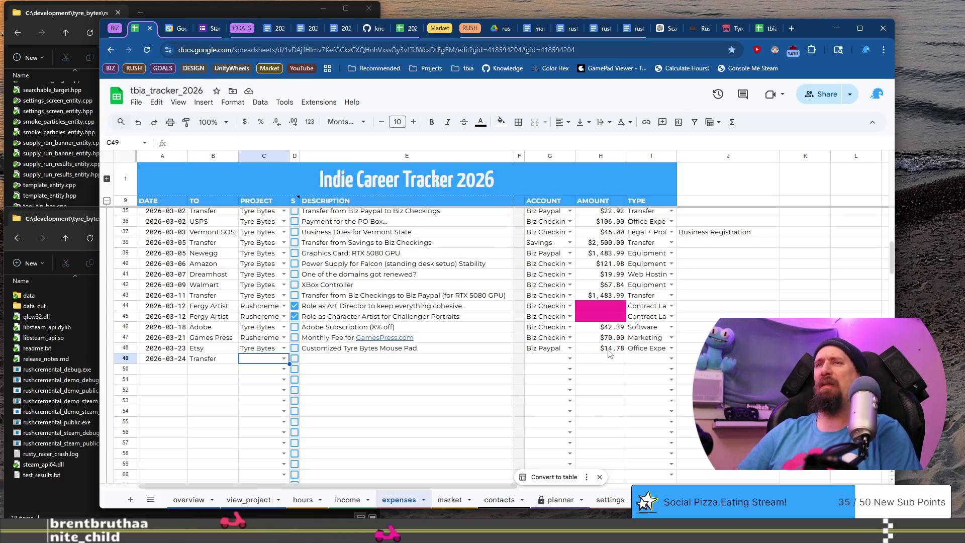
{"action": "key", "text": "Return"}
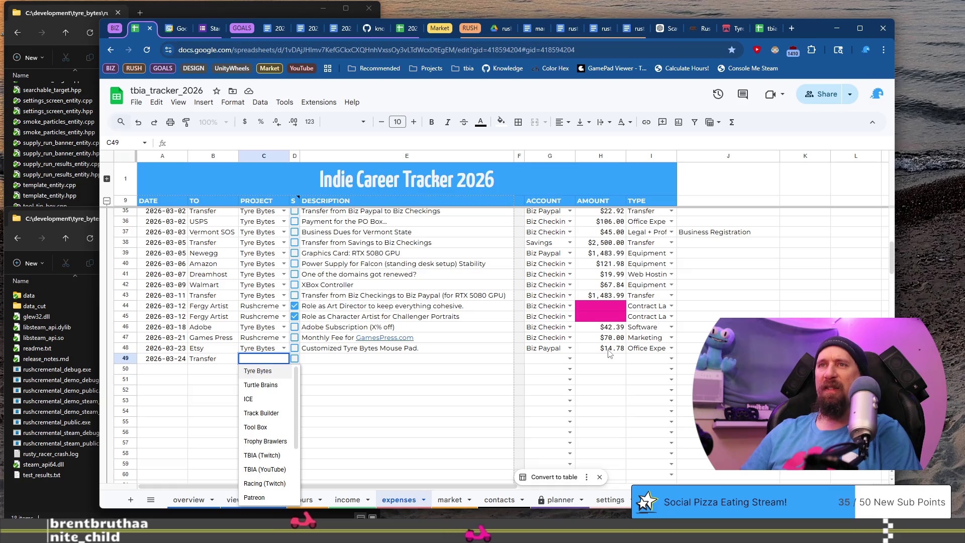
{"action": "key", "text": "Return"}
{"action": "key", "text": "Tab"}
{"action": "key", "text": "Tab"}
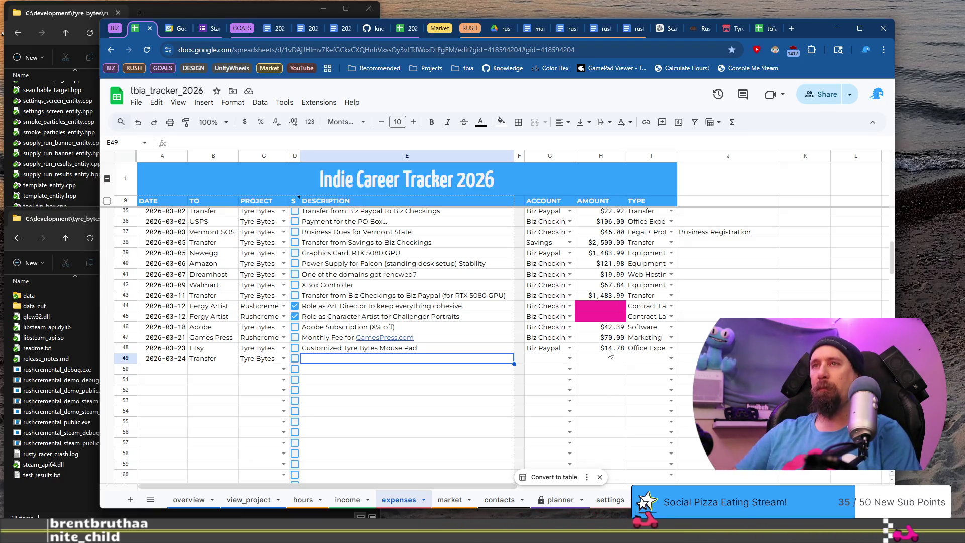
{"action": "key", "text": "Return"}
{"action": "type", "text": "Transfer from Biz"}
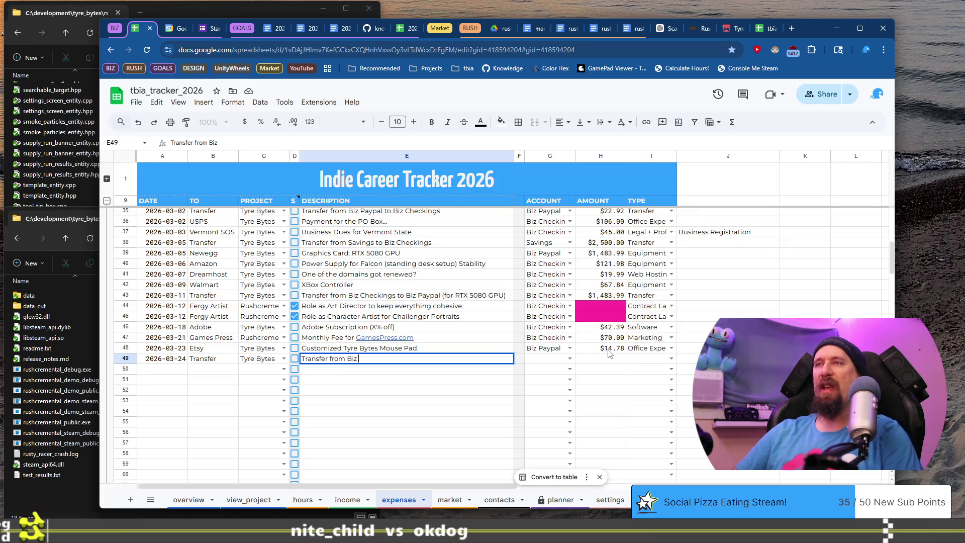
{"action": "type", "text": "Checkings to Biz Paypal (for RTX 5080 GPU"}
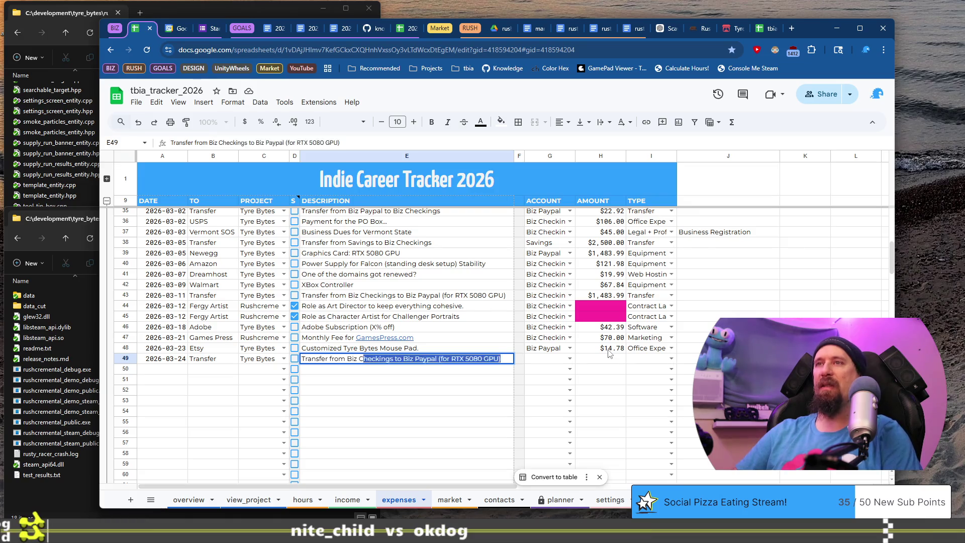
{"action": "key", "text": "Return"}
{"action": "key", "text": "Up"}
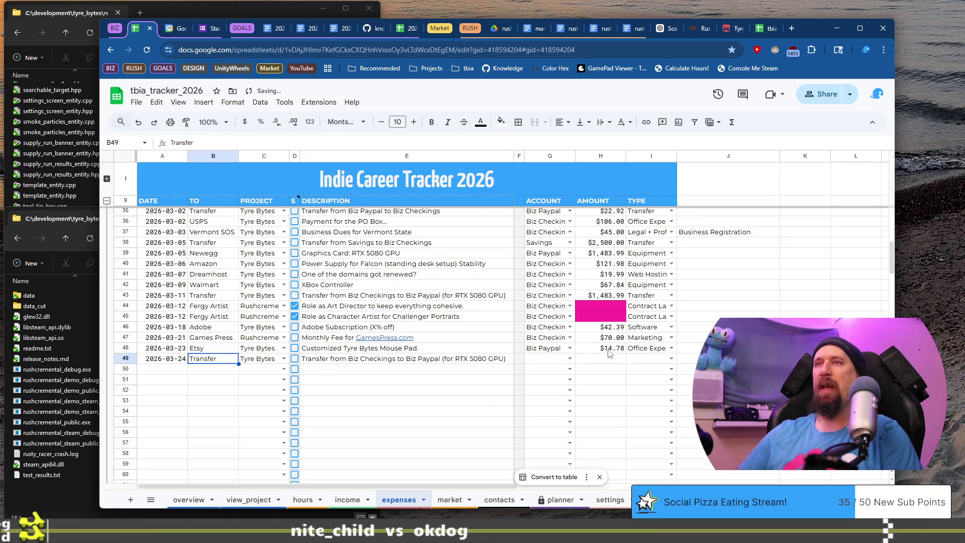
{"action": "key", "text": "Right"}
{"action": "key", "text": "Right"}
{"action": "key", "text": "Right"}
{"action": "key", "text": "F2"}
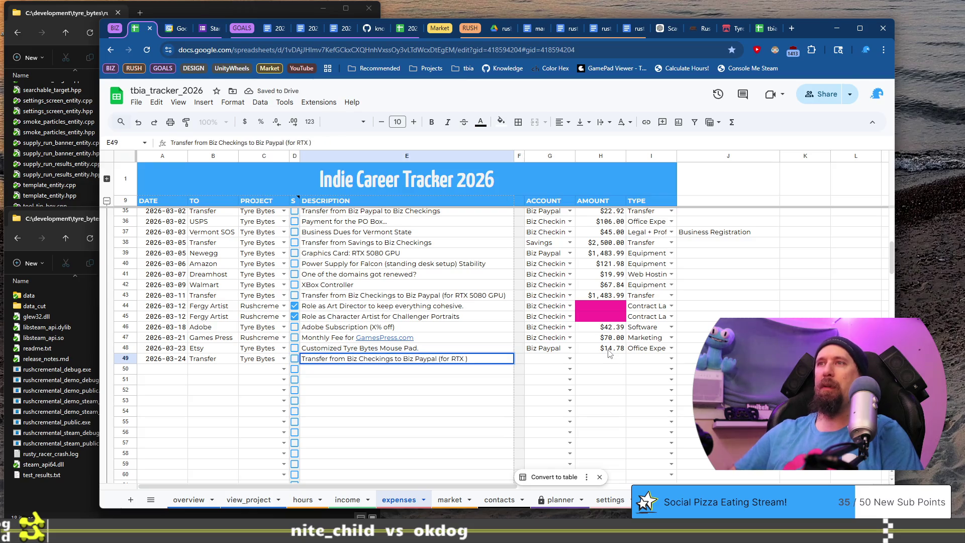
{"action": "key", "text": "BackSpace"}
{"action": "key", "text": "BackSpace"}
{"action": "key", "text": "BackSpace"}
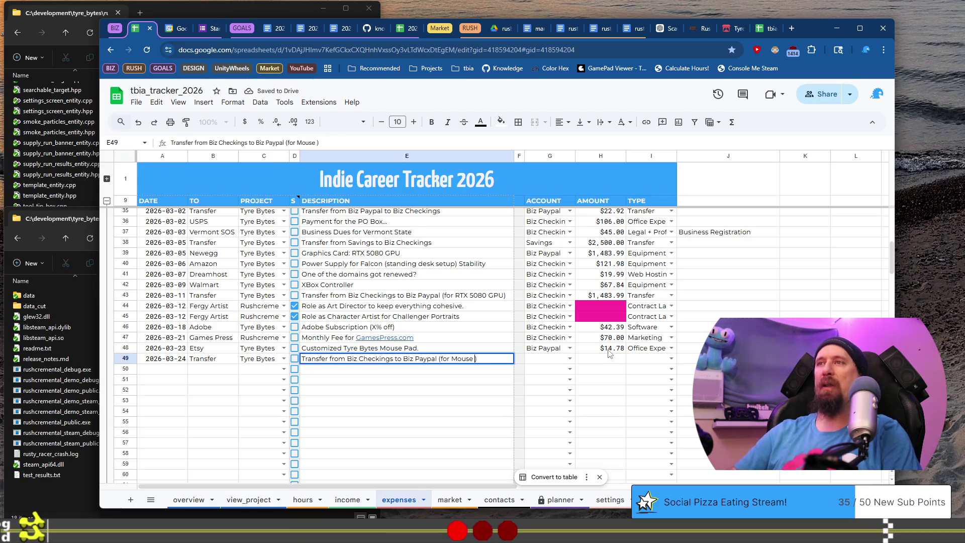
{"action": "key", "text": "Tab"}
{"action": "key", "text": "Tab"}
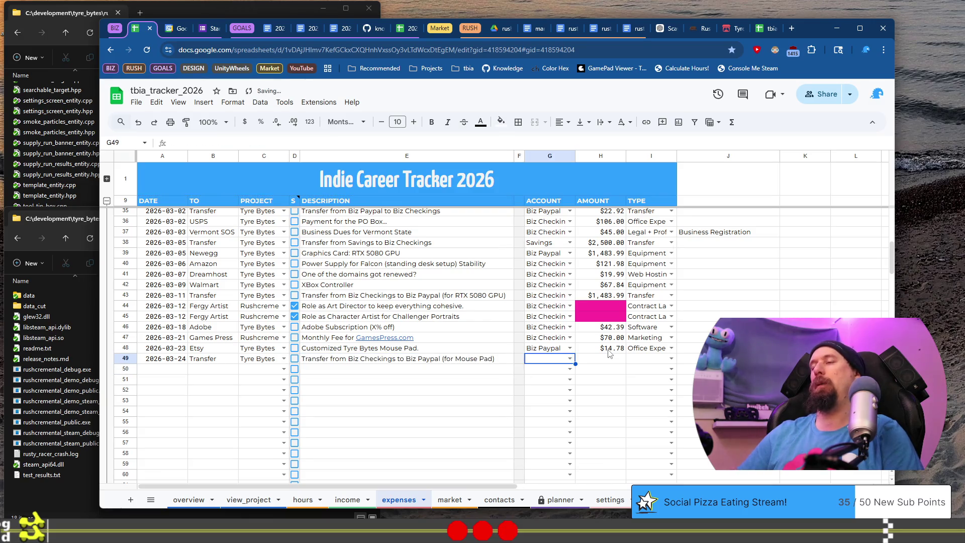
Step: Set row 49's account to Biz Checkings, type to Transfer and amount Z49 to 14.78
{"action": "type", "text": "Bi"}
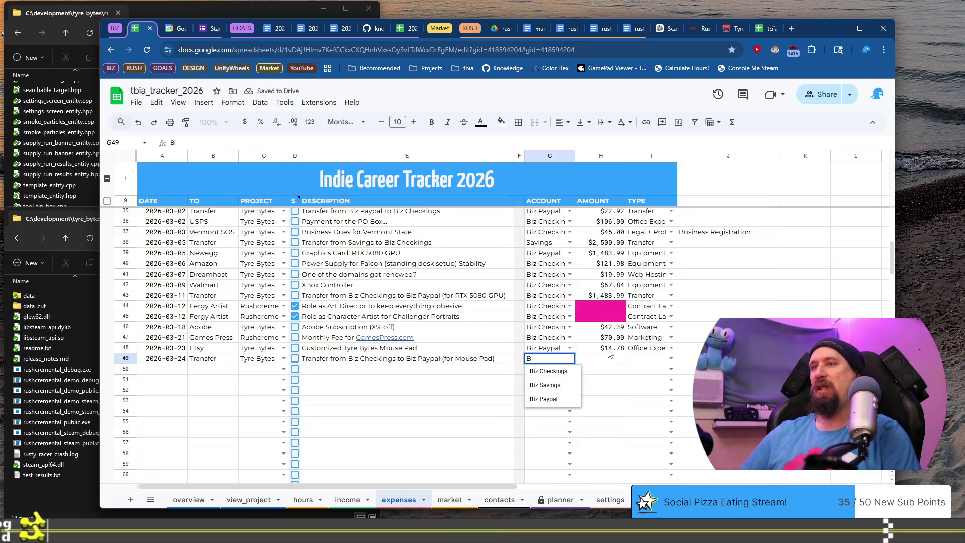
{"action": "key", "text": "Tab"}
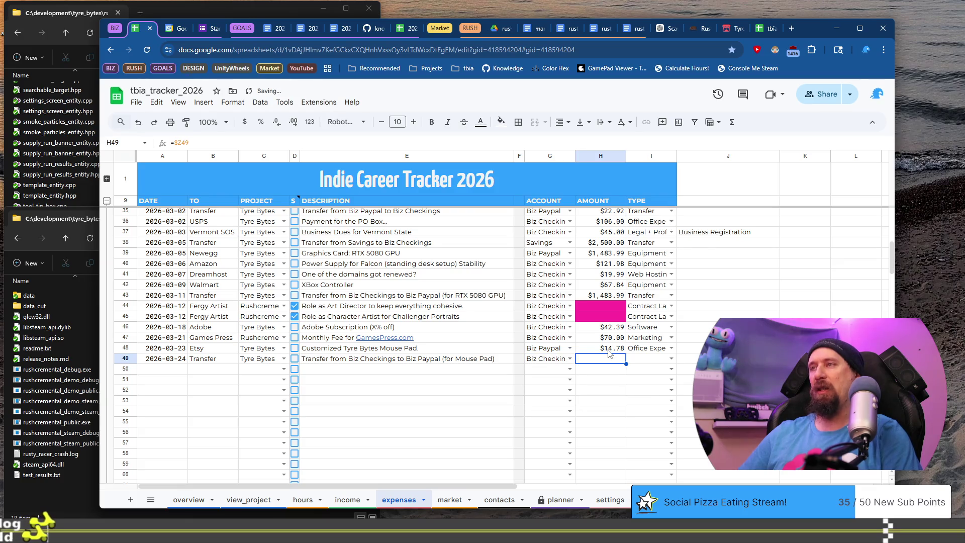
{"action": "key", "text": "Tab"}
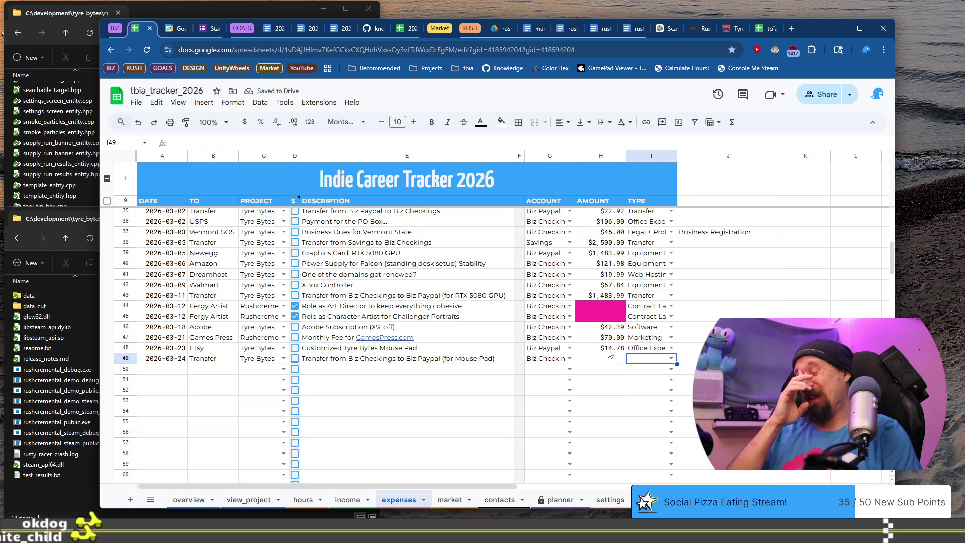
{"action": "type", "text": "T"}
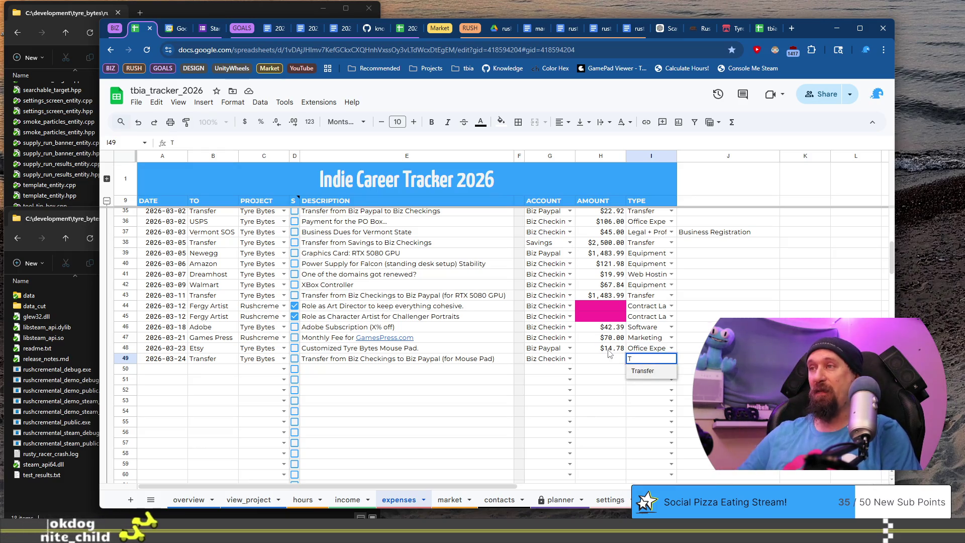
{"action": "key", "text": "Tab"}
{"action": "key", "text": "ctrl+Right"}
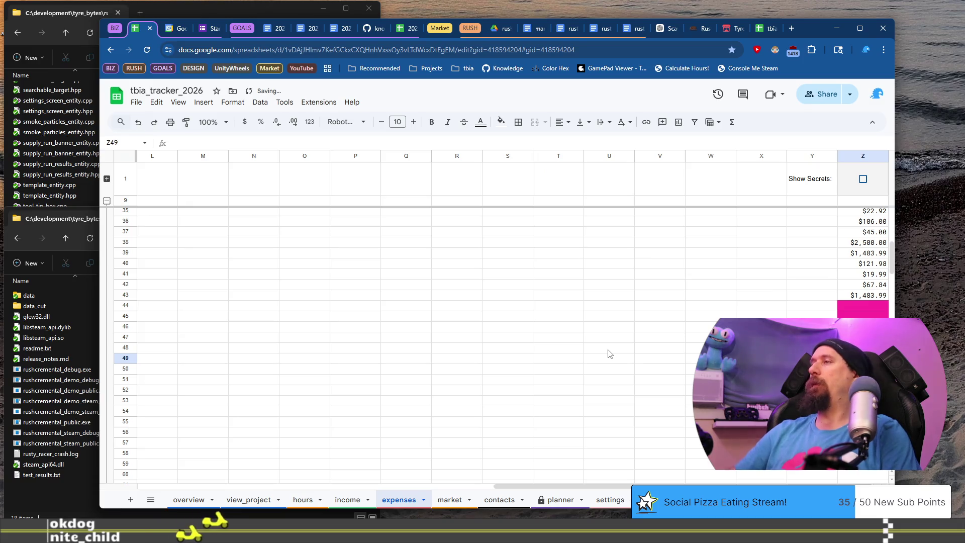
{"action": "type", "text": "14.78"}
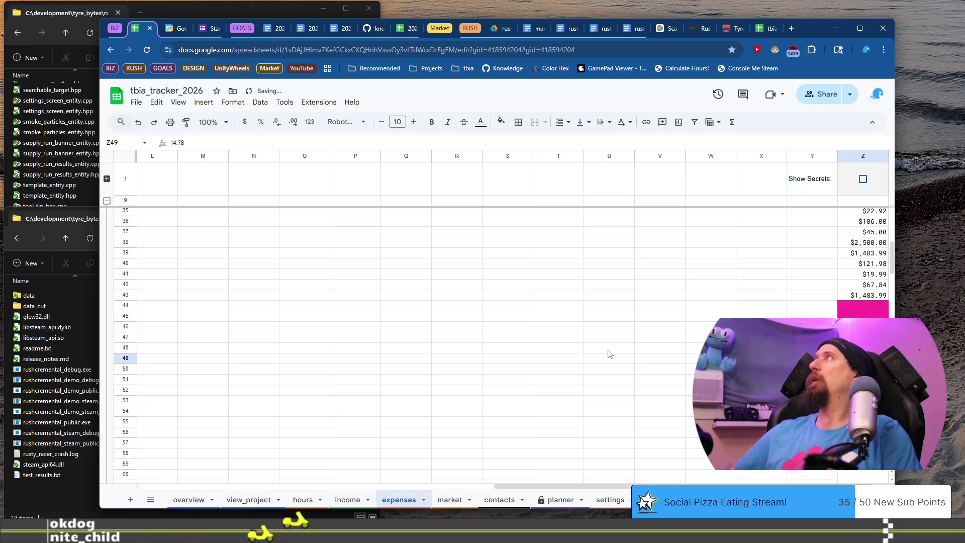
{"action": "key", "text": "Home"}
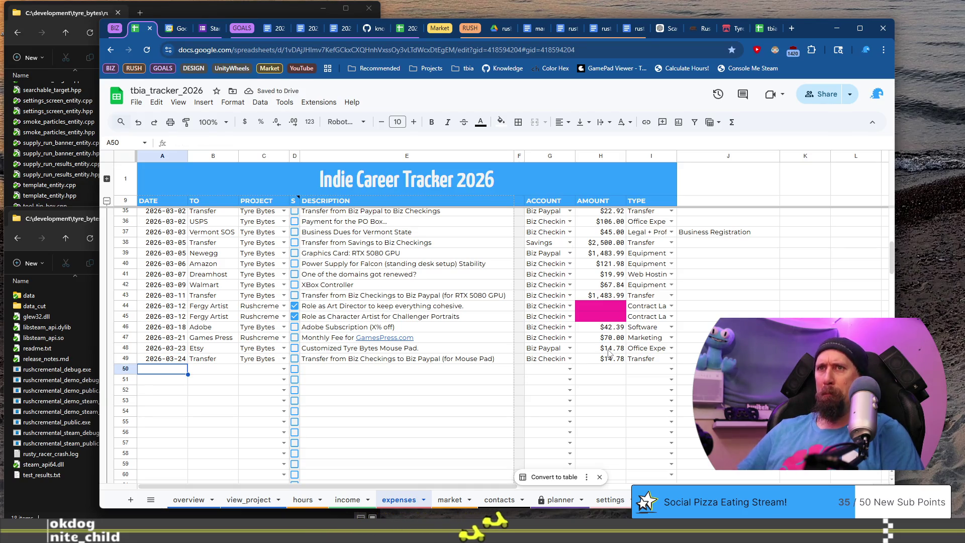
Step: Enter row 50 dated 2026-03-27 with payee Steam and project Tyre Bytes
{"action": "key", "text": "Down"}
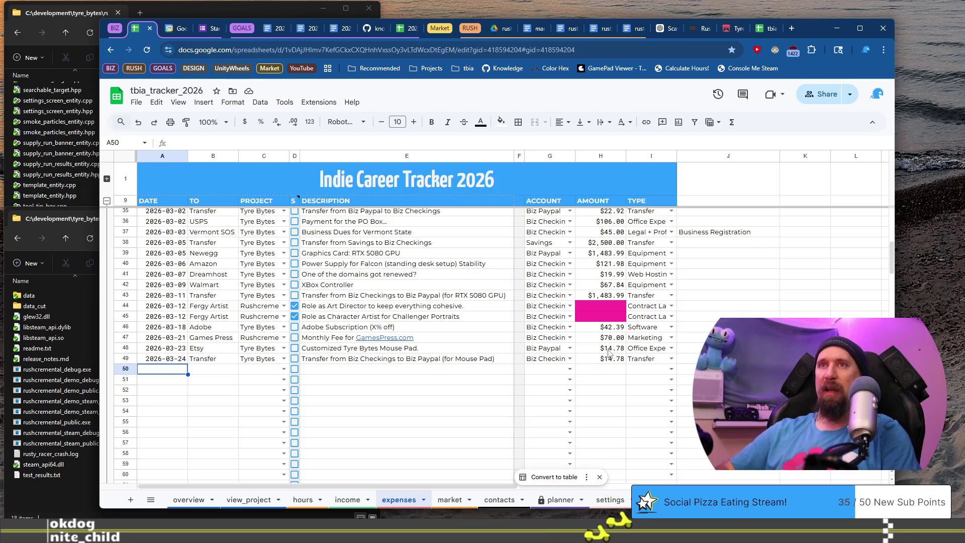
{"action": "type", "text": "2026"}
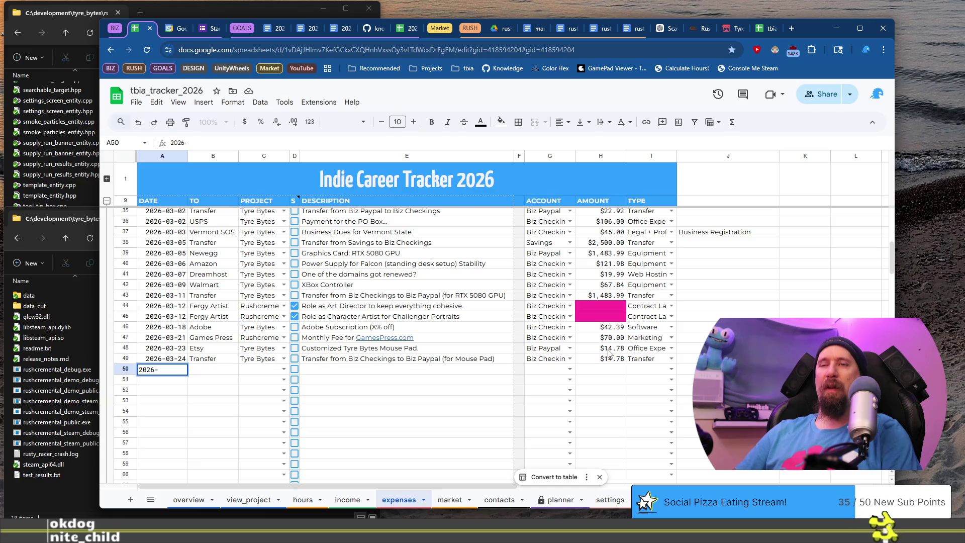
{"action": "type", "text": "-"}
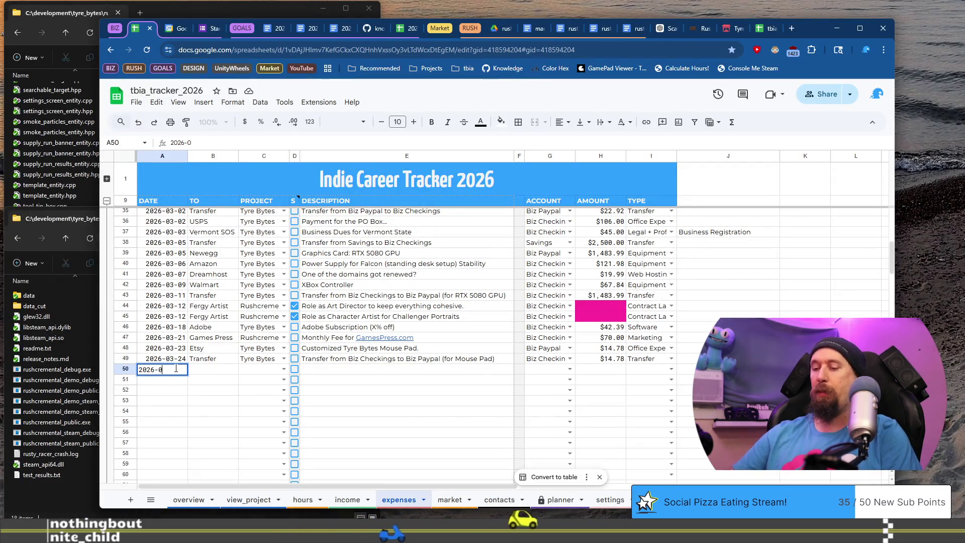
{"action": "type", "text": "03-"}
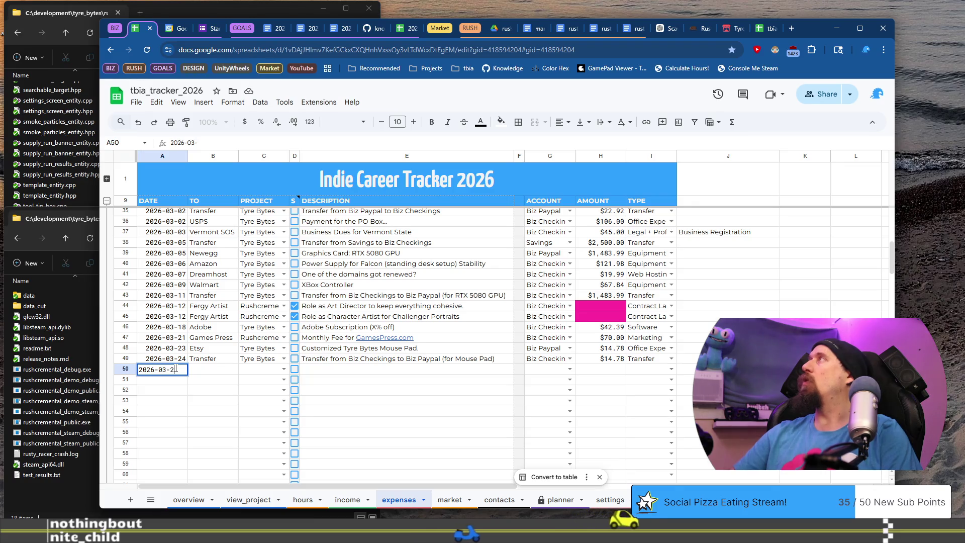
{"action": "type", "text": "27"}
{"action": "key", "text": "Tab"}
{"action": "type", "text": "Steam"}
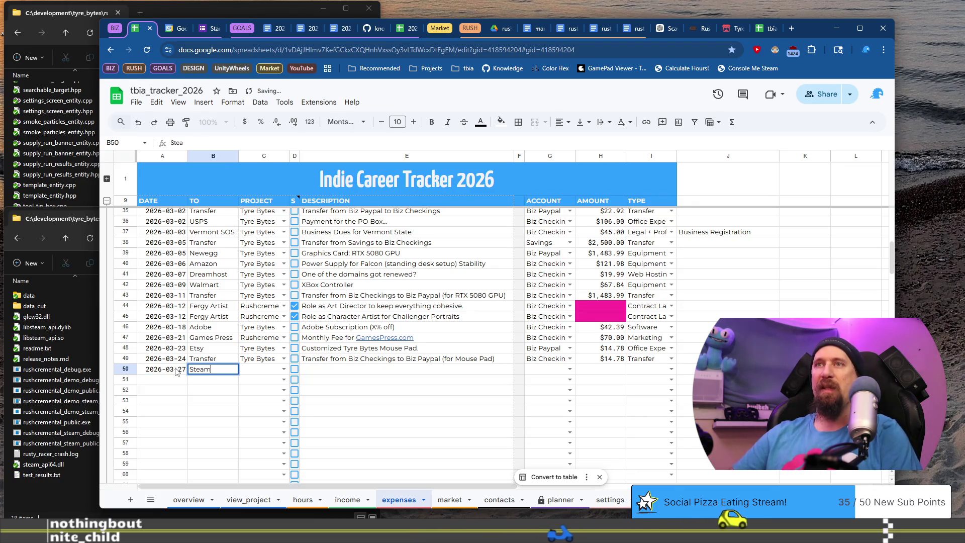
{"action": "key", "text": "Tab"}
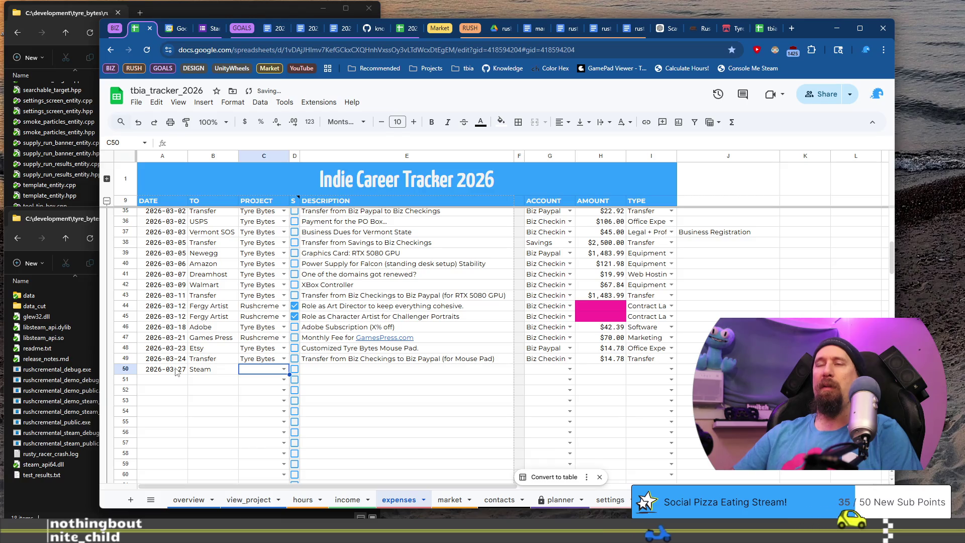
{"action": "type", "text": "T"}
{"action": "key", "text": "Tab"}
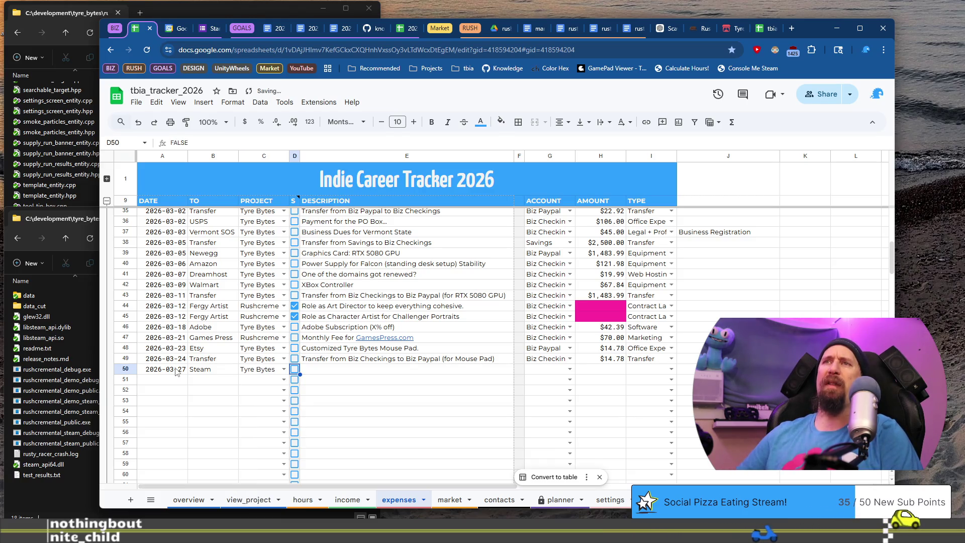
{"action": "key", "text": "Tab"}
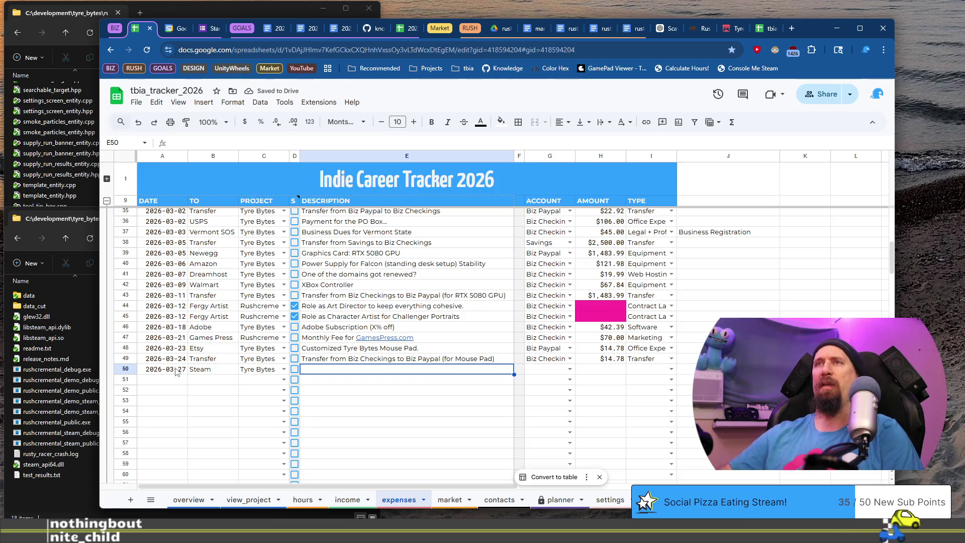
Step: Write row 50's description as '8 Racing Games on Steam for Market Research'
{"action": "scroll", "coordinate": [271, 305], "scroll_direction": "up", "scroll_amount": 3}
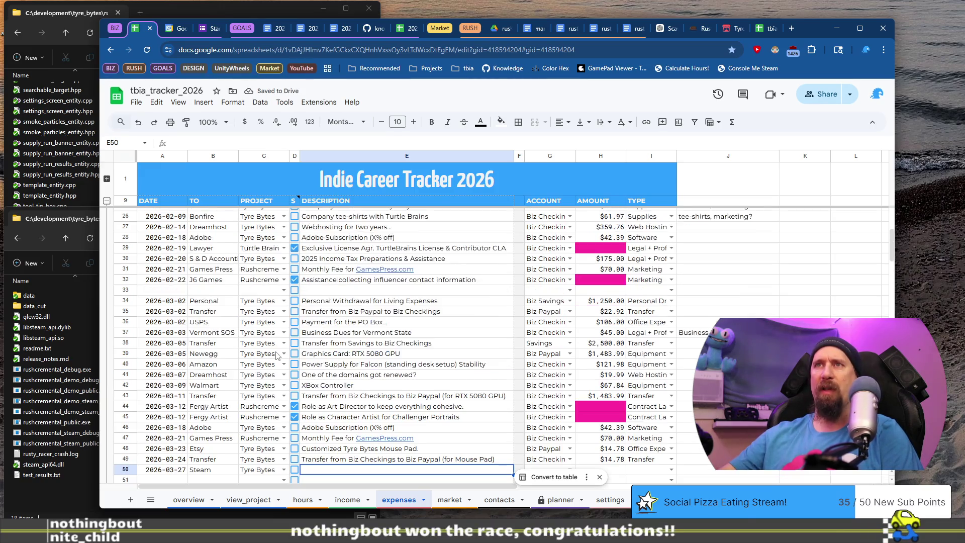
{"action": "scroll", "coordinate": [271, 319], "scroll_direction": "down", "scroll_amount": 2}
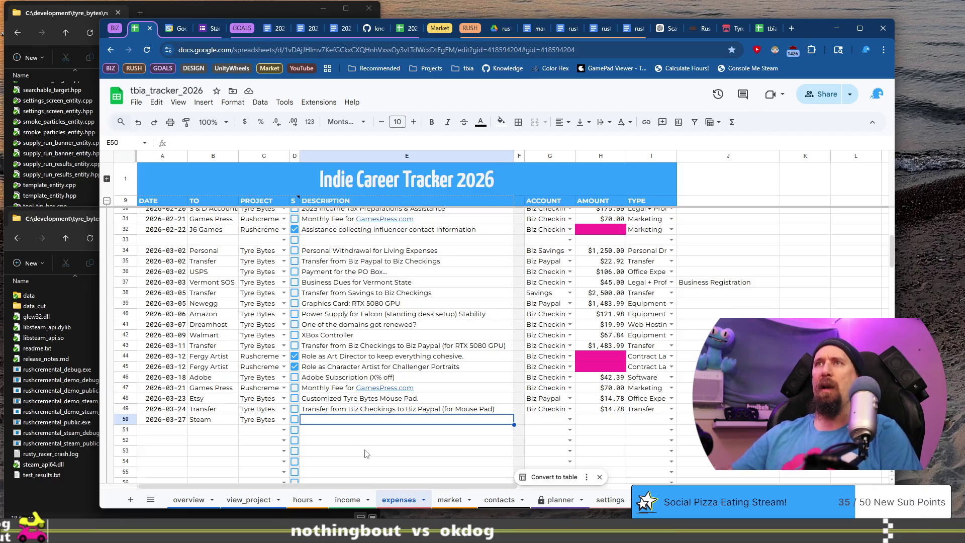
{"action": "type", "text": "Steam"}
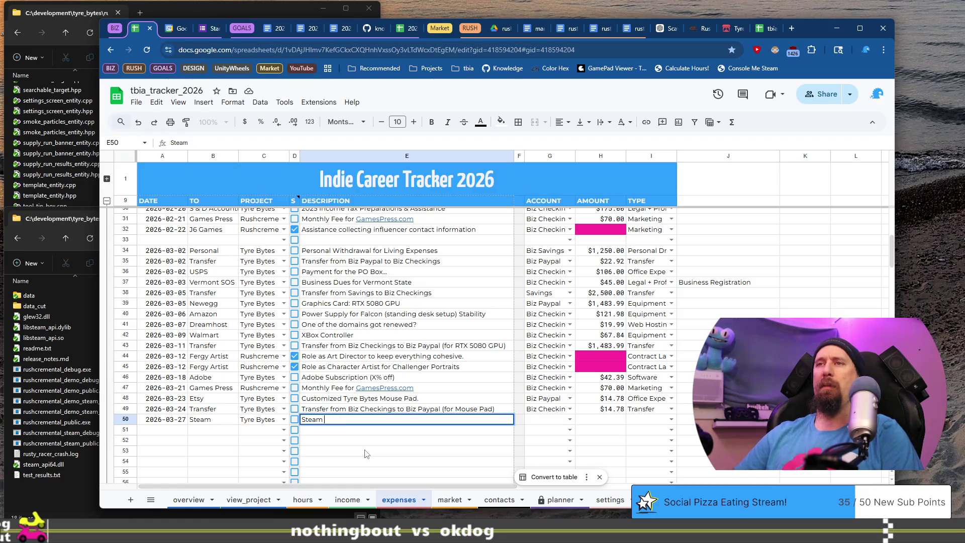
{"action": "key", "text": "BackSpace"}
{"action": "key", "text": "BackSpace"}
{"action": "key", "text": "BackSpace"}
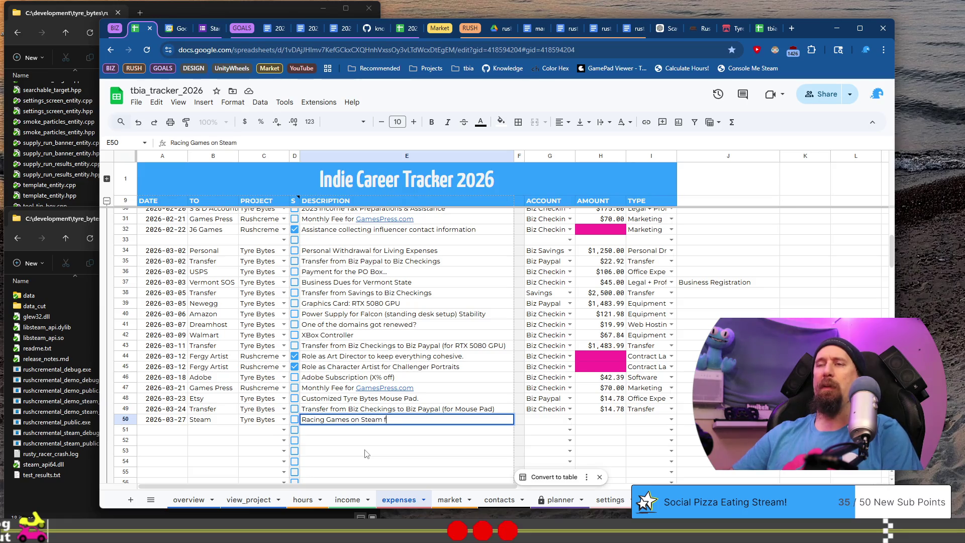
{"action": "type", "text": "or Market Re"}
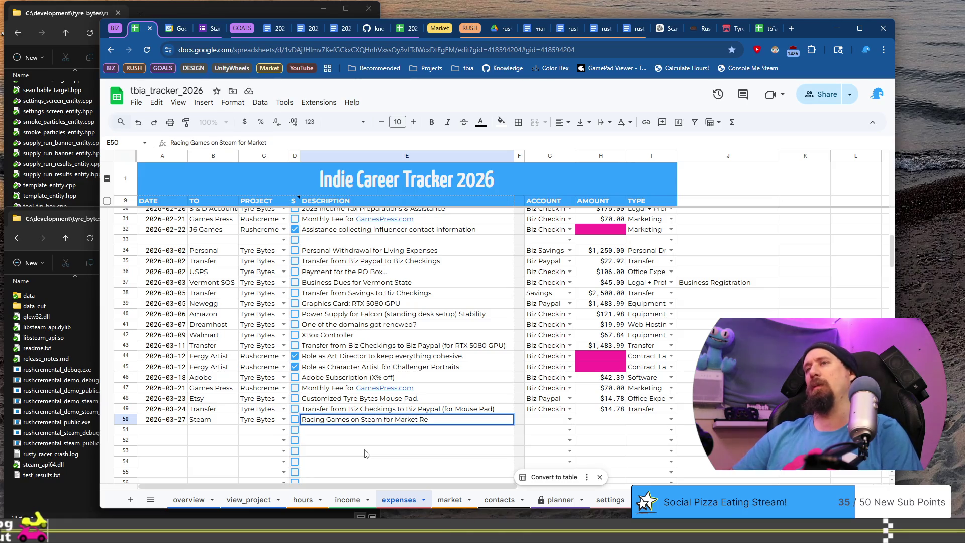
{"action": "type", "text": "search"}
{"action": "key", "text": "Tab"}
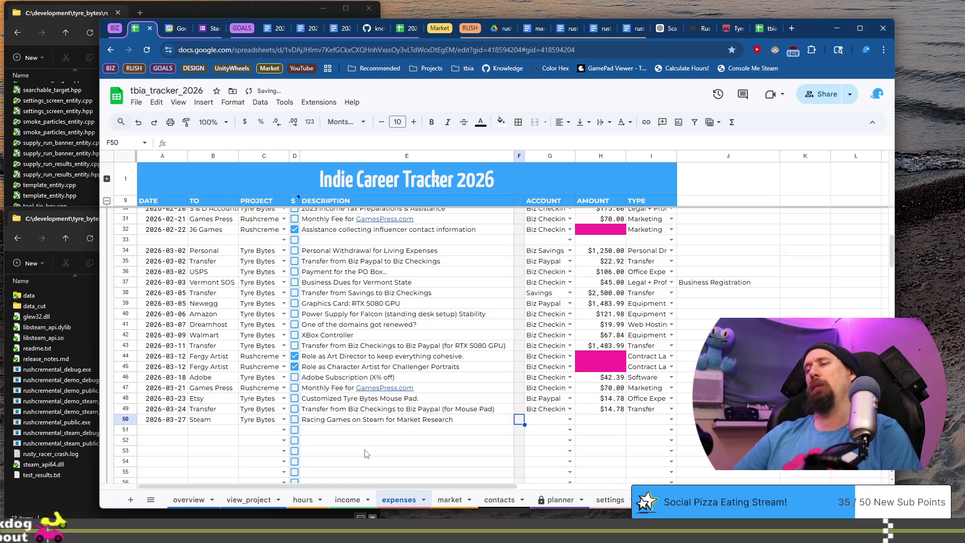
{"action": "key", "text": "shift+Tab"}
{"action": "key", "text": "Return"}
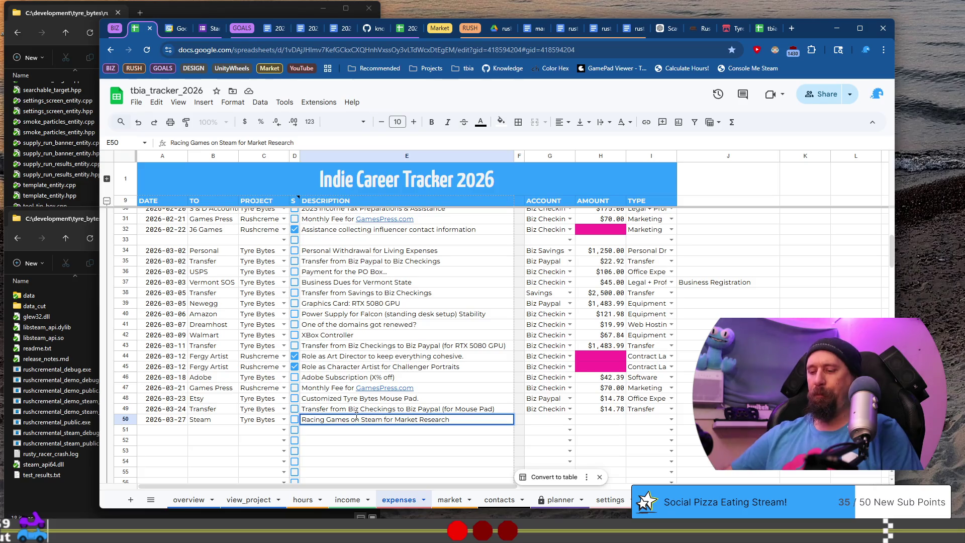
{"action": "type", "text": "8"}
{"action": "key", "text": "ctrl+Return"}
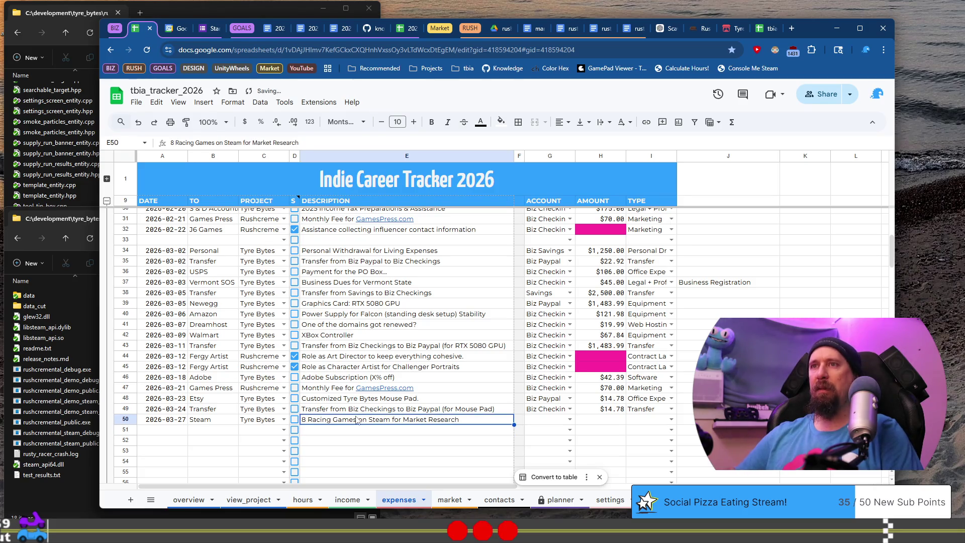
{"action": "key", "text": "Return"}
{"action": "key", "text": "Home"}
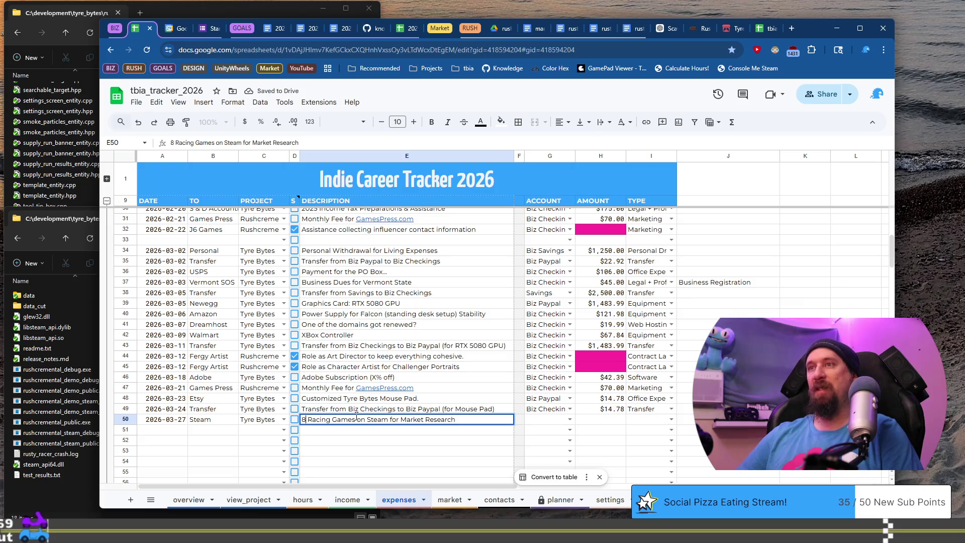
Step: Set row 50's account to Biz Checkings and its expense type to Marketing
{"action": "key", "text": "Tab"}
{"action": "key", "text": "Tab"}
{"action": "type", "text": "Bi"}
{"action": "key", "text": "Down"}
{"action": "key", "text": "Down"}
{"action": "key", "text": "Tab"}
{"action": "key", "text": "Tab"}
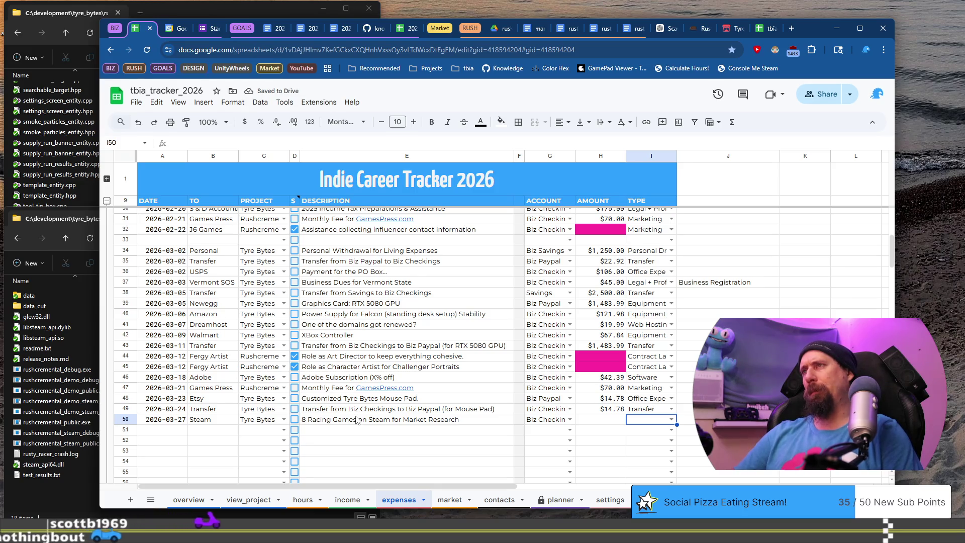
{"action": "type", "text": "M"}
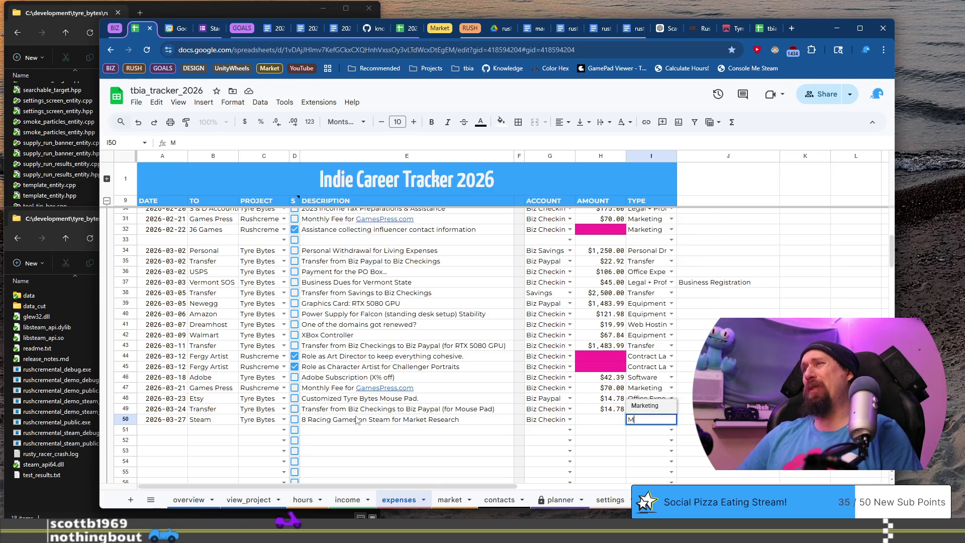
{"action": "key", "text": "Return"}
{"action": "key", "text": "Up"}
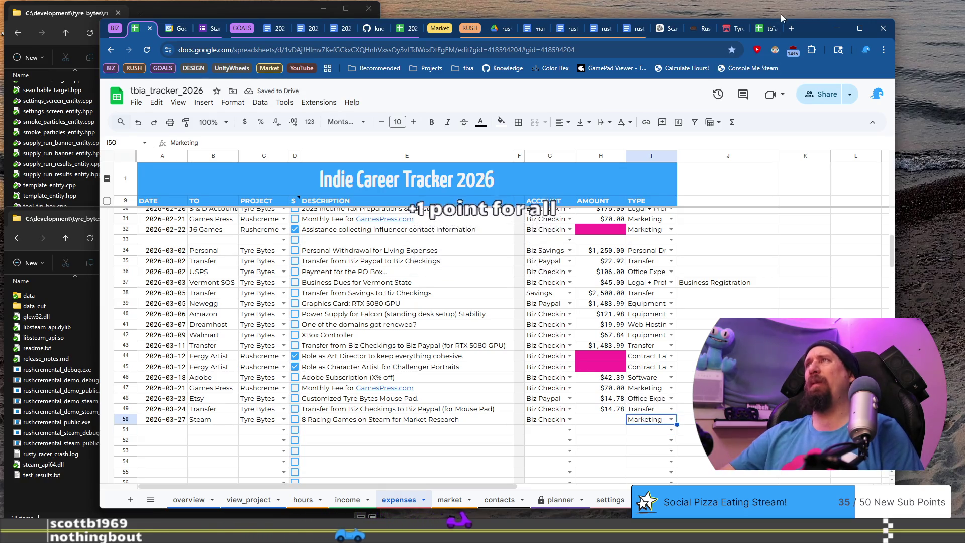
{"action": "left_click", "coordinate": [764, 28]}
Step: Search Steam entries in the 2025 tracker, then enter 71.56 in Z50 of the 2026 tracker
{"action": "type", "text": "Stea"}
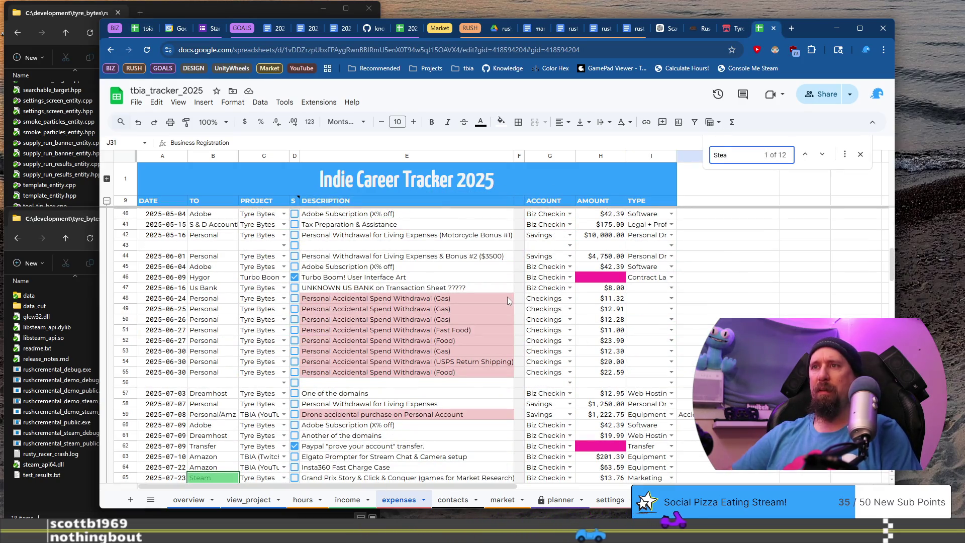
{"action": "key", "text": "Return"}
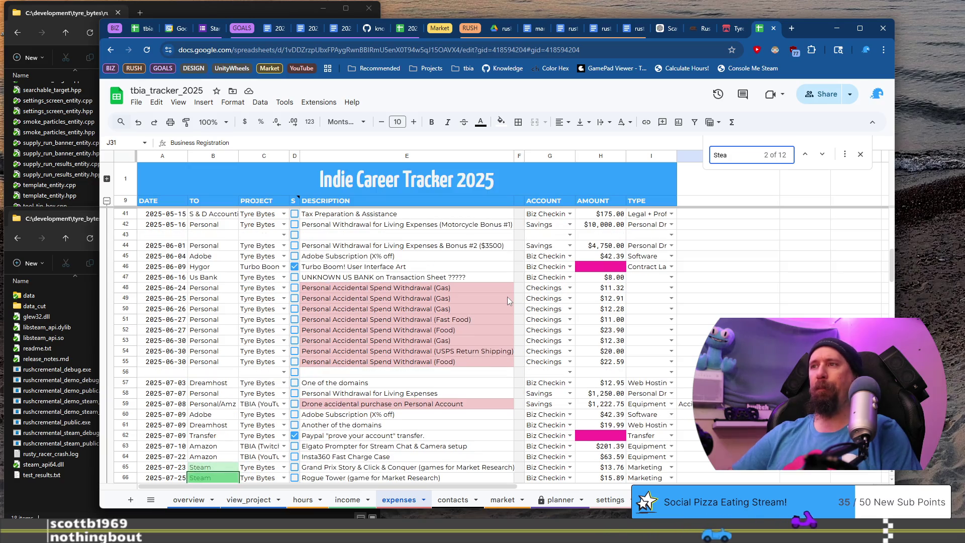
{"action": "left_click", "coordinate": [130, 26]}
{"action": "left_click", "coordinate": [728, 429]}
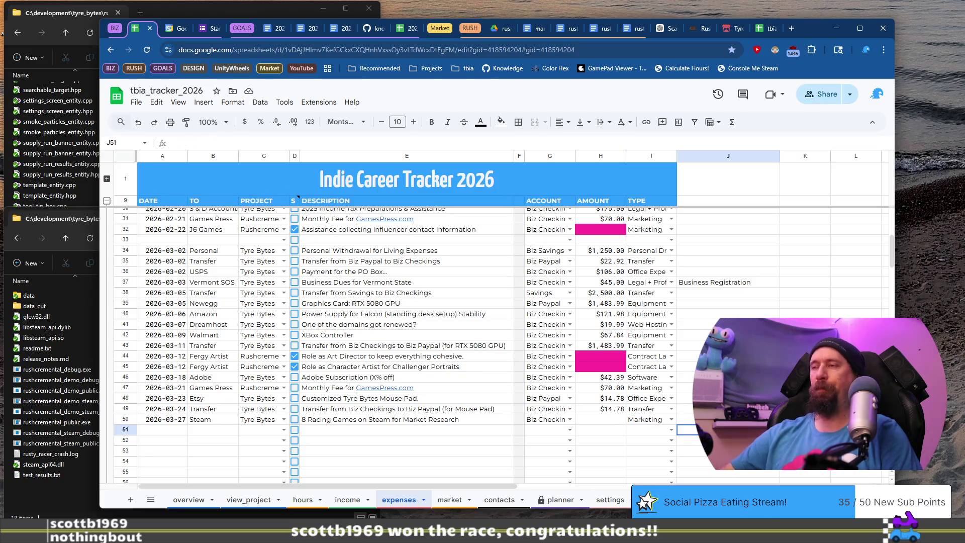
{"action": "key", "text": "ctrl+Right"}
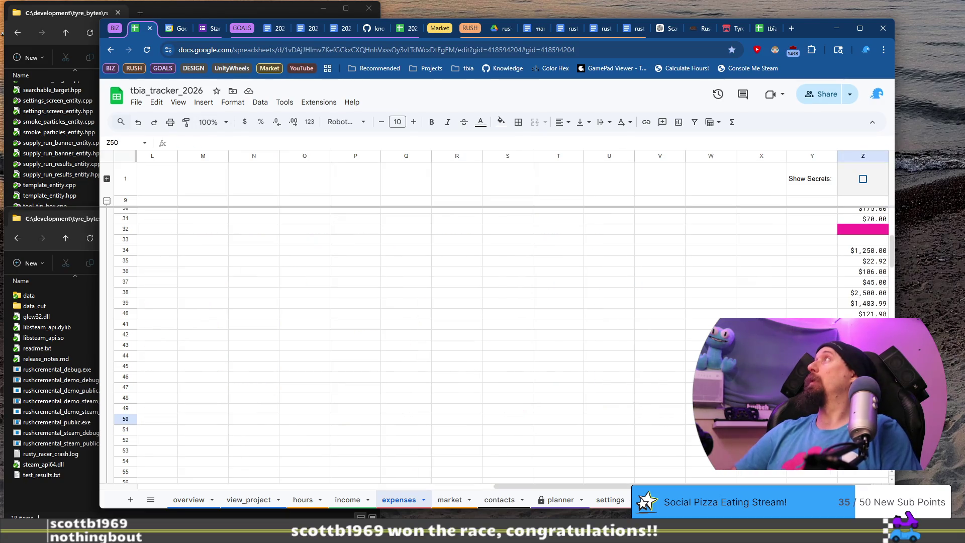
{"action": "type", "text": "71."}
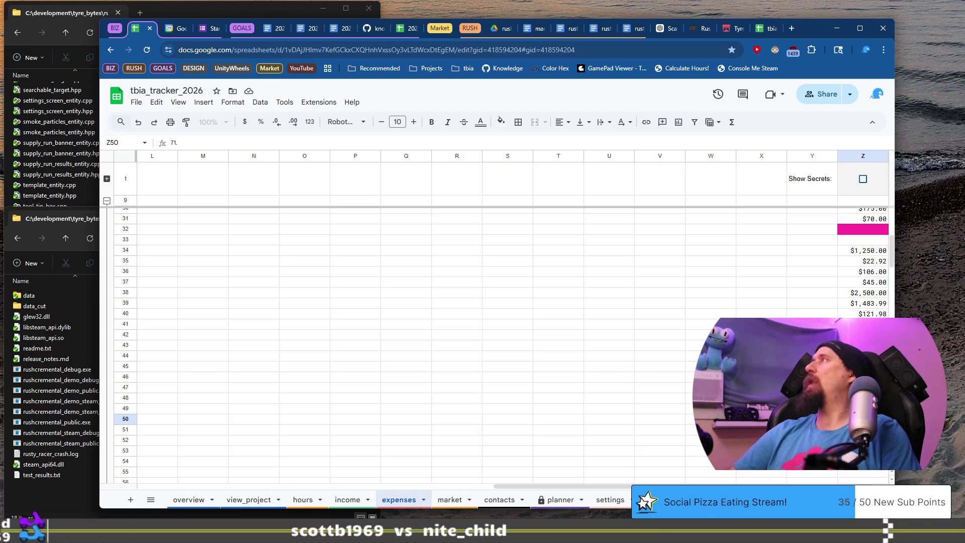
{"action": "key", "text": "Return"}
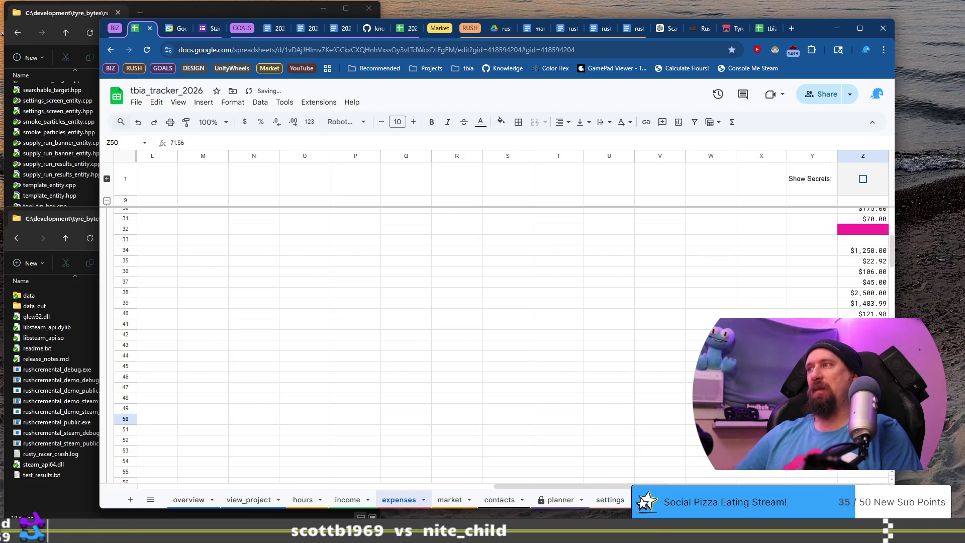
{"action": "key", "text": "Home"}
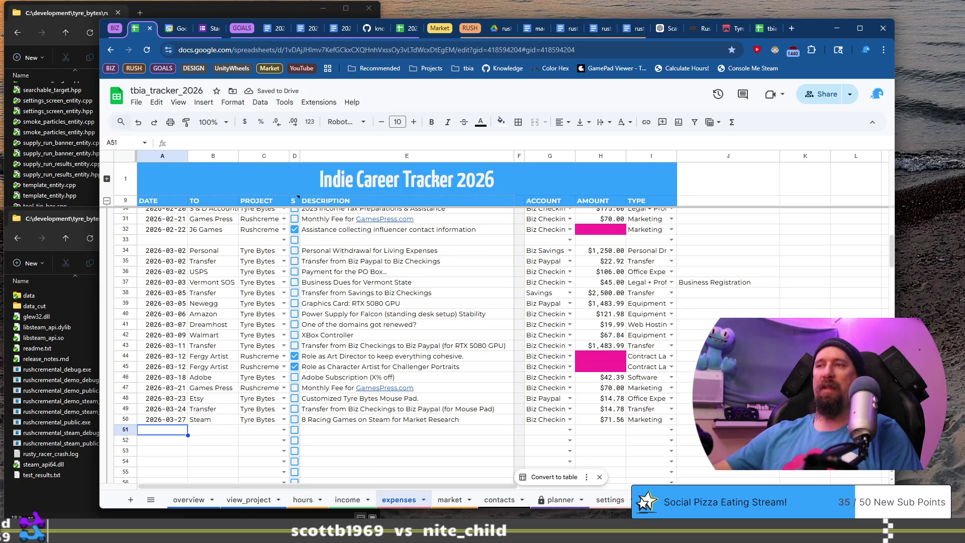
Step: Take row 49's date from the expenses sheet and begin a new income date in A34
{"action": "left_click", "coordinate": [354, 498]}
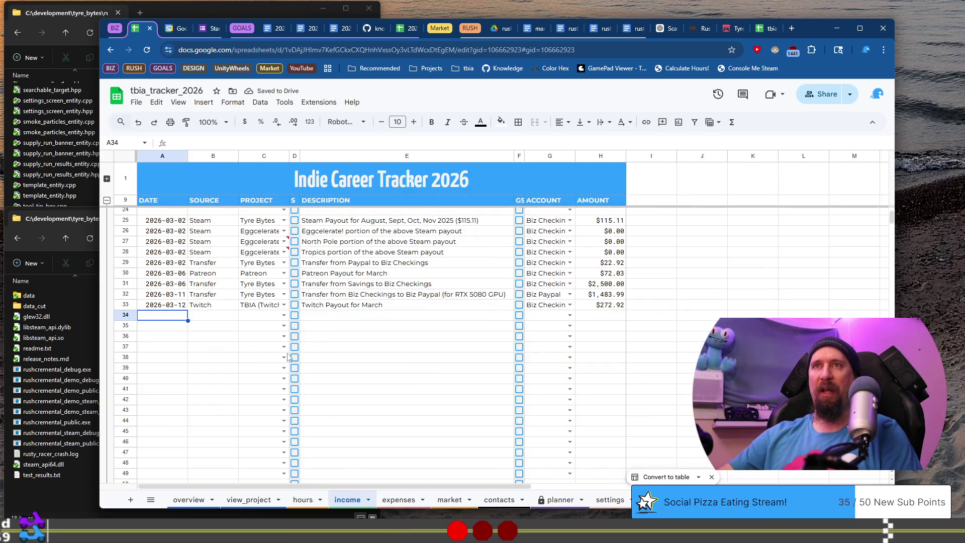
{"action": "scroll", "coordinate": [224, 331], "scroll_direction": "up", "scroll_amount": 1}
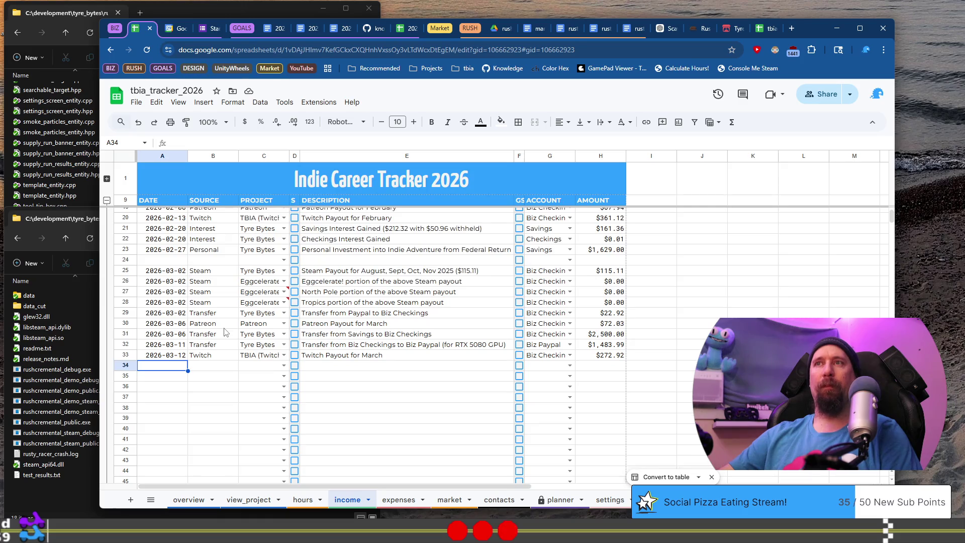
{"action": "left_click", "coordinate": [398, 500]}
{"action": "left_click", "coordinate": [167, 413]}
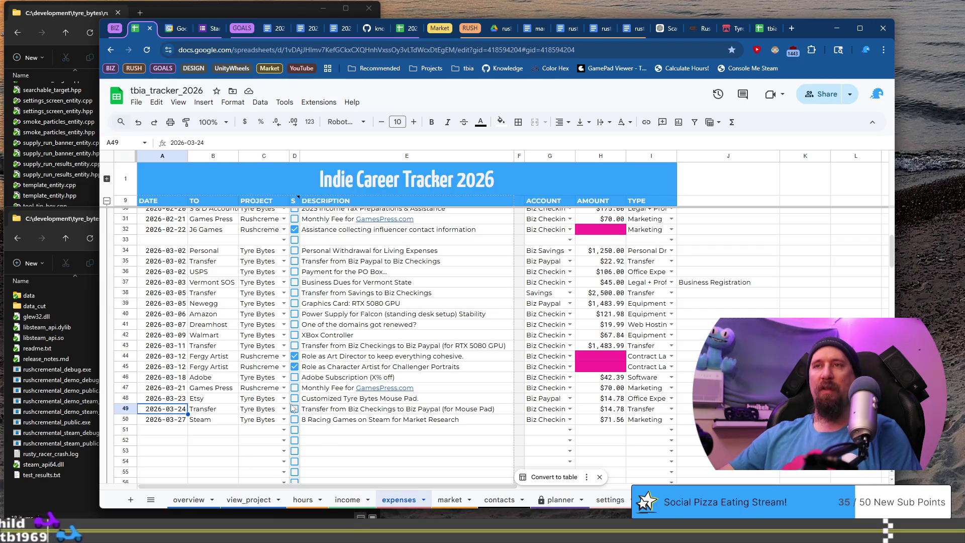
{"action": "left_click", "coordinate": [348, 499]}
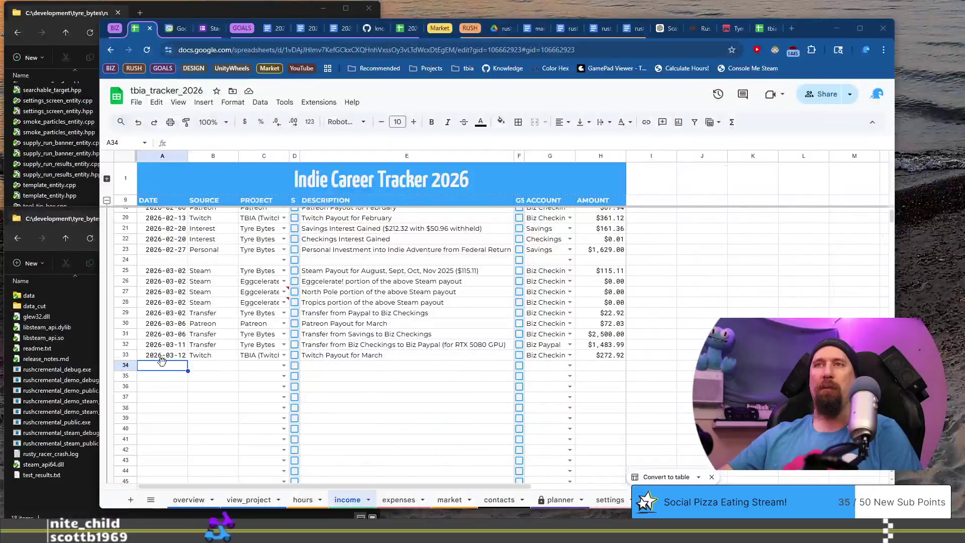
{"action": "type", "text": "20"}
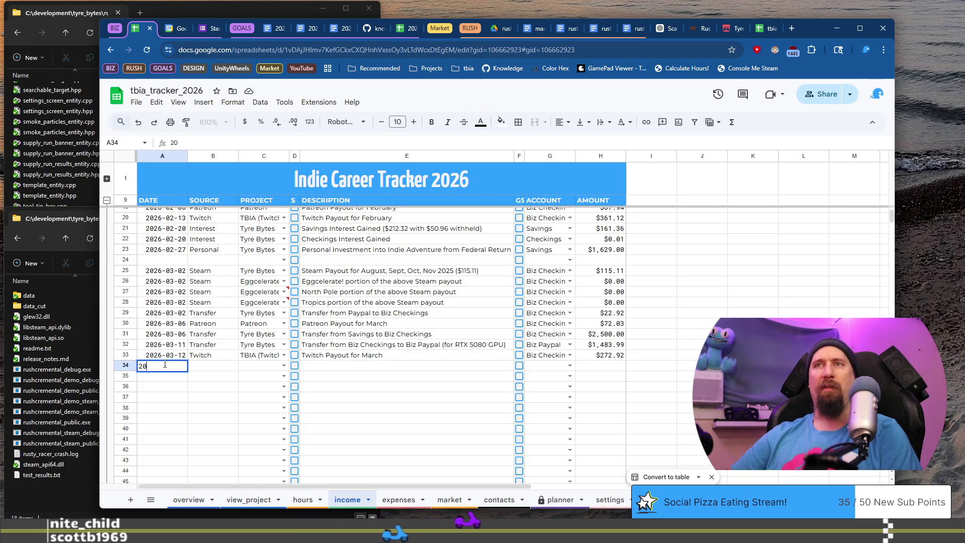
Step: Paste 2026-03-12 into income cell A34 and start typing its source
{"action": "key", "text": "Escape"}
{"action": "key", "text": "ctrl+v"}
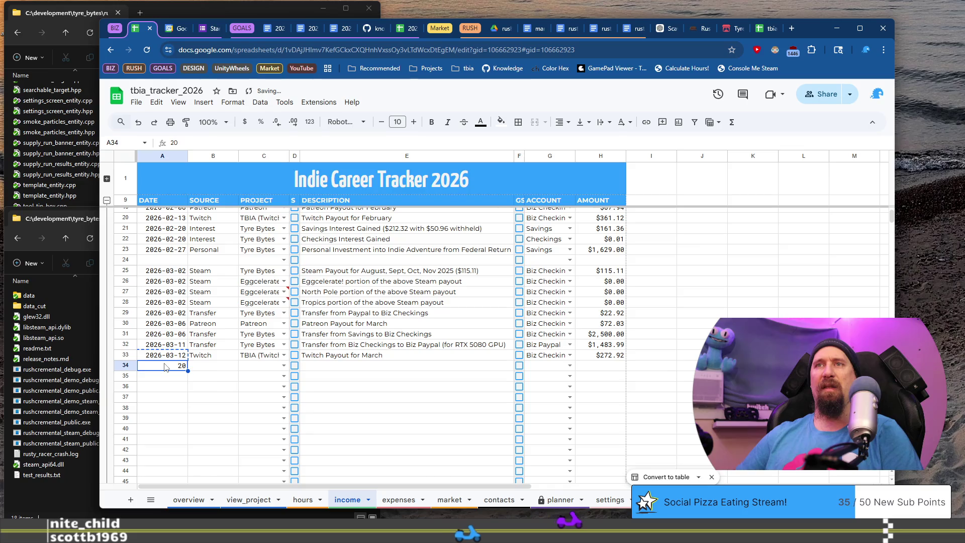
{"action": "key", "text": "Tab"}
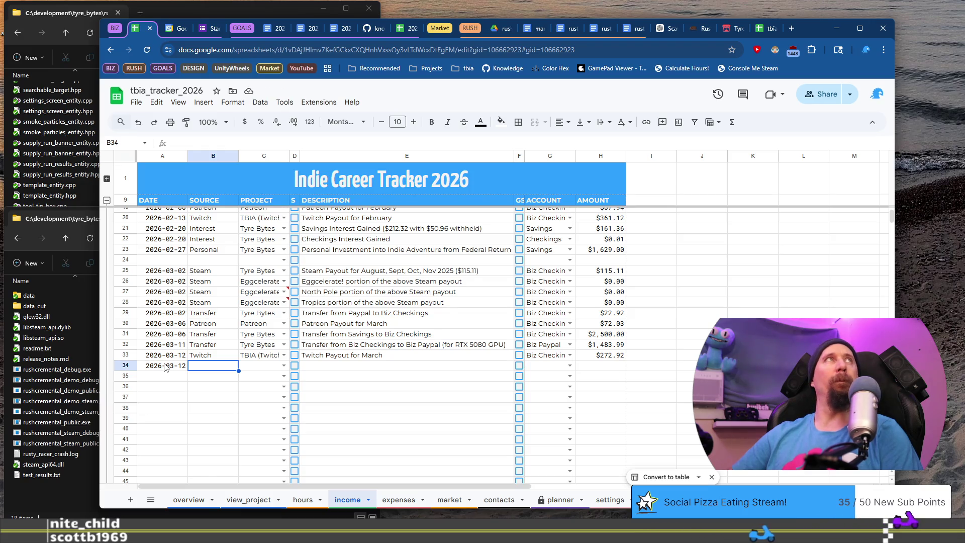
{"action": "type", "text": "VT"}
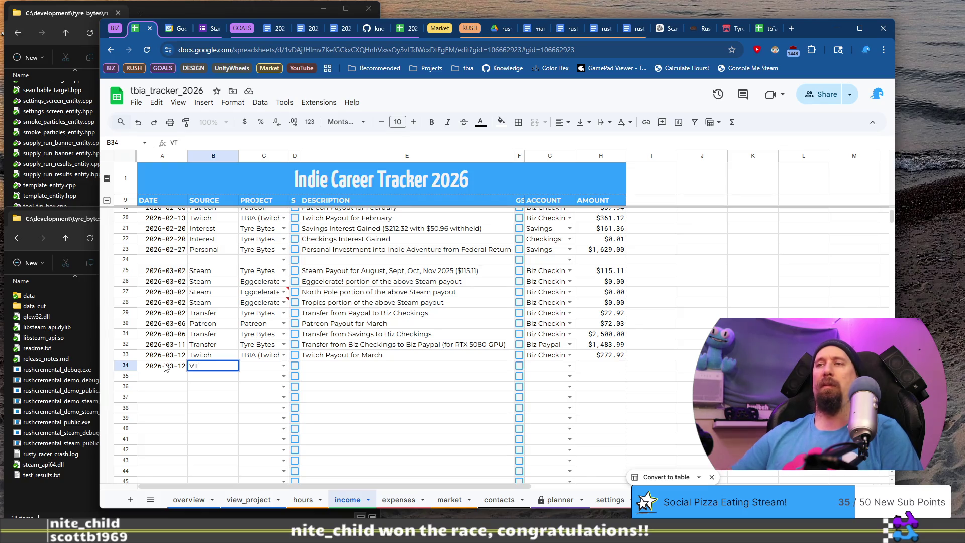
Step: Review last year's income entries, including the Personal source in row 99, then return to 2026
{"action": "left_click", "coordinate": [767, 28]}
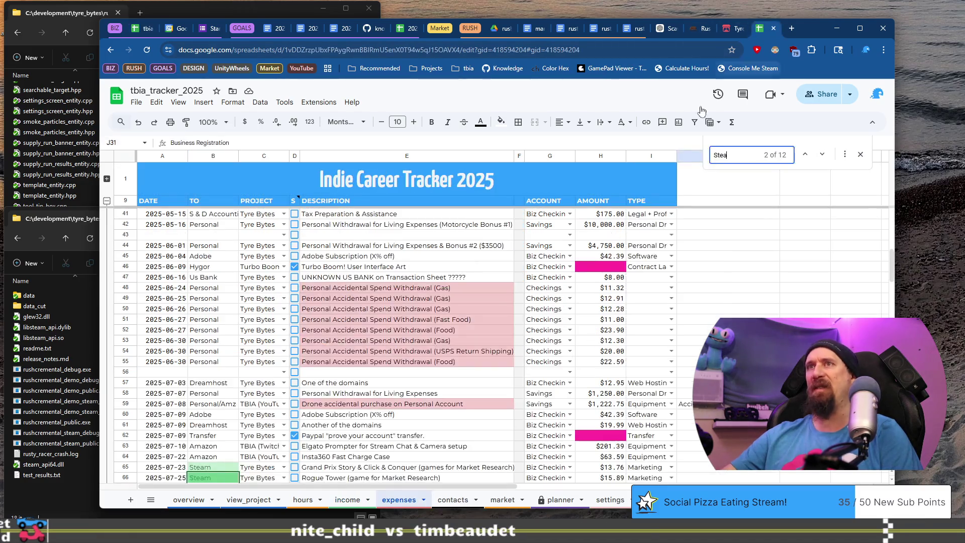
{"action": "scroll", "coordinate": [503, 373], "scroll_direction": "down", "scroll_amount": 12}
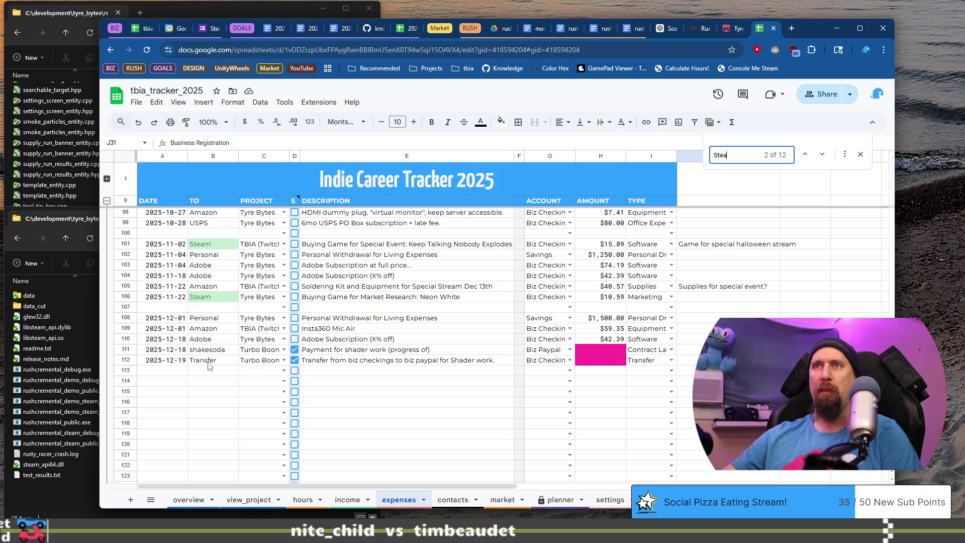
{"action": "left_click", "coordinate": [347, 499]}
{"action": "scroll", "coordinate": [248, 392], "scroll_direction": "down", "scroll_amount": 8}
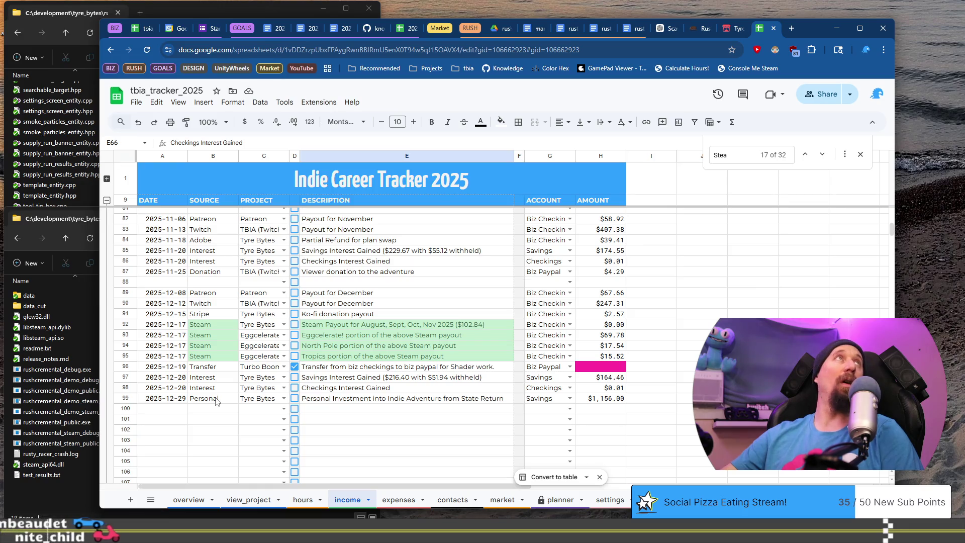
{"action": "left_click", "coordinate": [216, 399]}
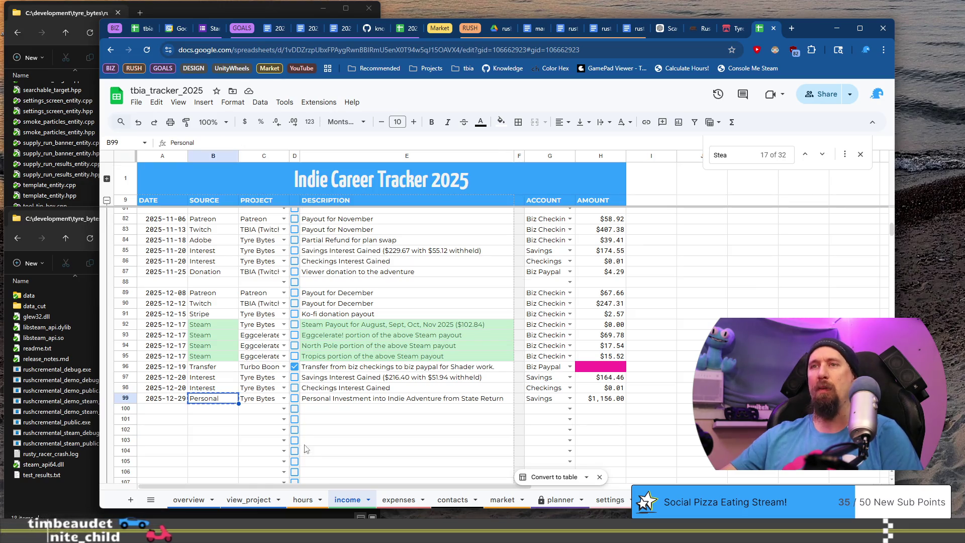
{"action": "left_click", "coordinate": [140, 28]}
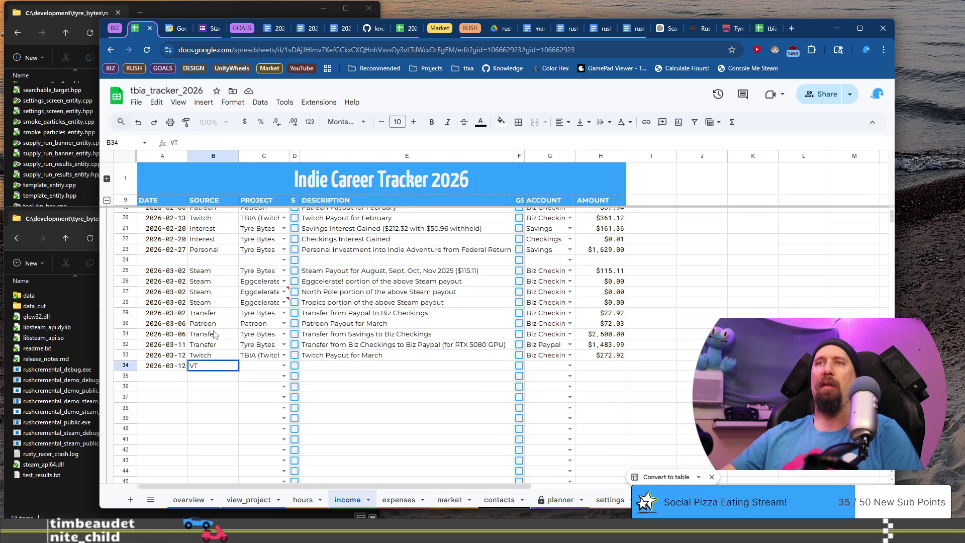
Step: Set income row 34's source to Personal and its project to Tyre Bytes
{"action": "key", "text": "BackSpace"}
{"action": "key", "text": "BackSpace"}
{"action": "type", "text": "Personal"}
{"action": "key", "text": "Tab"}
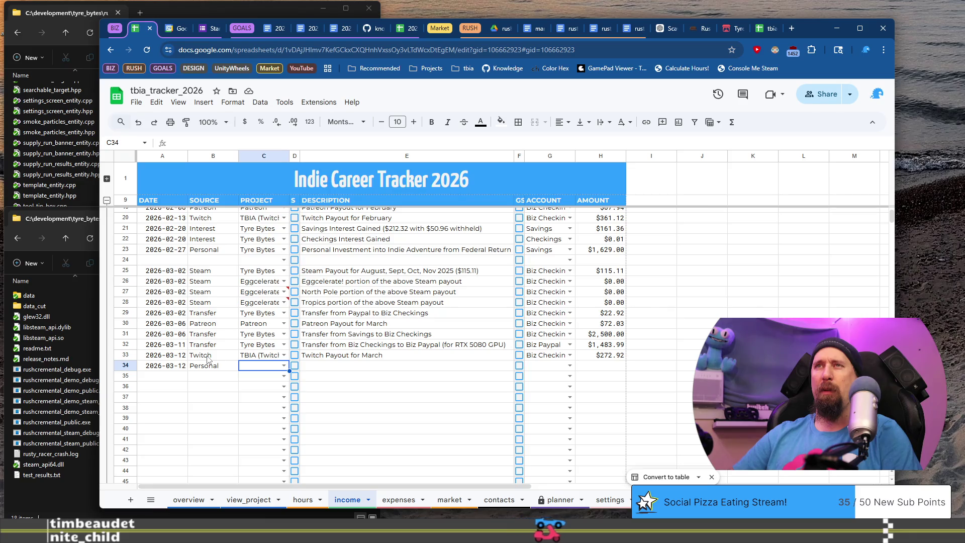
{"action": "key", "text": "Return"}
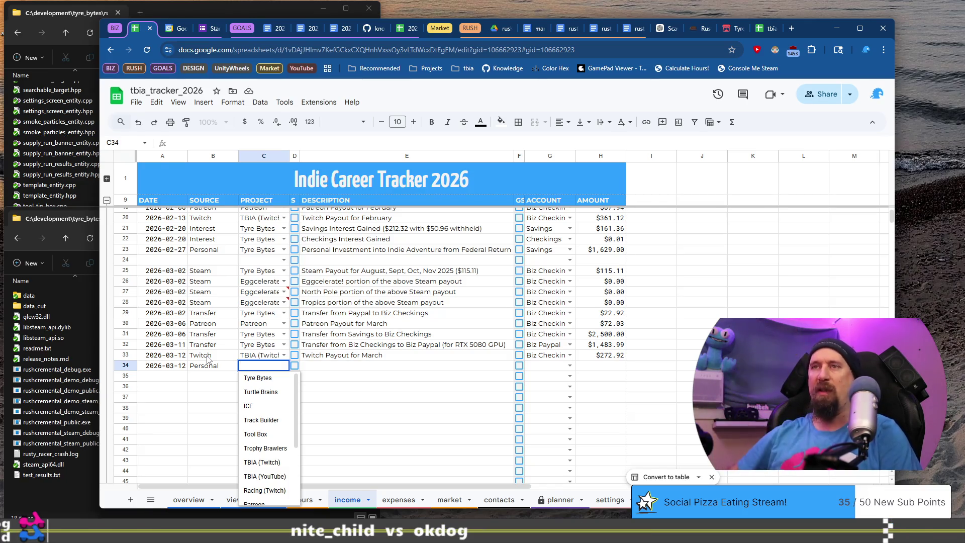
{"action": "key", "text": "Tab"}
{"action": "key", "text": "Tab"}
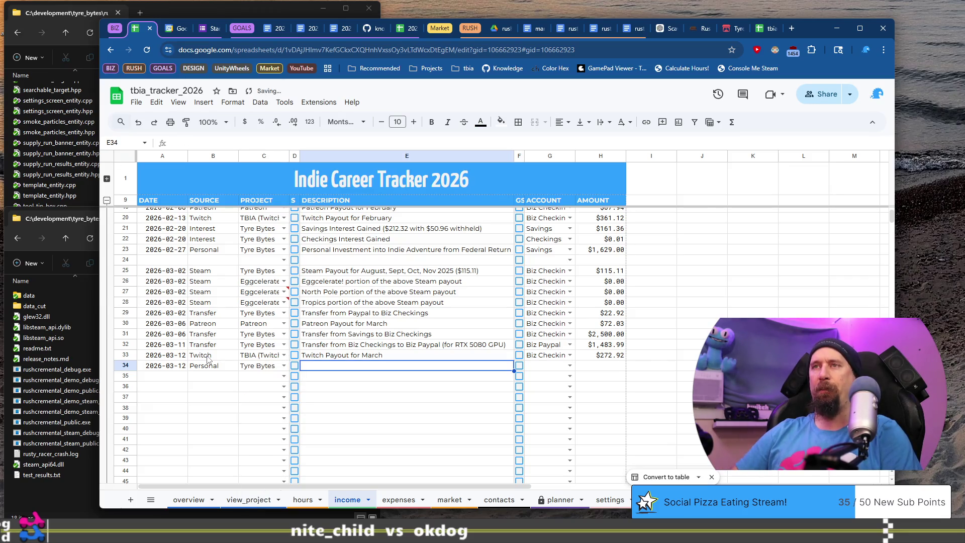
Step: Copy the 2025 tracker's state return investment description into E34
{"action": "left_click", "coordinate": [760, 28]}
{"action": "left_click", "coordinate": [437, 400]}
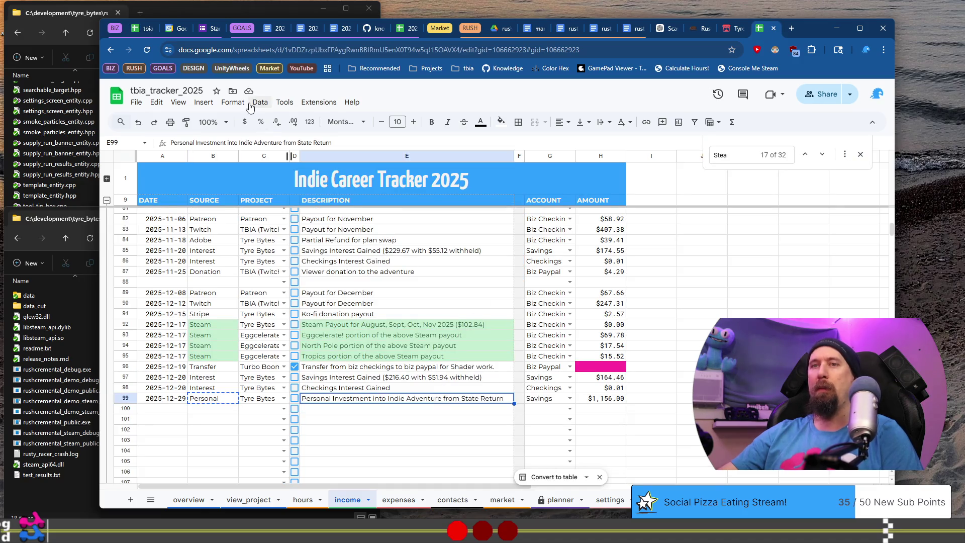
{"action": "left_click", "coordinate": [136, 28]}
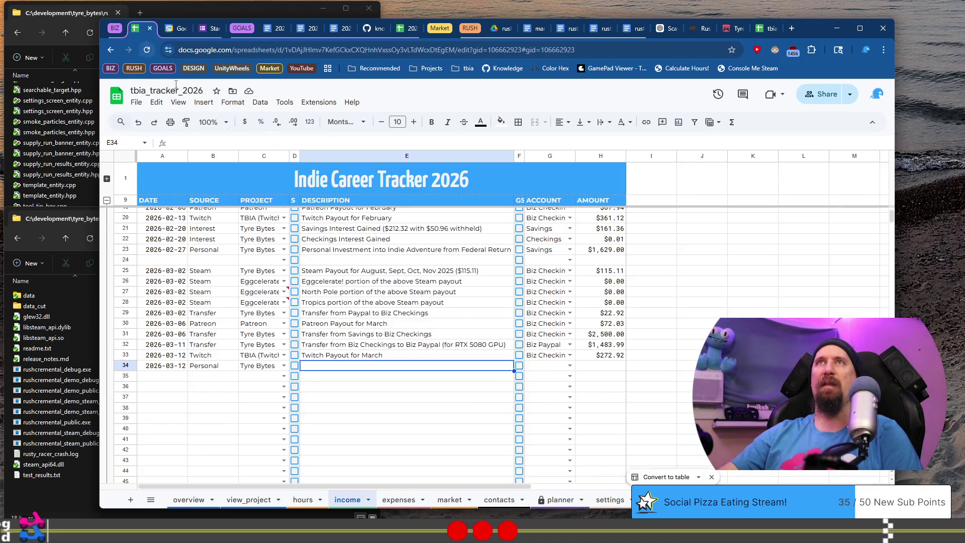
{"action": "type", "text": "Personal Investment into Indie Adventure from State Return"}
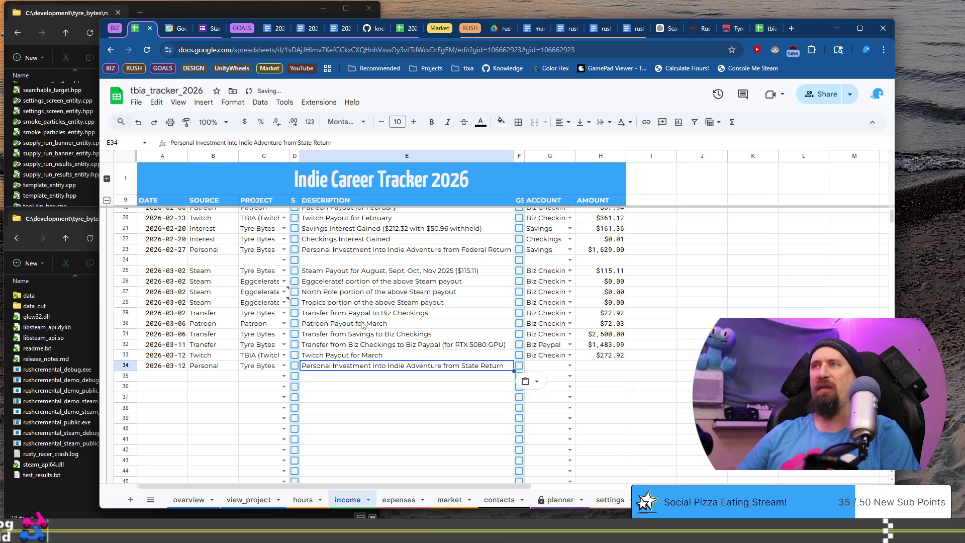
{"action": "key", "text": "Tab"}
{"action": "key", "text": "Tab"}
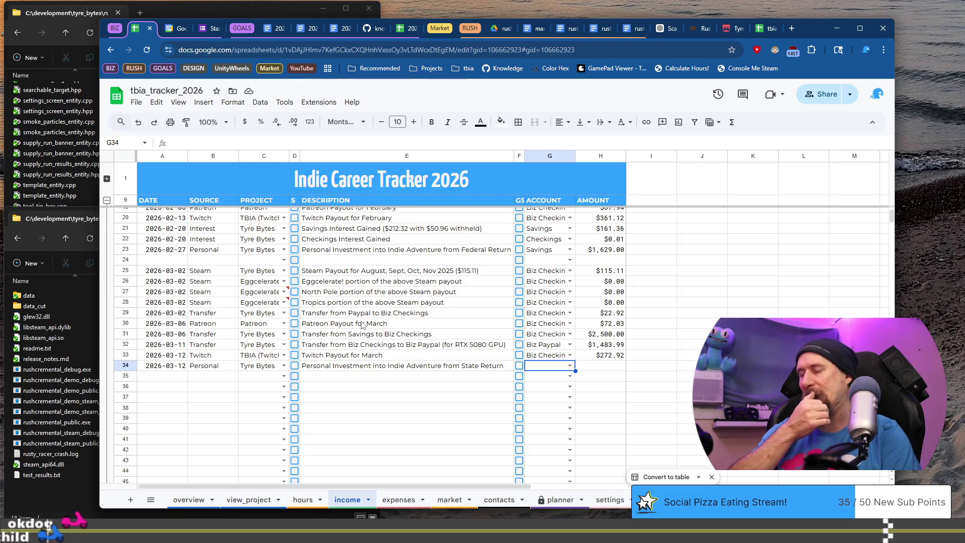
Step: Set row 34's account to Savings and enter the $1,146.00 amount
{"action": "type", "text": "Sa"}
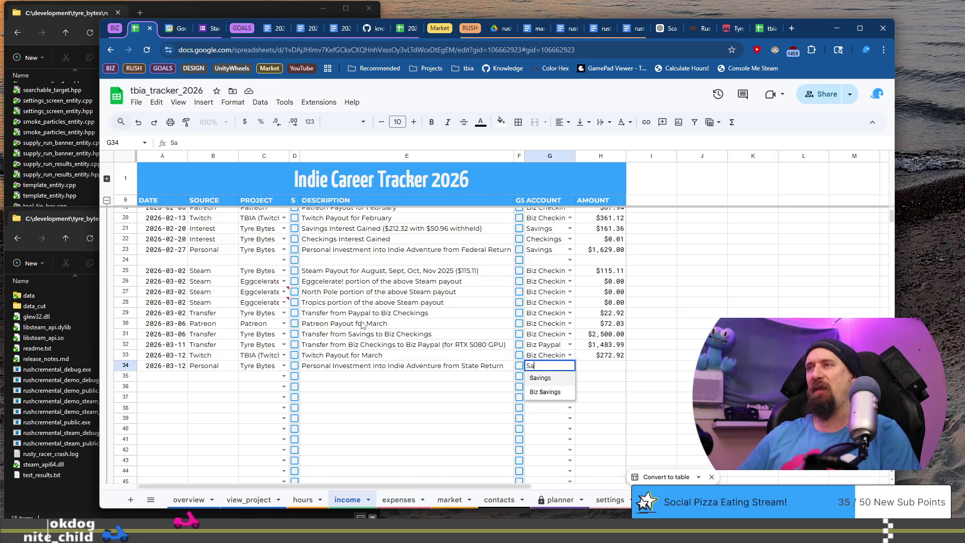
{"action": "key", "text": "Tab"}
{"action": "key", "text": "ctrl+Right"}
{"action": "type", "text": "11"}
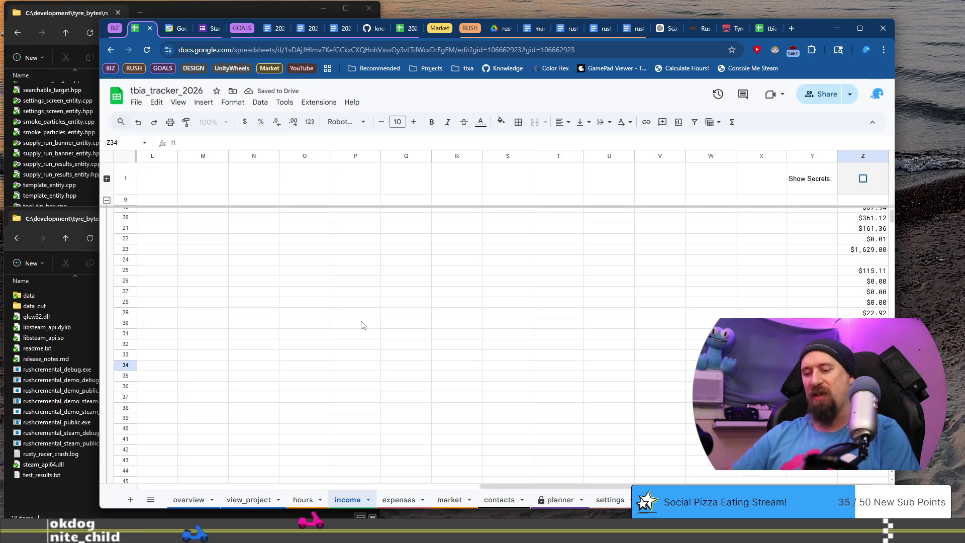
{"action": "key", "text": "Return"}
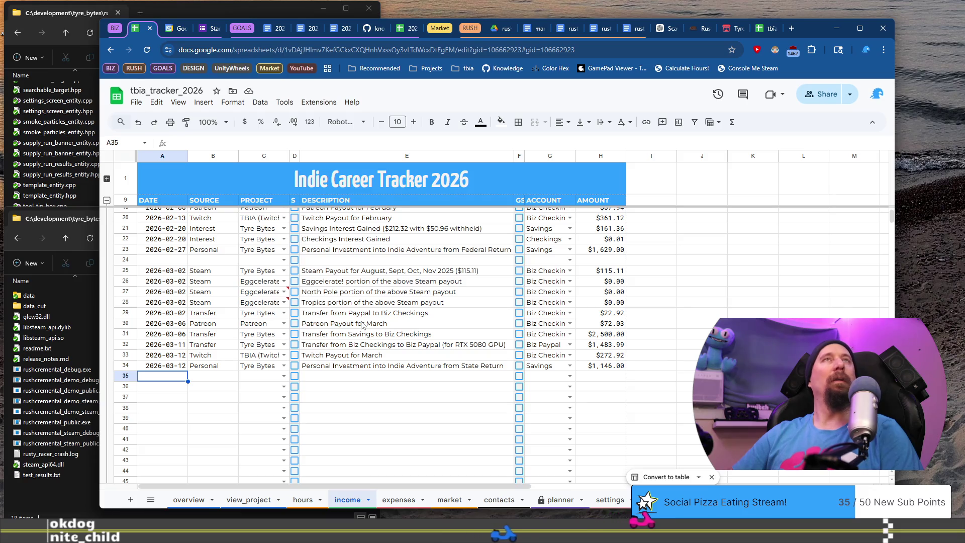
Step: Fill date 2026-03-20 and source Interest into both rows 35 and 36
{"action": "type", "text": "20"}
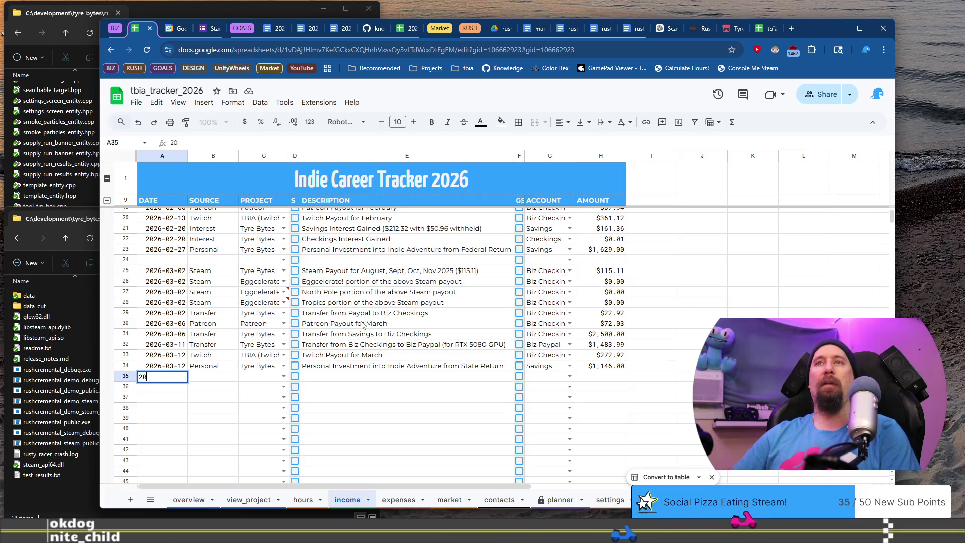
{"action": "type", "text": "26-03-"}
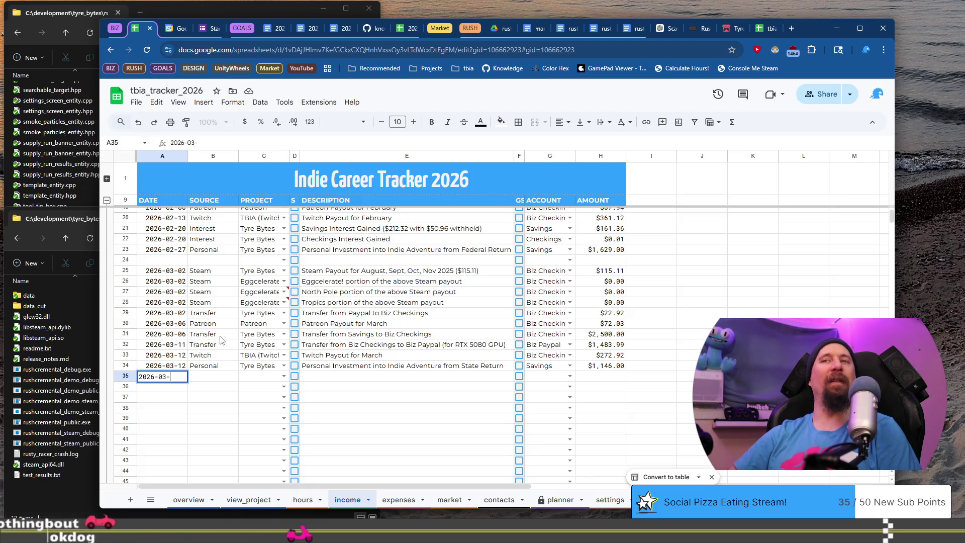
{"action": "type", "text": "20"}
{"action": "key", "text": "Return"}
{"action": "type", "text": "2026-03-20"}
{"action": "key", "text": "Up"}
{"action": "key", "text": "Right"}
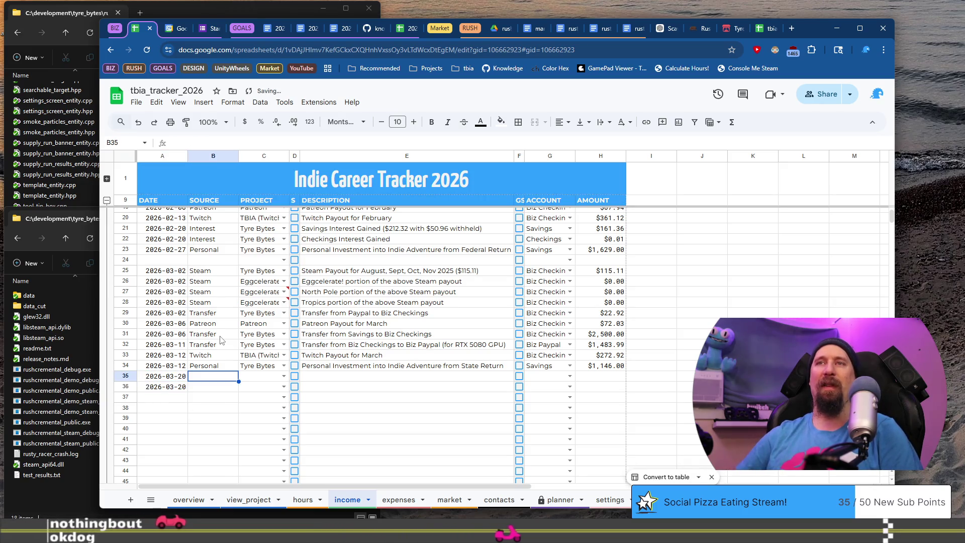
{"action": "type", "text": "Interest"}
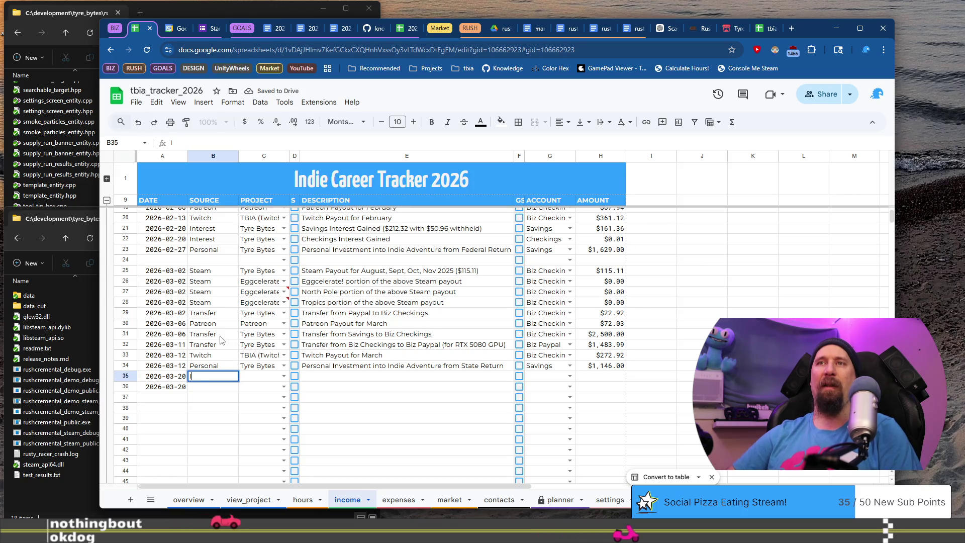
{"action": "key", "text": "Return"}
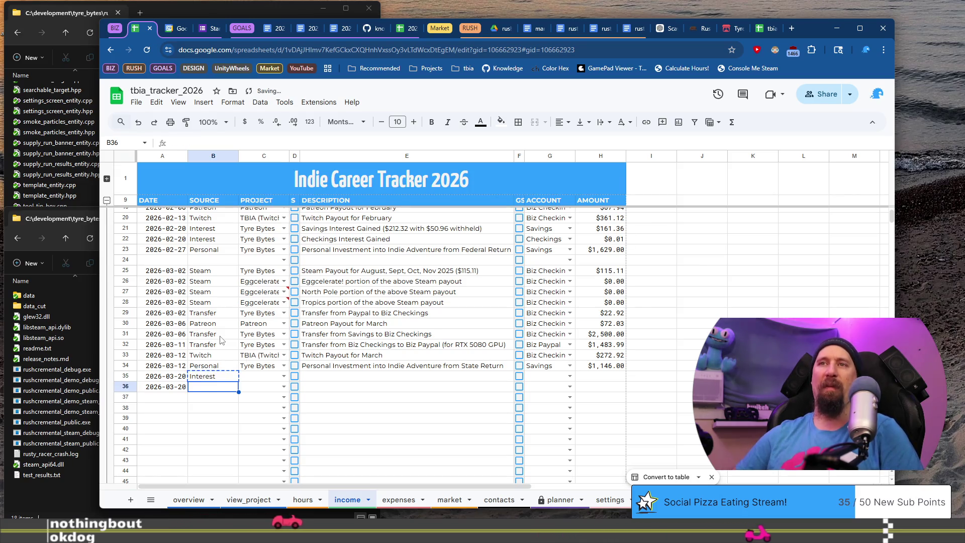
{"action": "key", "text": "ctrl+d"}
{"action": "key", "text": "Up"}
Step: Fill Tyre Bytes as the project for rows 35–36, then select the earlier interest descriptions
{"action": "key", "text": "Right"}
{"action": "type", "text": "Ty"}
{"action": "key", "text": "Return"}
{"action": "key", "text": "ctrl+d"}
{"action": "key", "text": "Up"}
{"action": "key", "text": "Right"}
{"action": "key", "text": "Right"}
{"action": "key", "text": "Up"}
{"action": "key", "text": "Up"}
{"action": "key", "text": "Up"}
{"action": "key", "text": "shift+Up"}
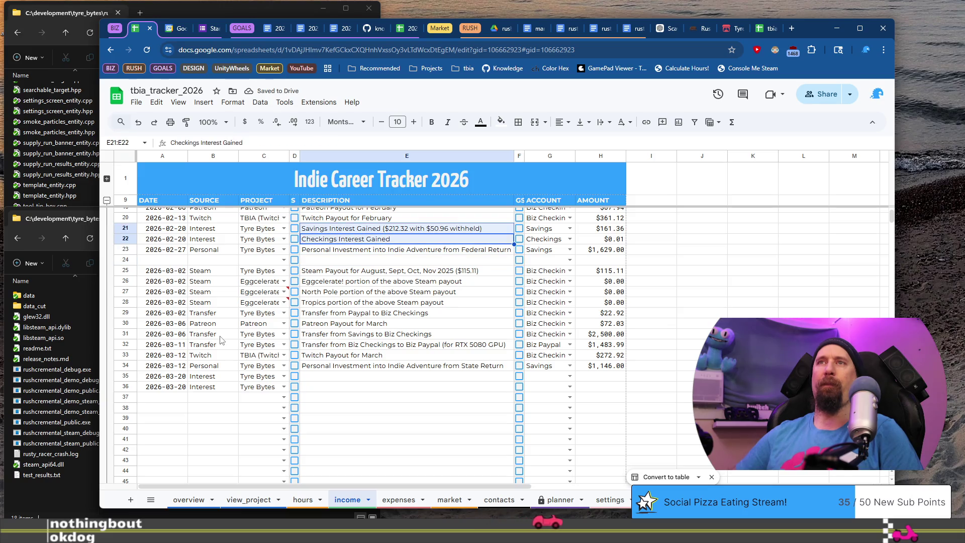
Step: Copy the savings and checkings interest descriptions from E21:E22 into E35:E36
{"action": "key", "text": "ctrl+c"}
{"action": "key", "text": "Down"}
{"action": "key", "text": "Down"}
{"action": "key", "text": "Down"}
{"action": "key", "text": "ctrl+v"}
Step: Set row 35's account to Savings and row 36's account to Checkings
{"action": "key", "text": "Right"}
{"action": "key", "text": "Right"}
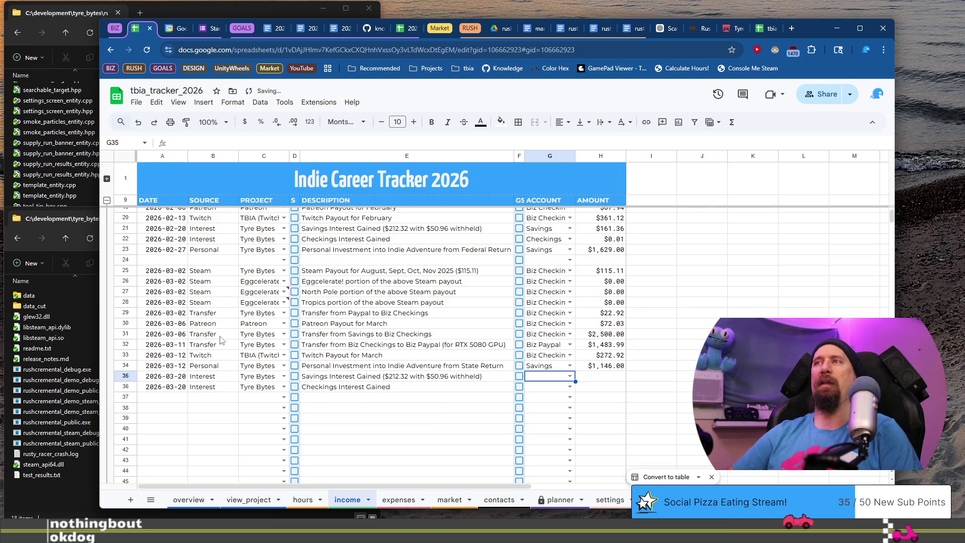
{"action": "type", "text": "che"}
{"action": "key", "text": "Return"}
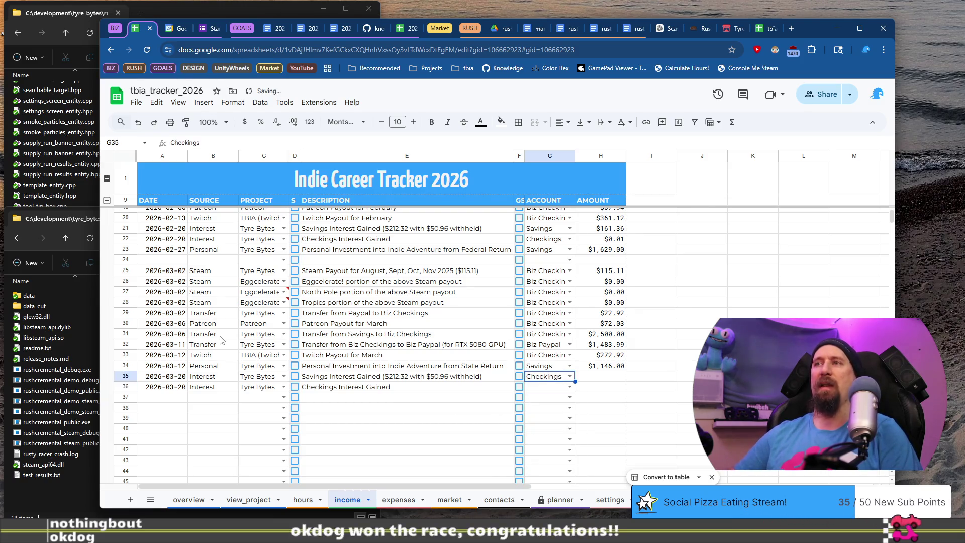
{"action": "type", "text": "Savin"}
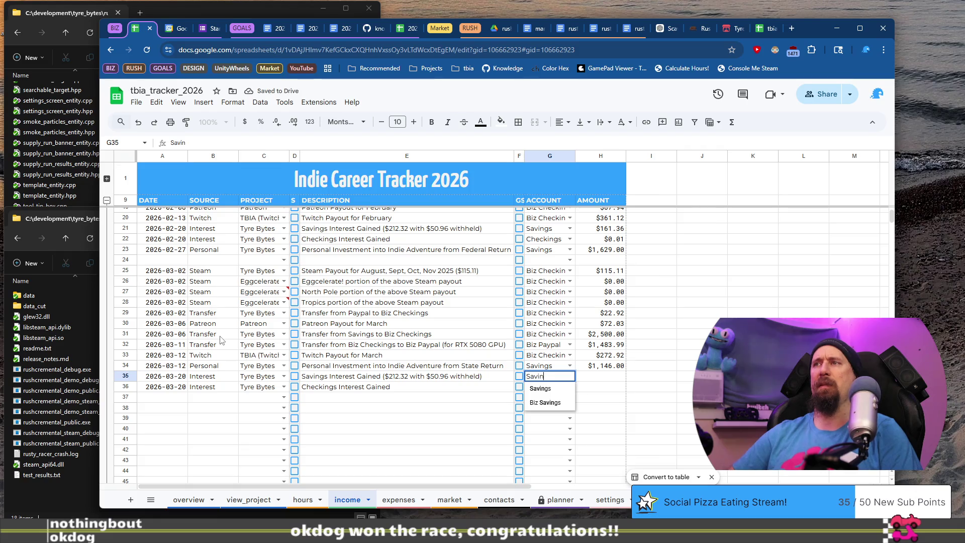
{"action": "key", "text": "Return"}
{"action": "type", "text": "Ch"}
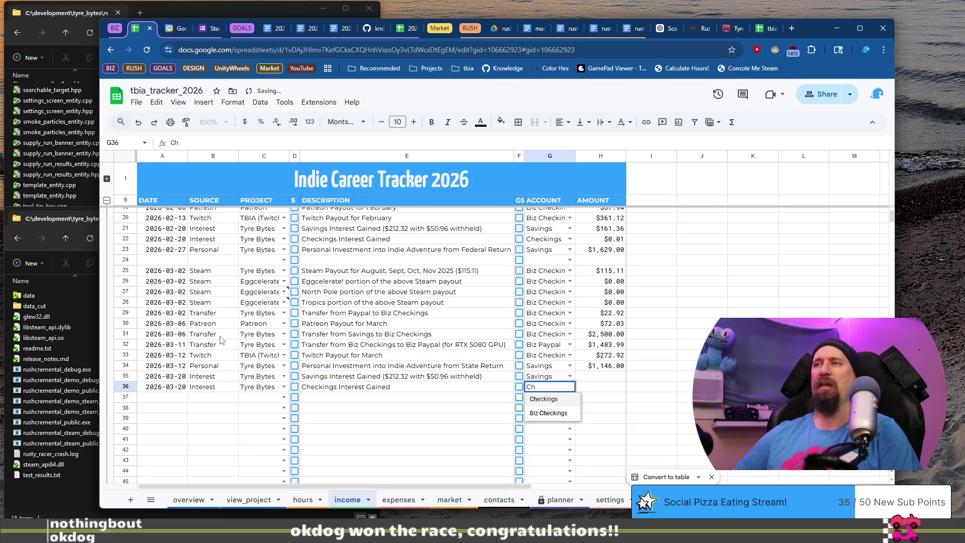
{"action": "key", "text": "Tab"}
{"action": "key", "text": "ctrl+Right"}
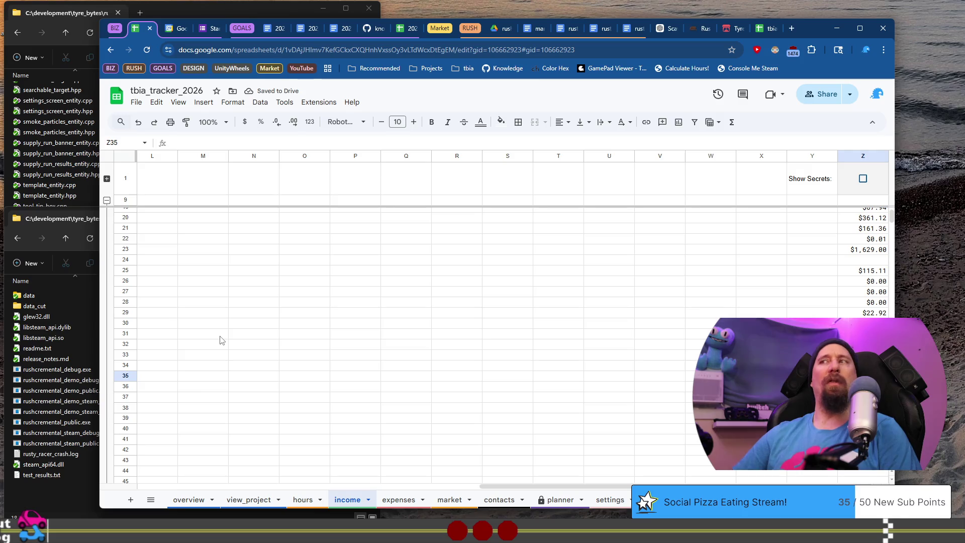
Step: Correct the savings interest figure in E35's description to $180.28
{"action": "key", "text": "Home"}
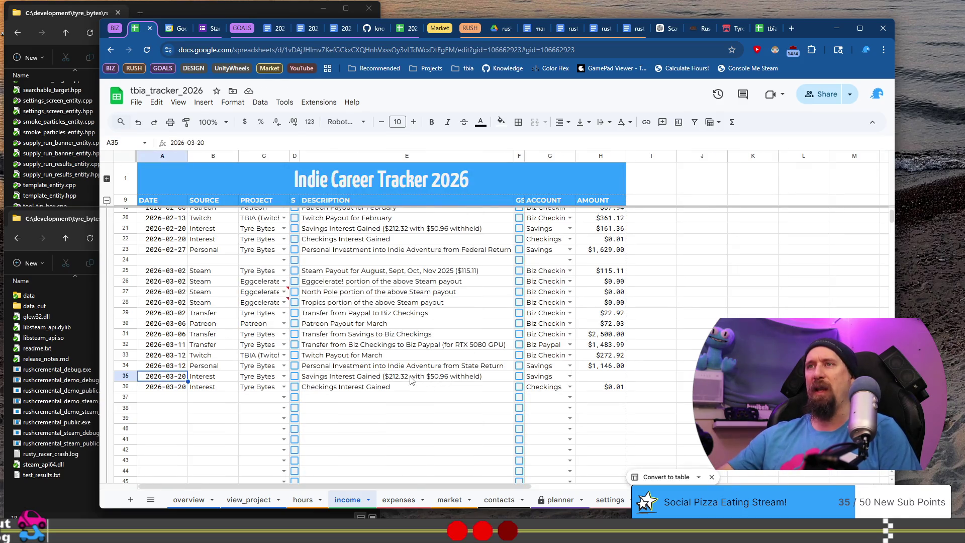
{"action": "left_click", "coordinate": [411, 377]}
{"action": "key", "text": "Return"}
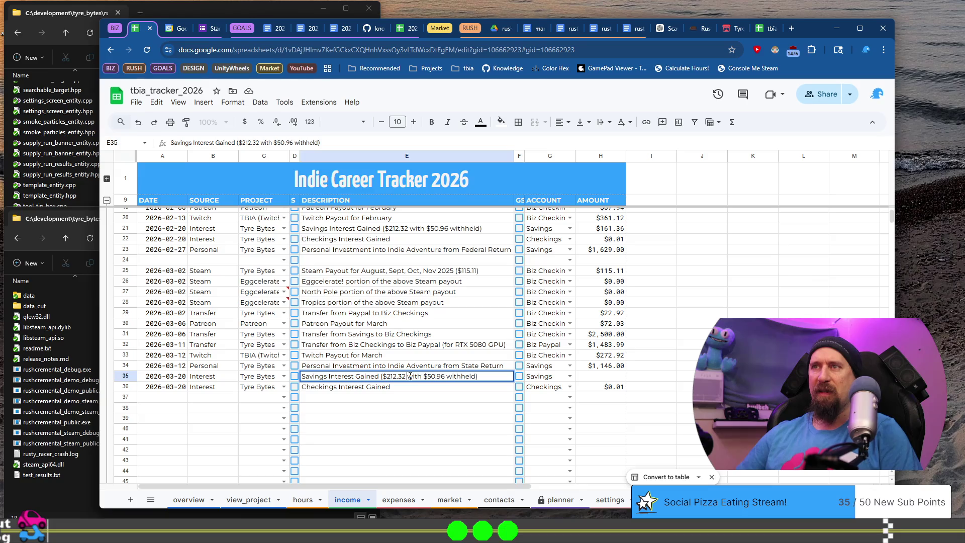
{"action": "key", "text": "shift+Right"}
{"action": "key", "text": "shift+Right"}
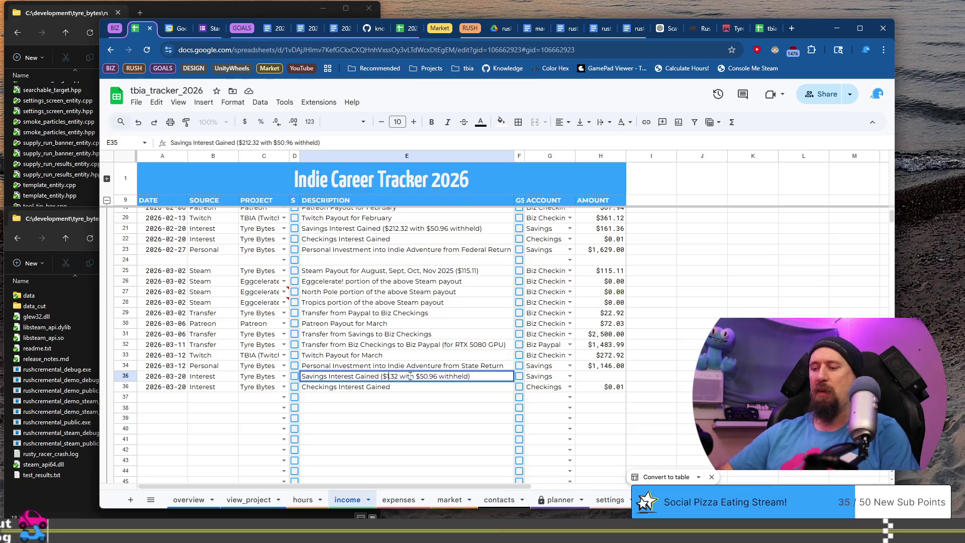
{"action": "key", "text": "BackSpace"}
{"action": "type", "text": "80"}
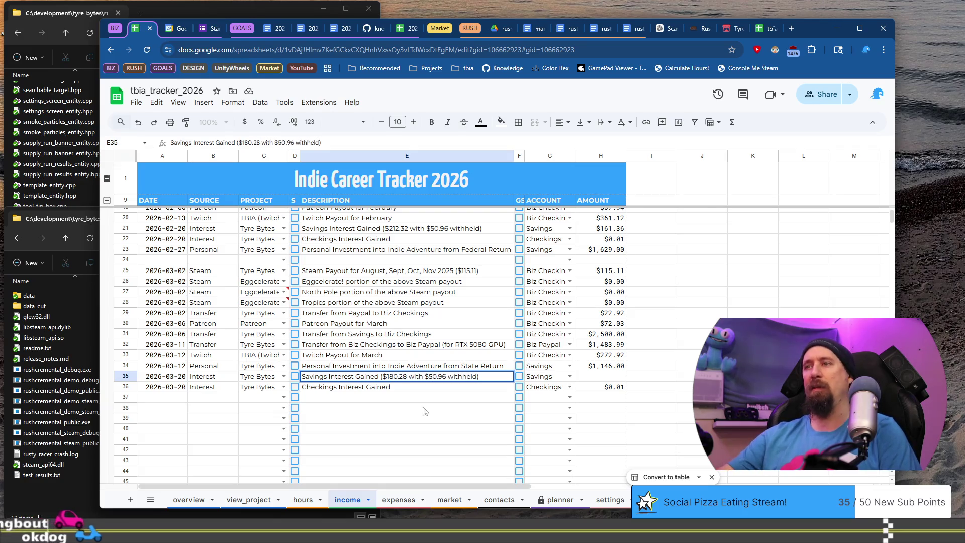
{"action": "left_click", "coordinate": [559, 499]}
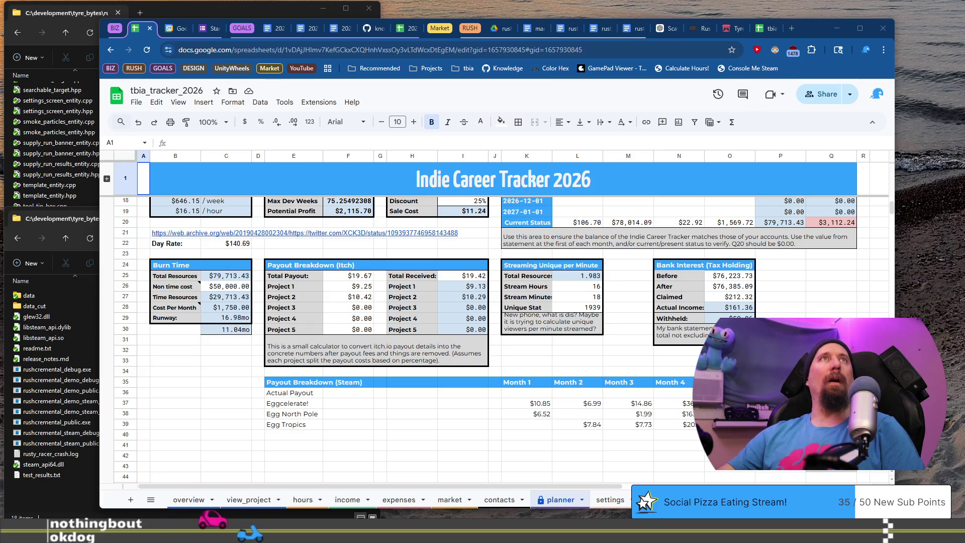
Step: Paste the bank interest Before $75,410.09 and After $75,549.38 balances as plain values
{"action": "left_click", "coordinate": [721, 278]}
{"action": "key", "text": "ctrl+v"}
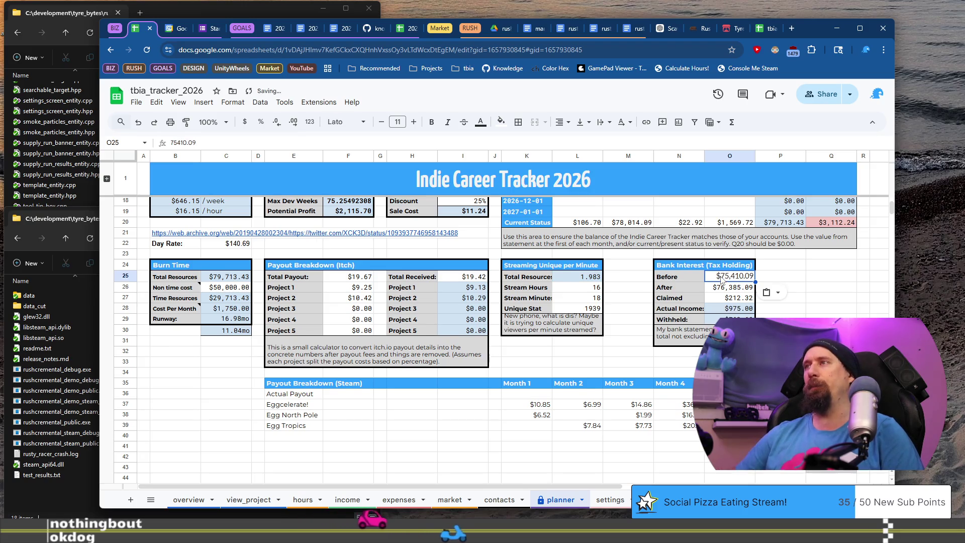
{"action": "key", "text": "ctrl+z"}
{"action": "key", "text": "ctrl+shift+v"}
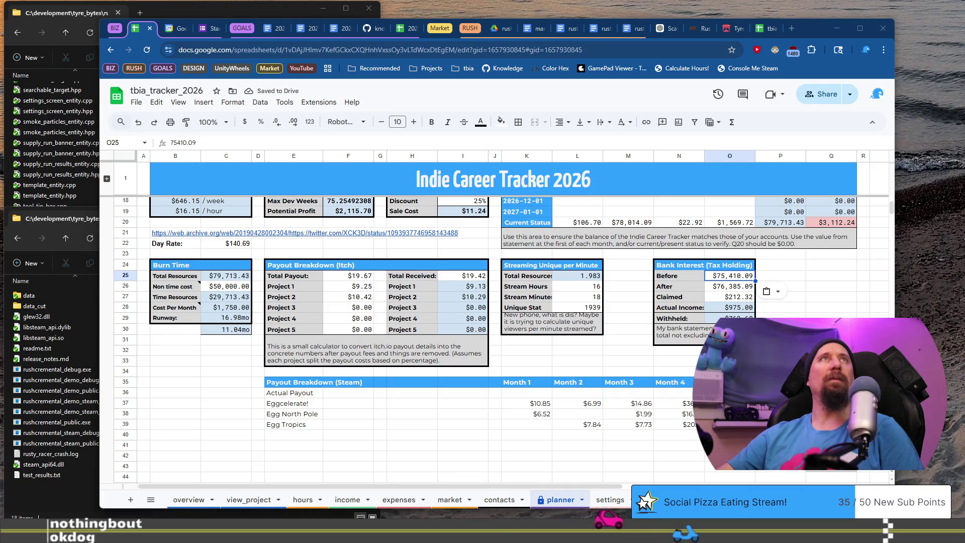
{"action": "left_click", "coordinate": [742, 288]}
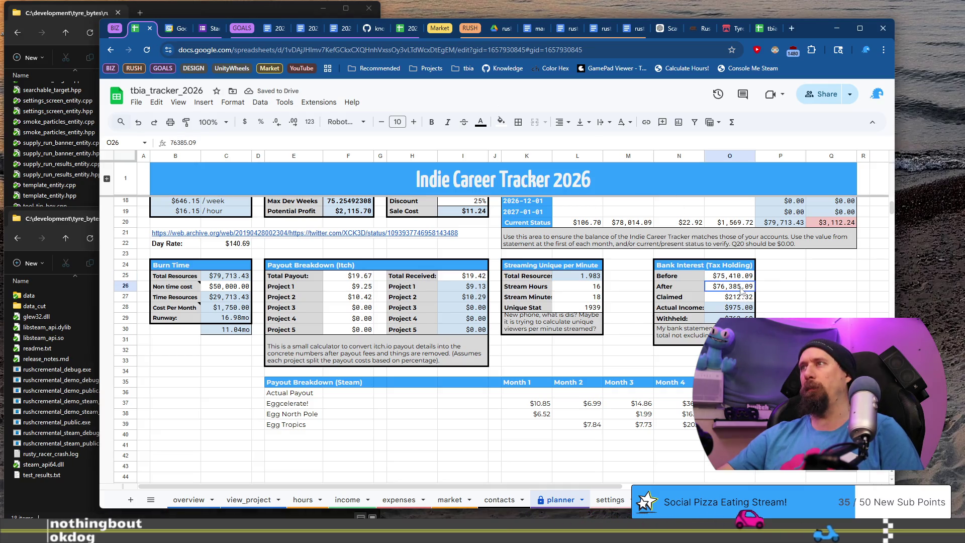
{"action": "key", "text": "ctrl+shift+v"}
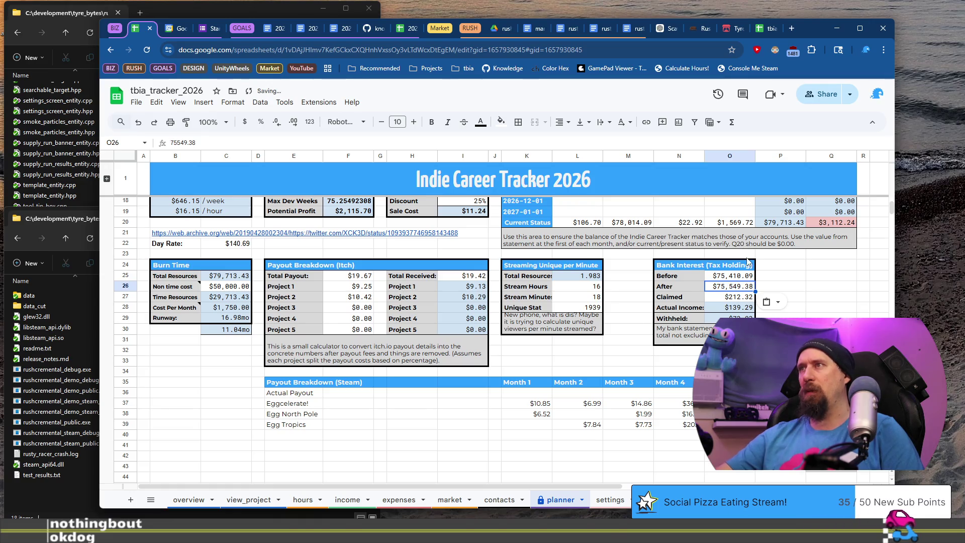
Step: Change the planner's Bank Interest Claimed amount from $212.32 to $183.28
{"action": "left_click", "coordinate": [734, 297]}
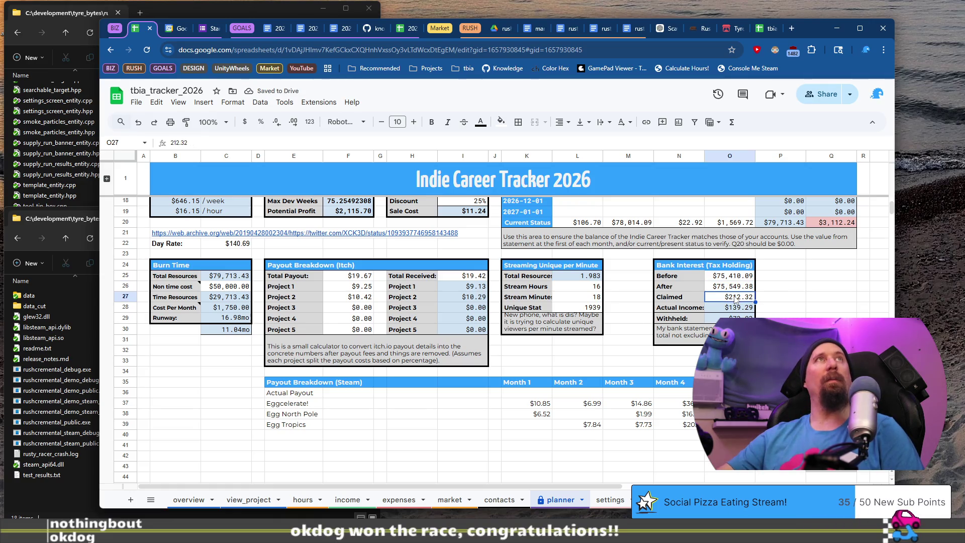
{"action": "type", "text": "18"}
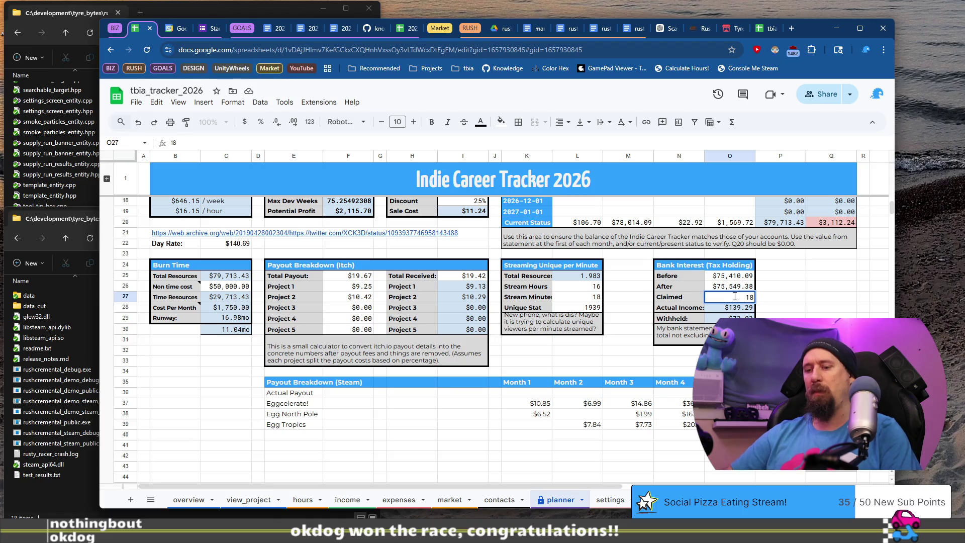
{"action": "type", "text": "28"}
{"action": "key", "text": "Return"}
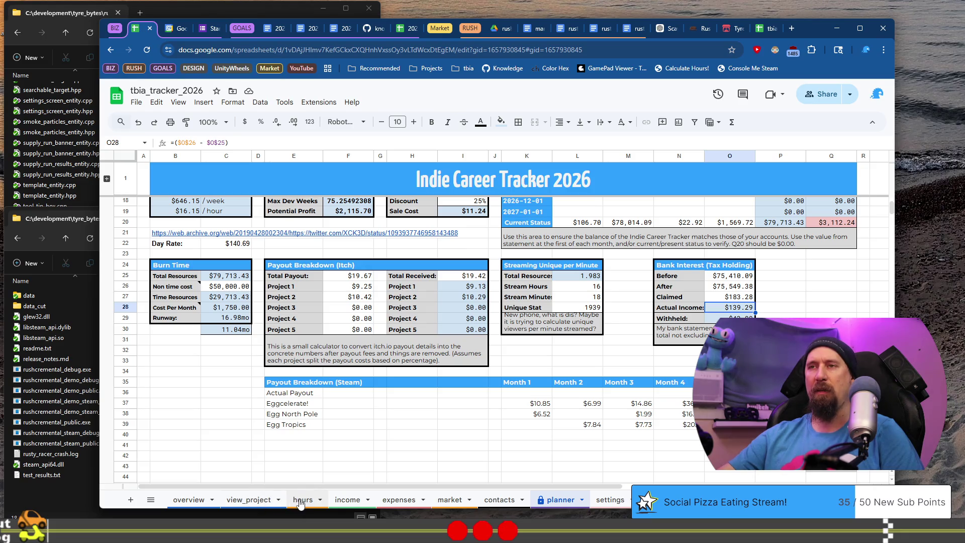
{"action": "left_click", "coordinate": [340, 501]}
{"action": "key", "text": "ctrl+Right"}
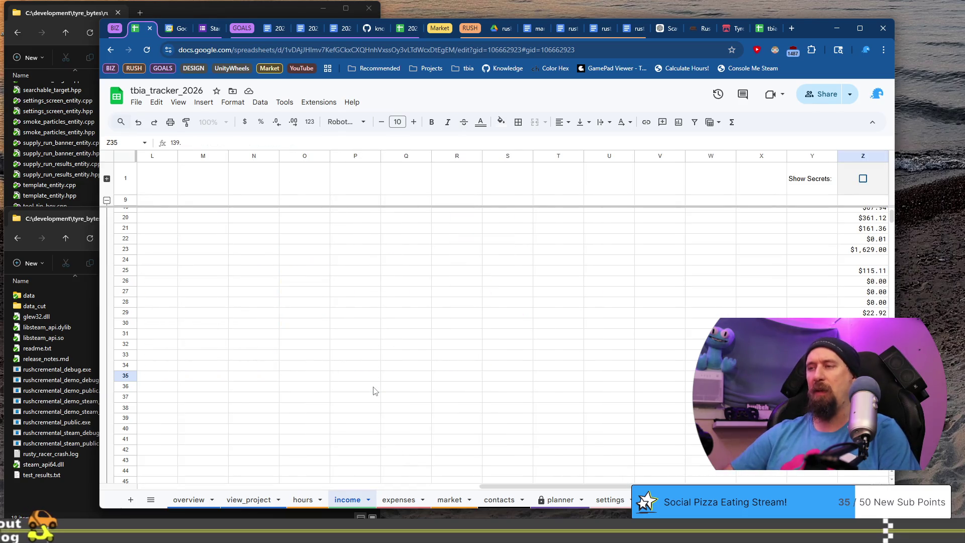
Step: Look through the income, planner and expenses sheets to check the interest figures
{"action": "key", "text": "Return"}
{"action": "key", "text": "Home"}
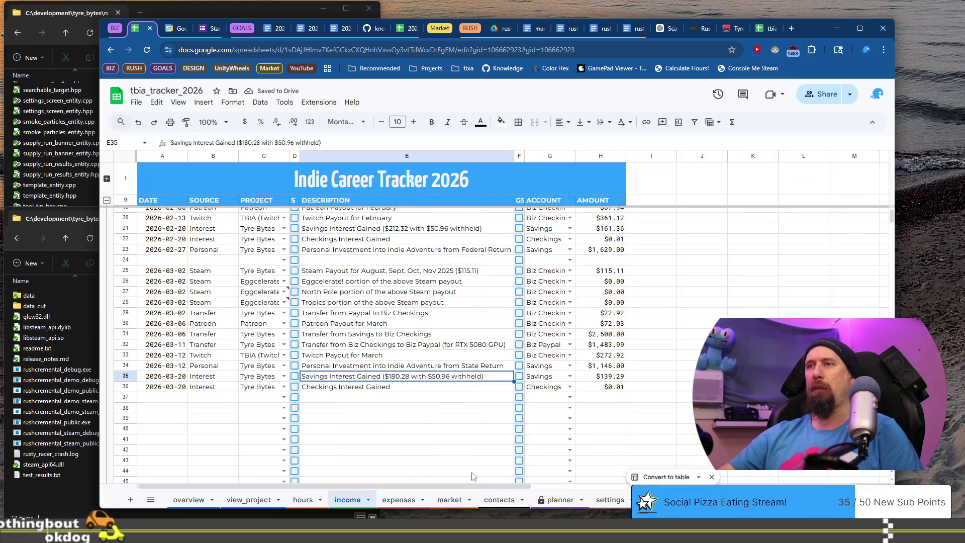
{"action": "left_click", "coordinate": [565, 500]}
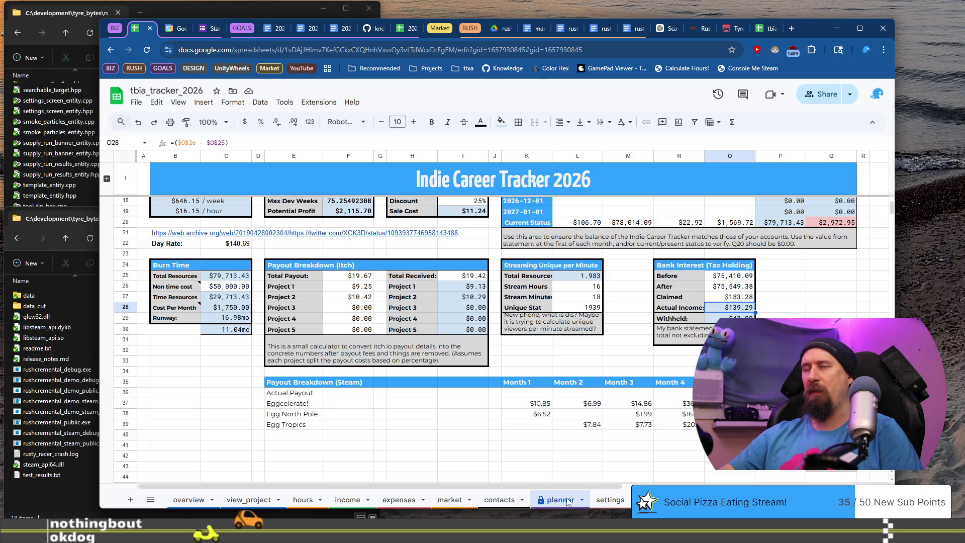
{"action": "key", "text": "super+Tab"}
{"action": "key", "text": "Escape"}
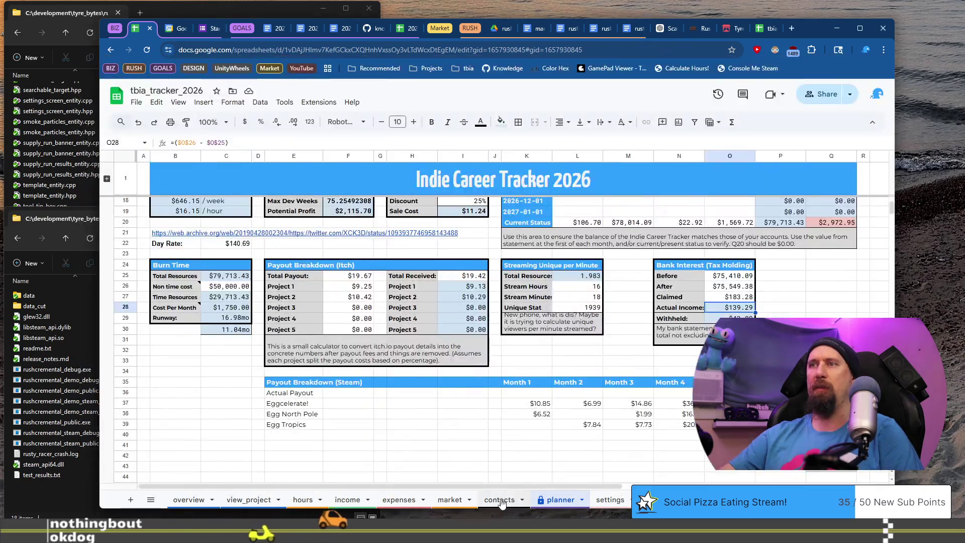
{"action": "left_click", "coordinate": [400, 500]}
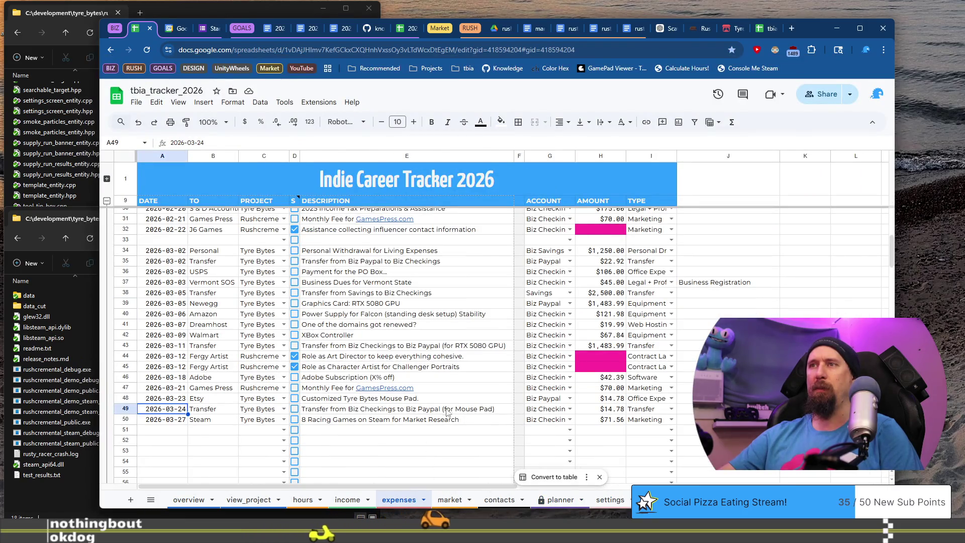
{"action": "left_click", "coordinate": [354, 500]}
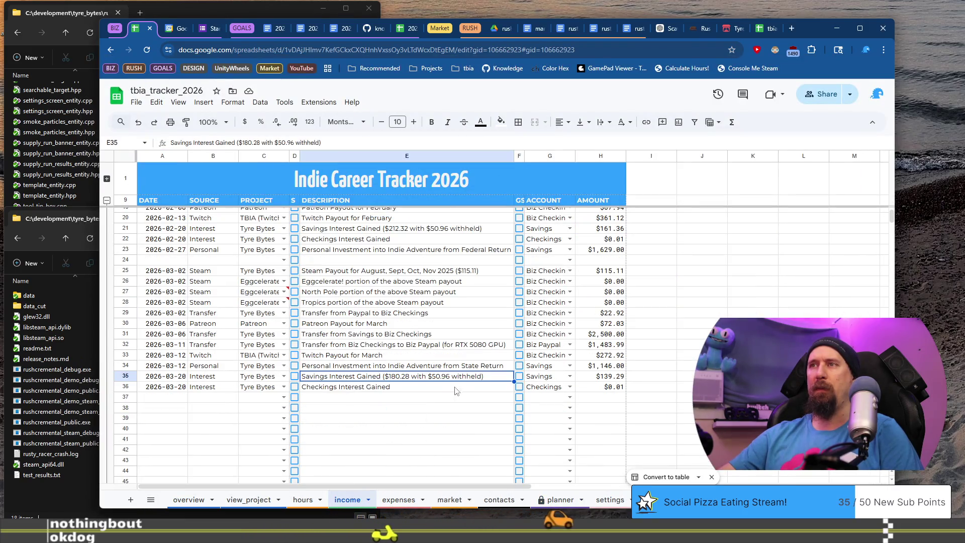
Step: Change the withheld amount in E35's savings interest description from $50.96 to $43.99
{"action": "double_click", "coordinate": [440, 374]}
{"action": "left_click", "coordinate": [441, 374]}
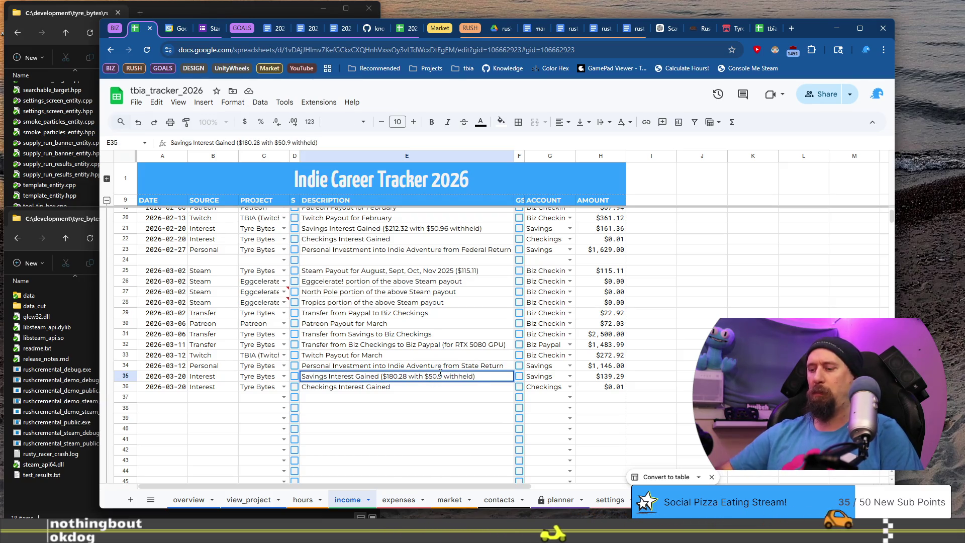
{"action": "type", "text": "9"}
{"action": "key", "text": "BackSpace"}
{"action": "key", "text": "BackSpace"}
{"action": "key", "text": "BackSpace"}
{"action": "type", "text": ".99"}
{"action": "key", "text": "BackSpace"}
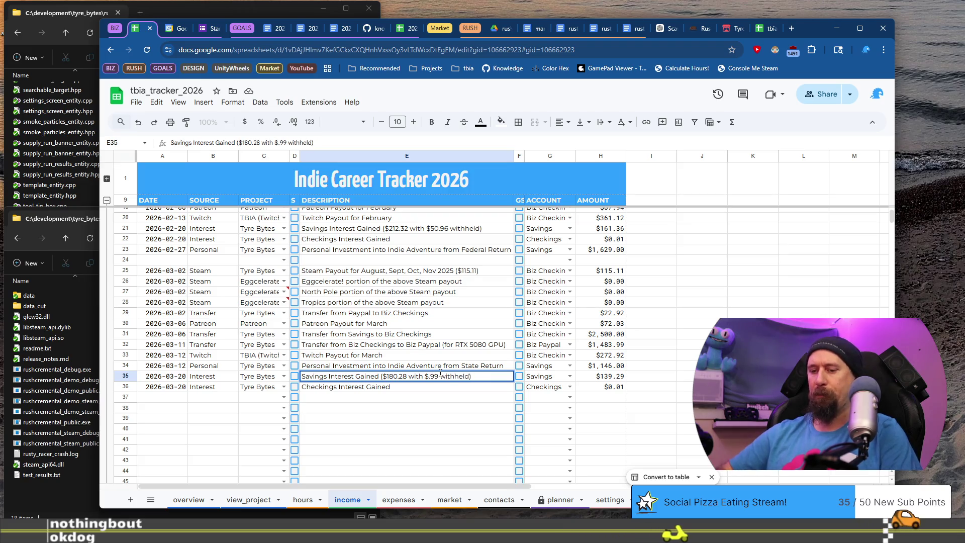
{"action": "type", "text": "43"}
{"action": "key", "text": "Return"}
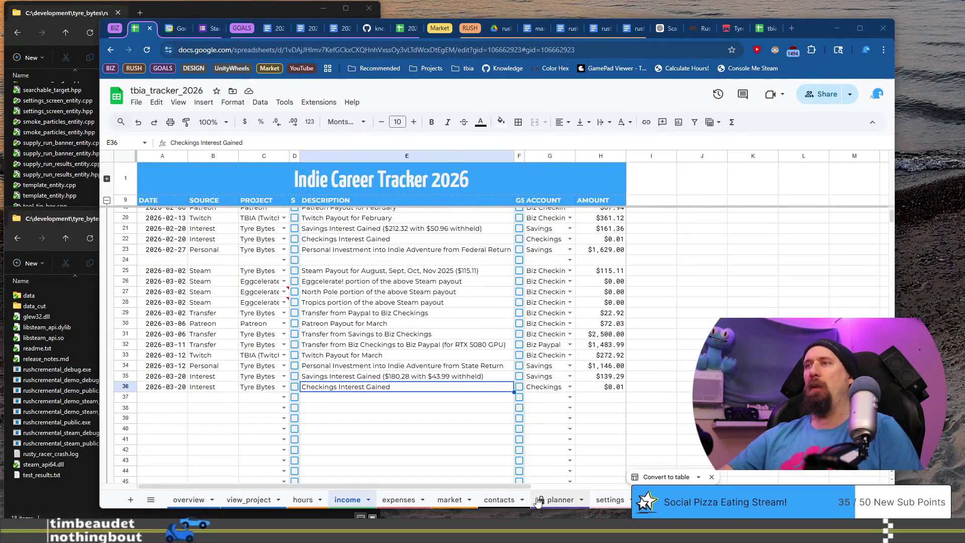
Step: Enter the 2026-04-01 checkings balance of $106.71 on the planner
{"action": "left_click", "coordinate": [558, 499]}
{"action": "scroll", "coordinate": [561, 427], "scroll_direction": "up", "scroll_amount": 3}
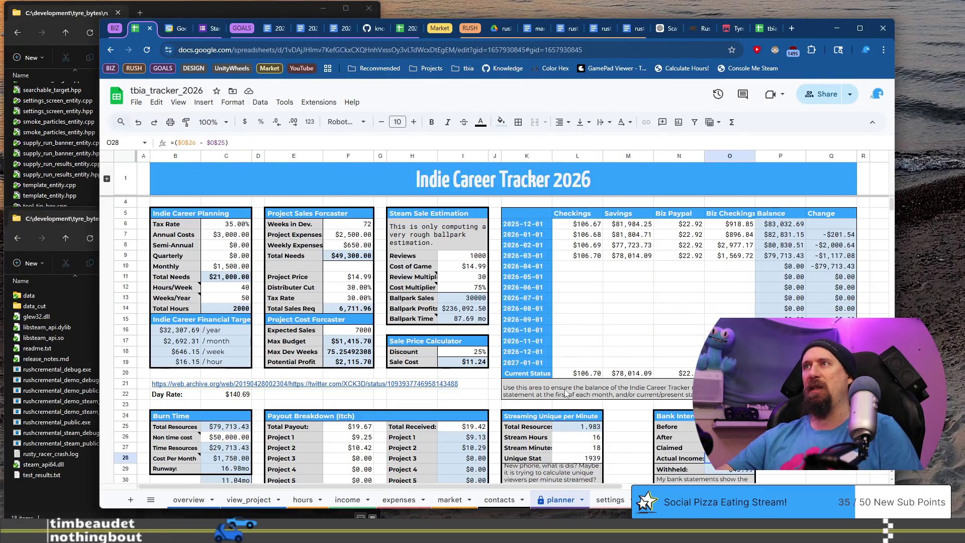
{"action": "left_click", "coordinate": [590, 258]}
{"action": "key", "text": "ctrl+c"}
{"action": "key", "text": "Down"}
{"action": "key", "text": "ctrl+v"}
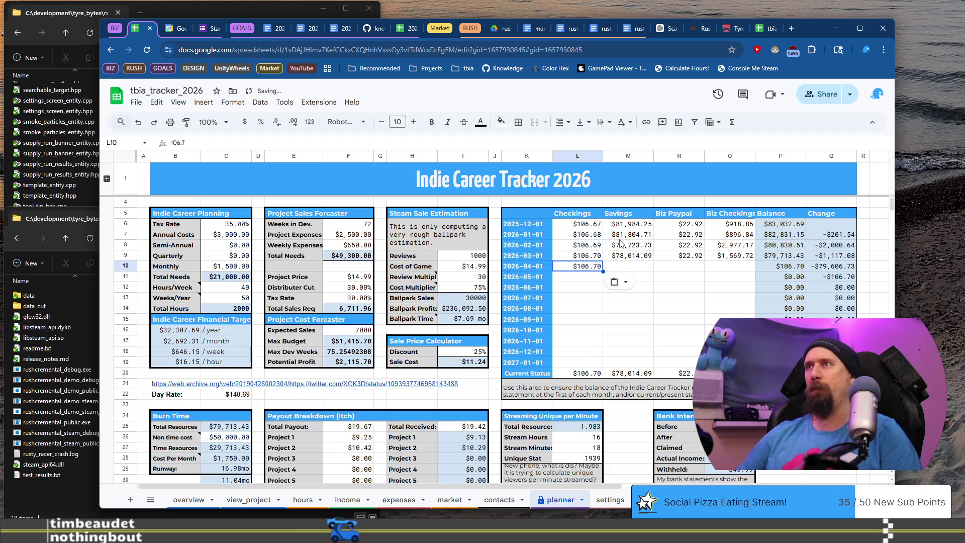
{"action": "type", "text": "106."}
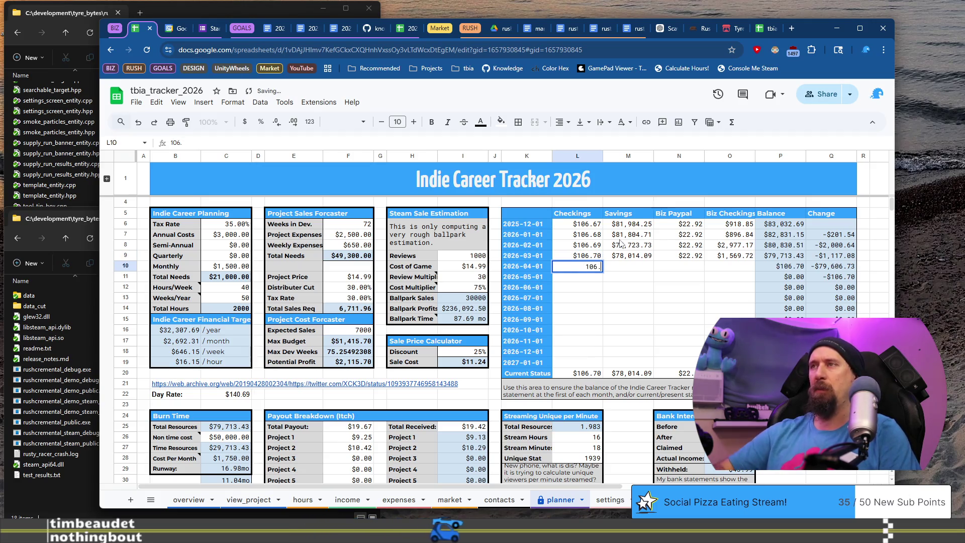
{"action": "type", "text": "71"}
{"action": "key", "text": "Return"}
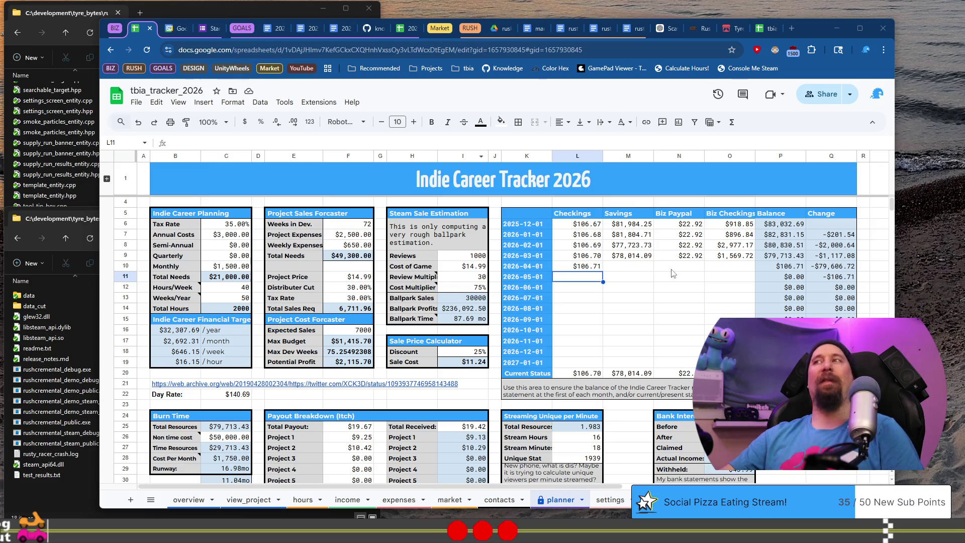
Step: Enter April savings $75,549.38, Biz Paypal $0.00 and Biz Checkings $1,099.26
{"action": "left_click", "coordinate": [648, 266]}
{"action": "key", "text": "ctrl+v"}
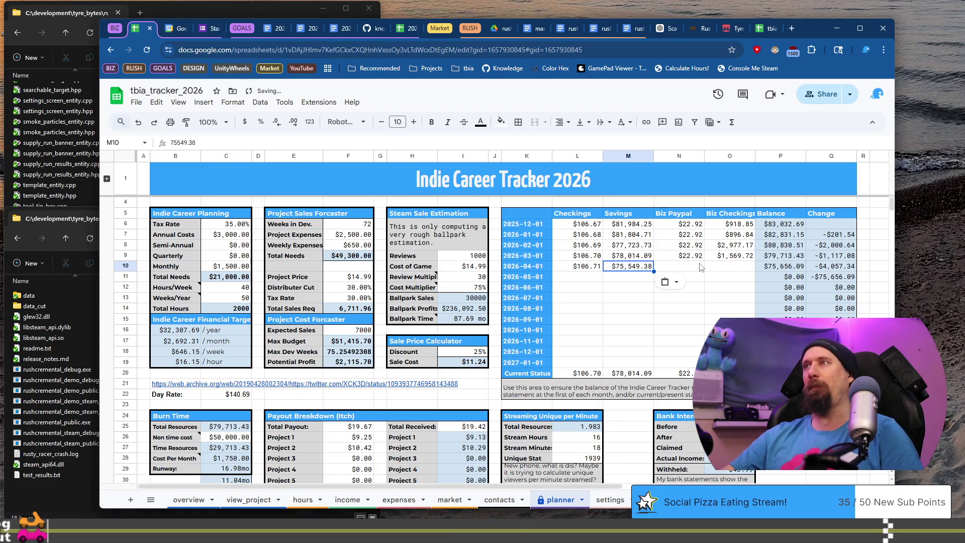
{"action": "left_click", "coordinate": [702, 267]}
{"action": "type", "text": "0"}
{"action": "key", "text": "Tab"}
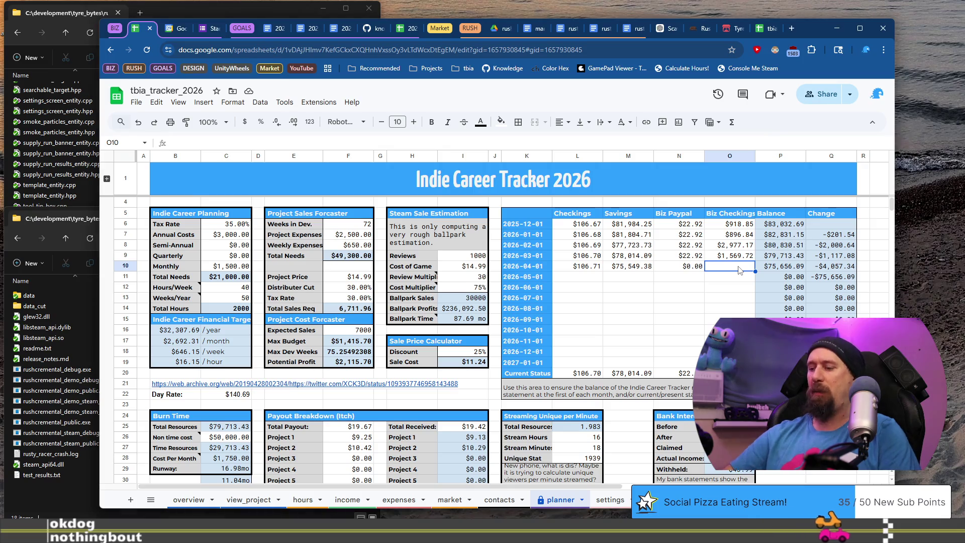
{"action": "type", "text": "1099.2"}
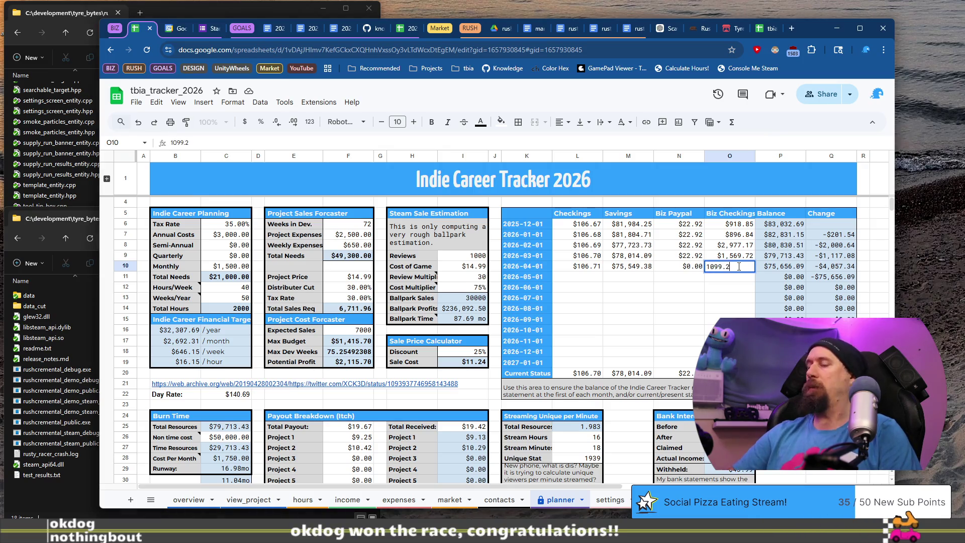
{"action": "type", "text": "6"}
{"action": "key", "text": "Return"}
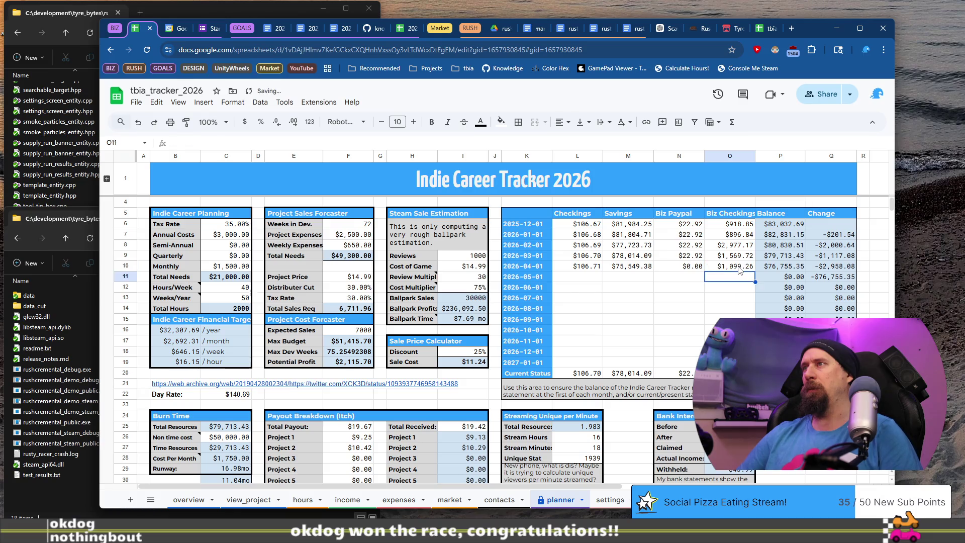
Step: Copy the four April balances into the Current Status row
{"action": "left_click", "coordinate": [739, 270]}
{"action": "key", "text": "shift+Right"}
{"action": "key", "text": "shift+Right"}
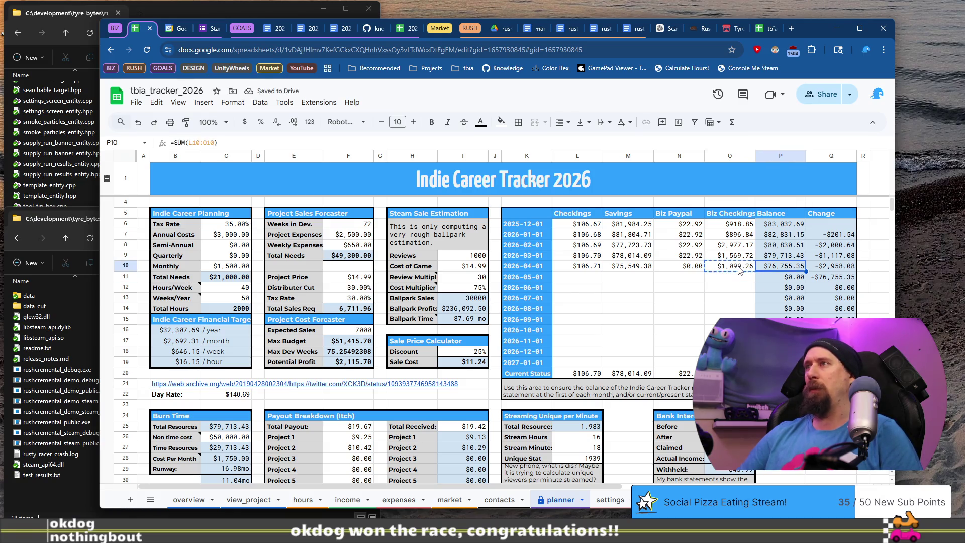
{"action": "key", "text": "ctrl+shift+Left"}
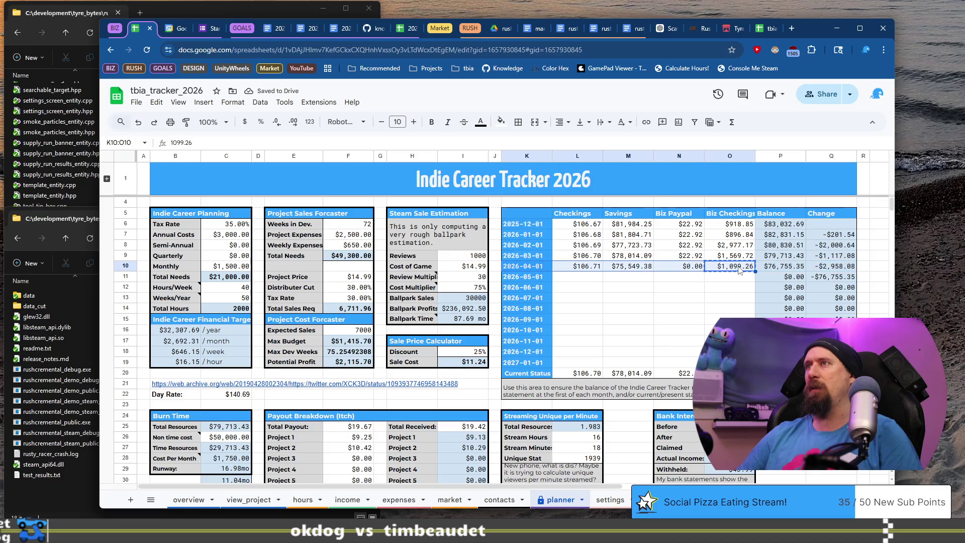
{"action": "key", "text": "Left"}
{"action": "key", "text": "Left"}
{"action": "key", "text": "Left"}
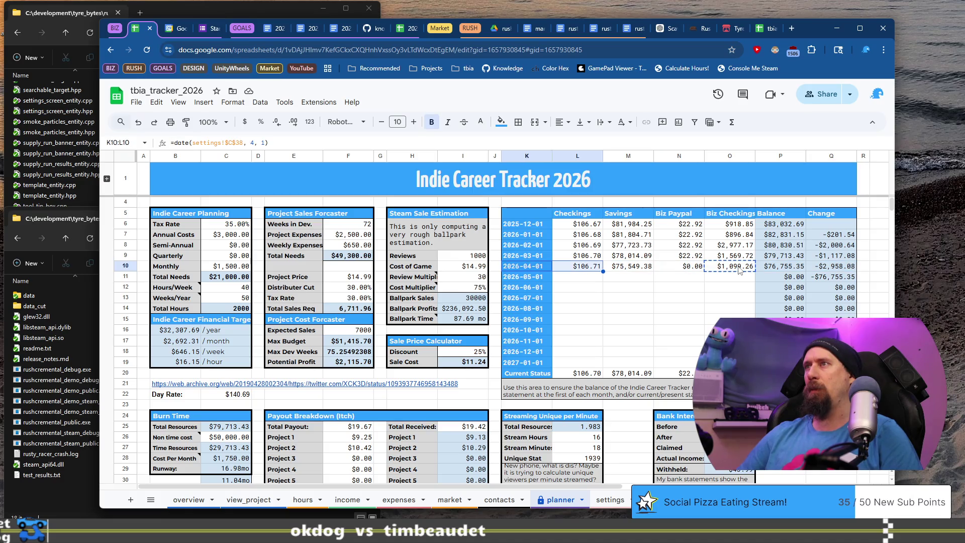
{"action": "key", "text": "Right"}
{"action": "key", "text": "Right"}
{"action": "key", "text": "shift+Right"}
{"action": "key", "text": "shift+Right"}
{"action": "key", "text": "shift+Right"}
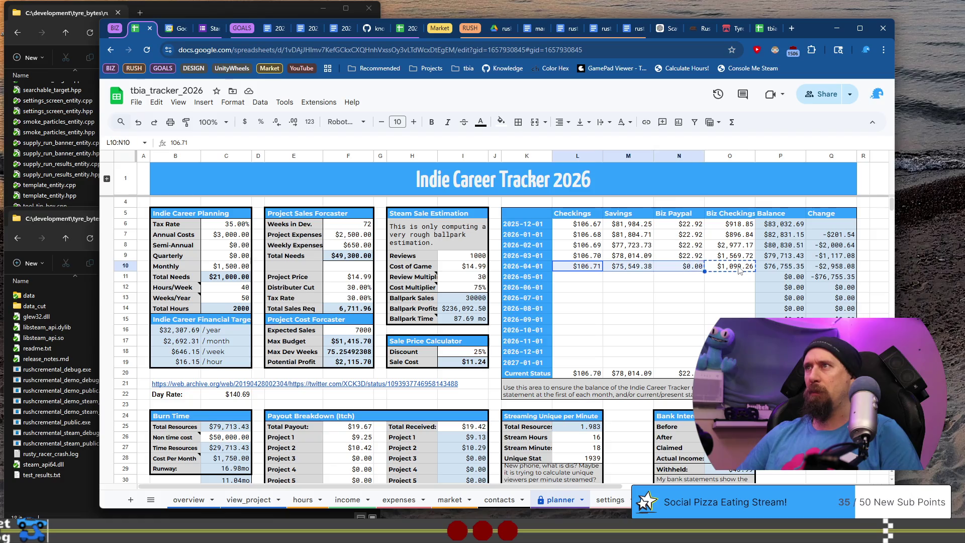
{"action": "key", "text": "Down"}
{"action": "key", "text": "Down"}
{"action": "key", "text": "Down"}
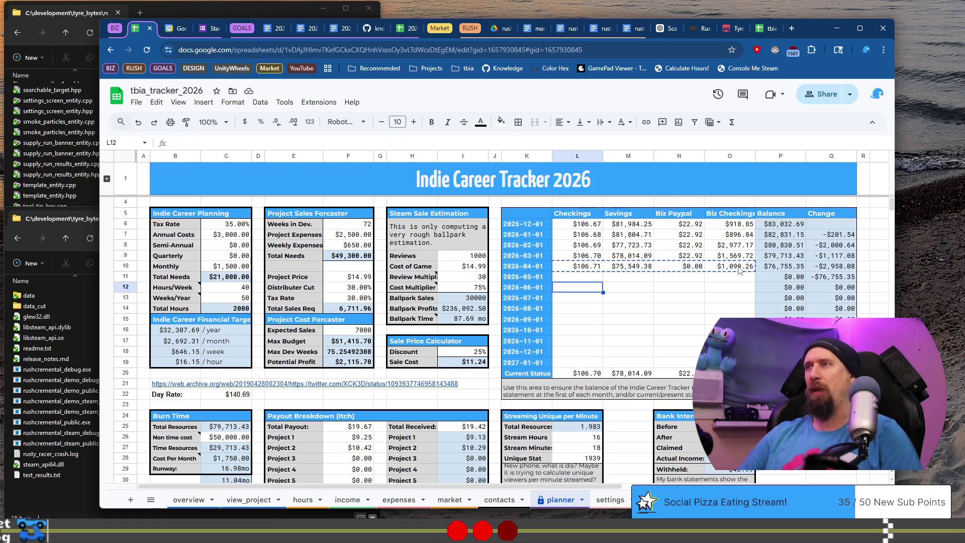
{"action": "key", "text": "ctrl+v"}
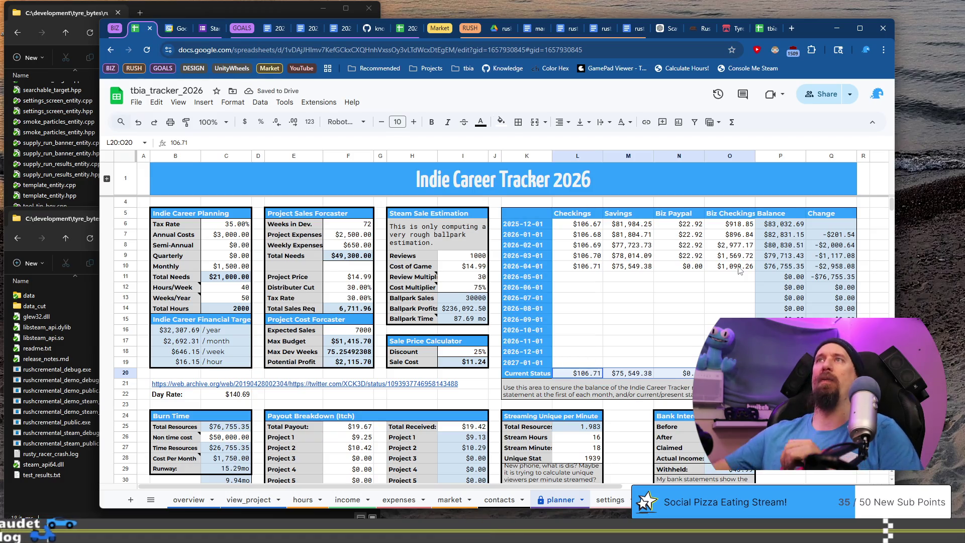
{"action": "left_click", "coordinate": [352, 500]}
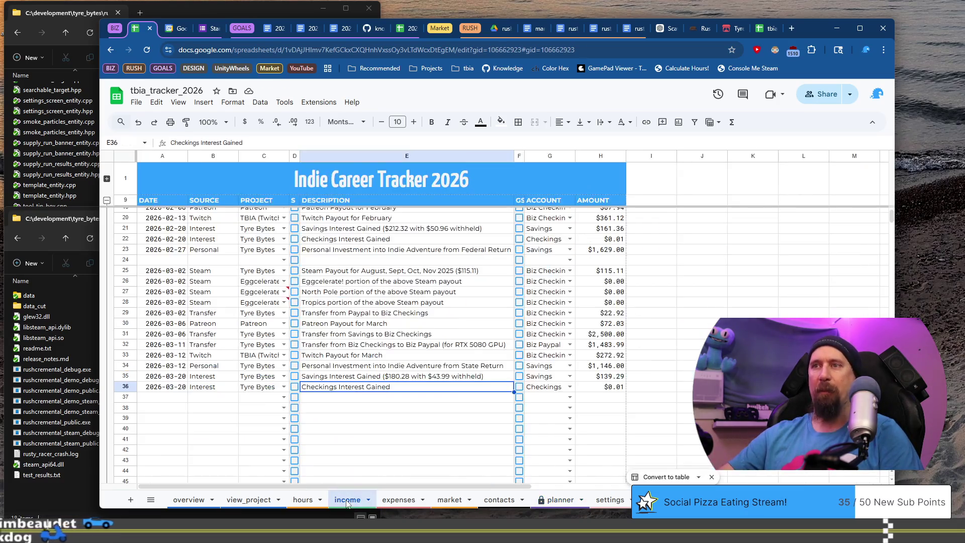
Step: Copy the 2026-03-24 mouse pad transfer row from expenses into income row 37
{"action": "left_click", "coordinate": [396, 498]}
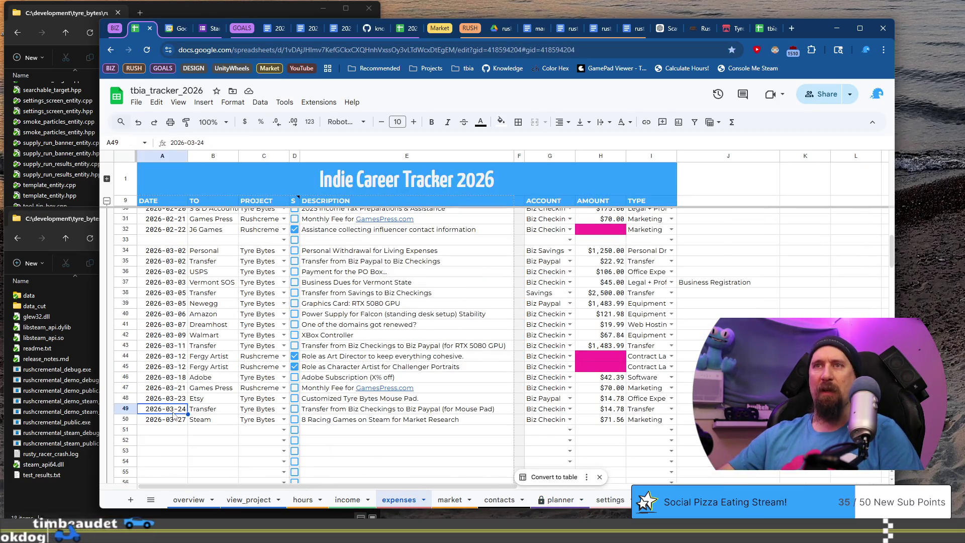
{"action": "left_click", "coordinate": [555, 412], "text": "shift"}
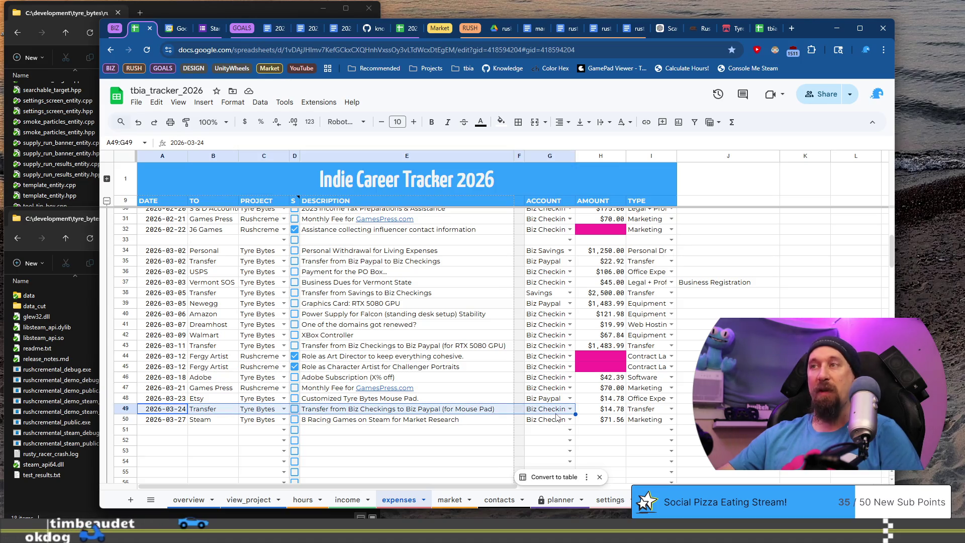
{"action": "left_click", "coordinate": [348, 499]}
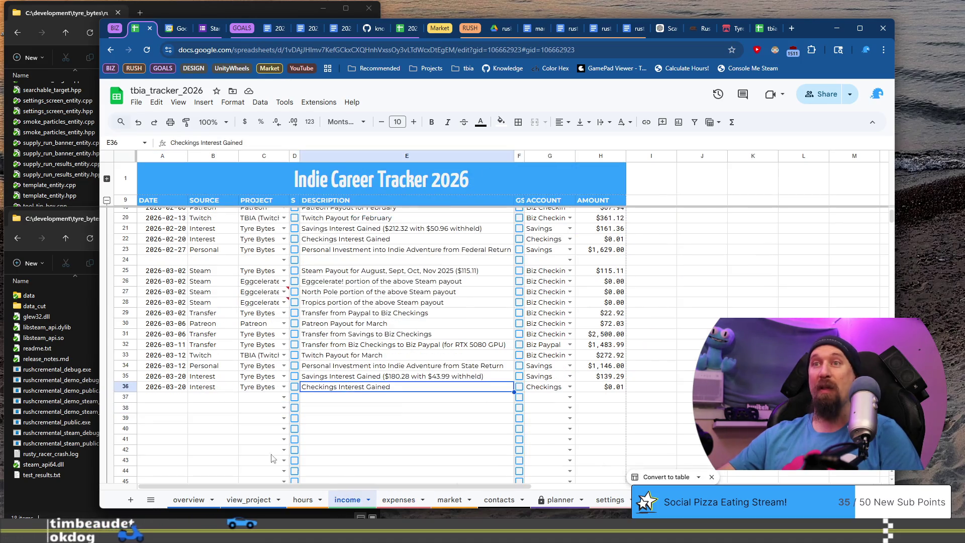
{"action": "left_click", "coordinate": [169, 401]}
{"action": "key", "text": "ctrl+v"}
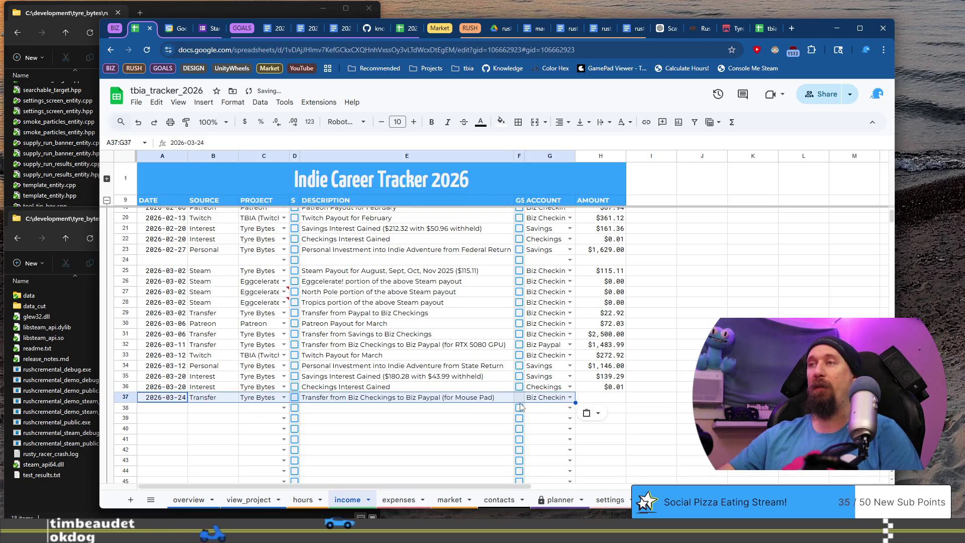
Step: Untick the stray GS box on row 38 and copy the checkbox into row 37
{"action": "left_click", "coordinate": [519, 406]}
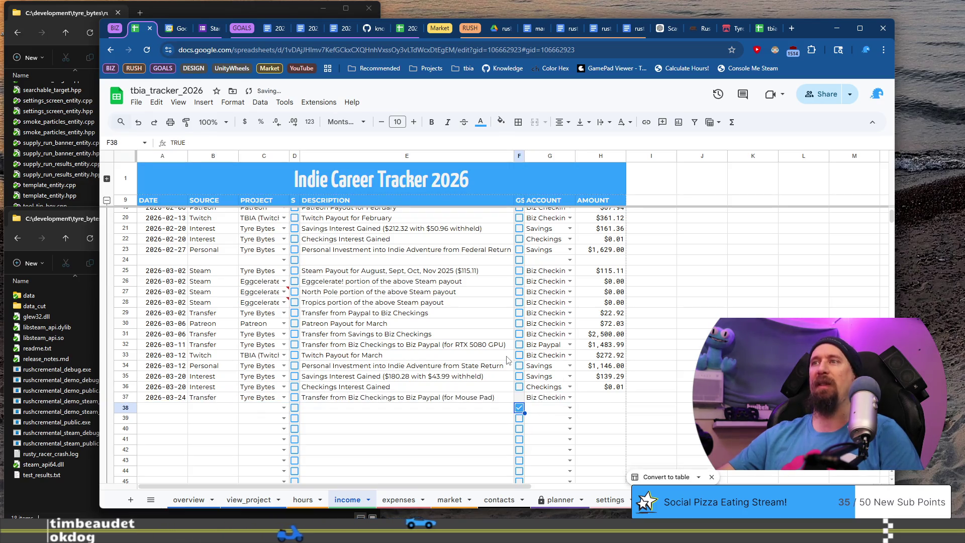
{"action": "left_click", "coordinate": [398, 500]}
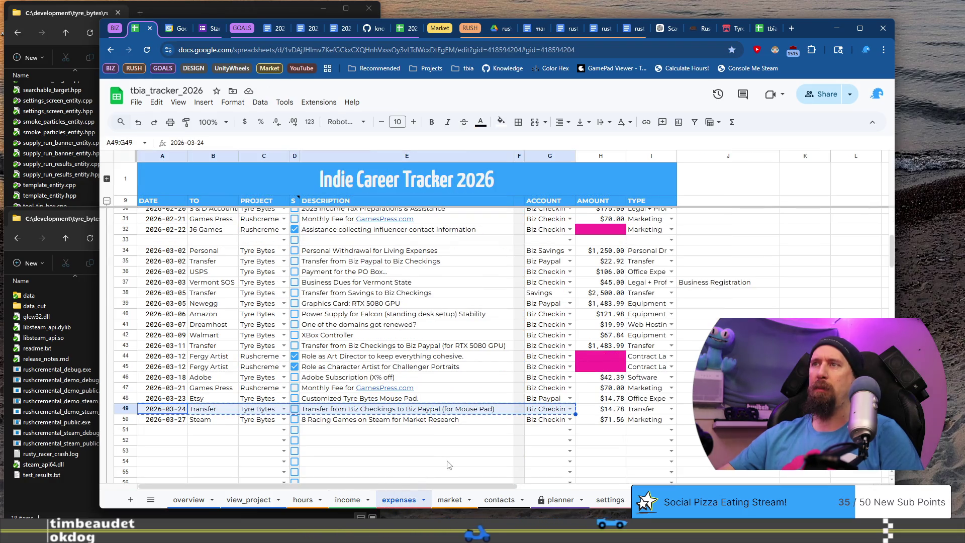
{"action": "left_click", "coordinate": [347, 499]}
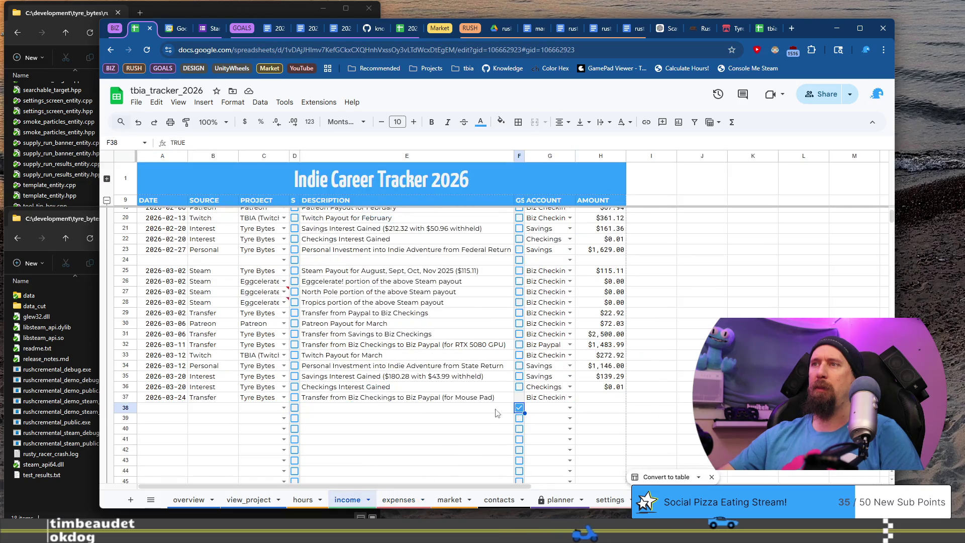
{"action": "scroll", "coordinate": [519, 388], "scroll_direction": "up", "scroll_amount": 5}
{"action": "left_click", "coordinate": [520, 201]}
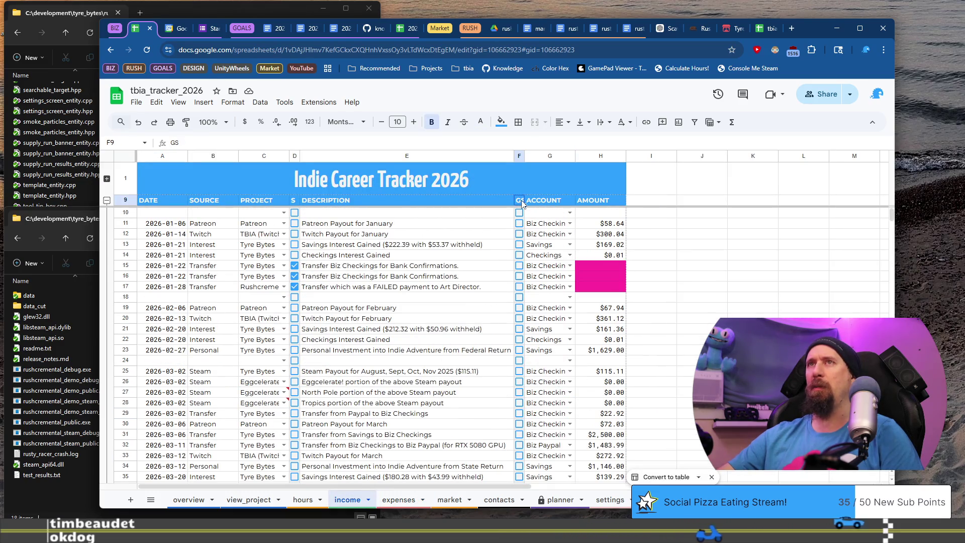
{"action": "scroll", "coordinate": [513, 287], "scroll_direction": "down", "scroll_amount": 5}
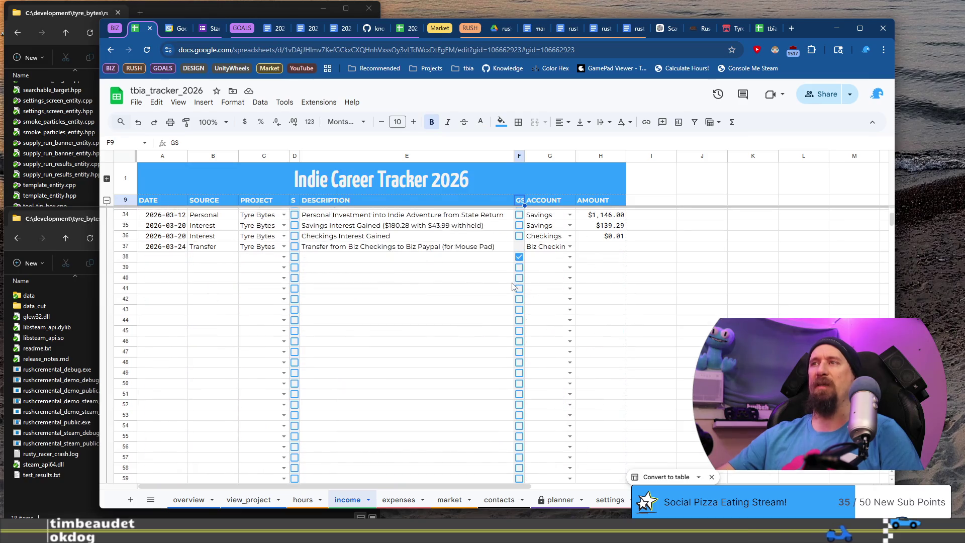
{"action": "scroll", "coordinate": [521, 274], "scroll_direction": "up", "scroll_amount": 2}
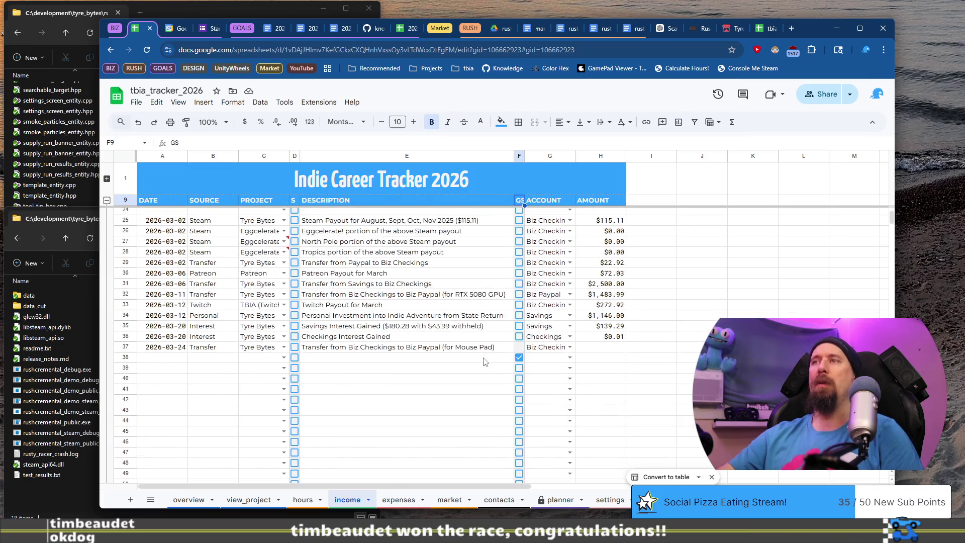
{"action": "left_click", "coordinate": [519, 358]}
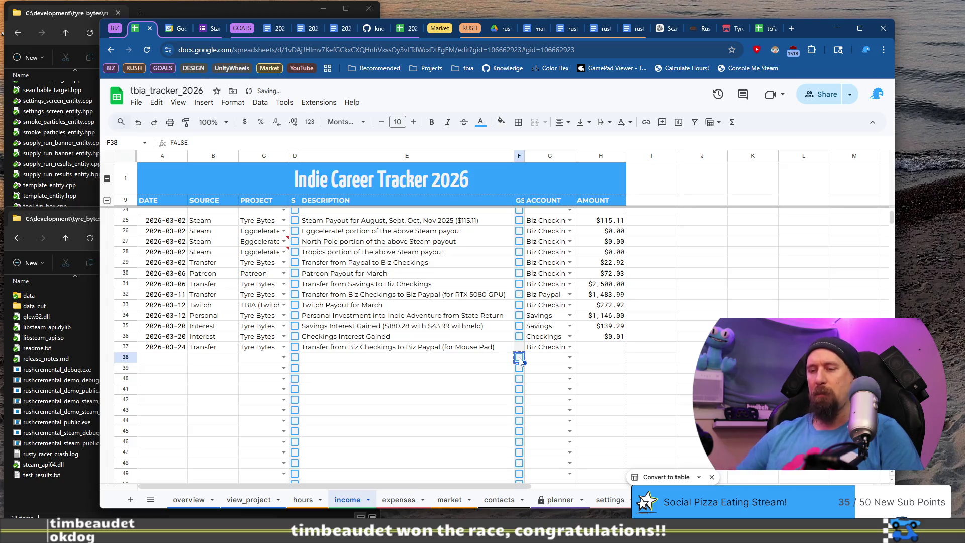
{"action": "key", "text": "ctrl+c"}
{"action": "key", "text": "Up"}
{"action": "key", "text": "ctrl+v"}
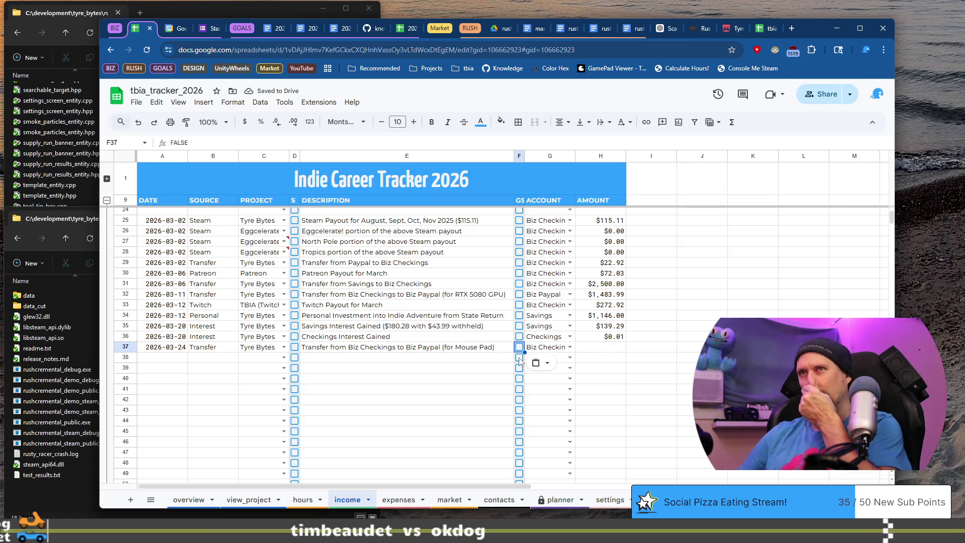
{"action": "key", "text": "Up"}
{"action": "key", "text": "Up"}
{"action": "key", "text": "Up"}
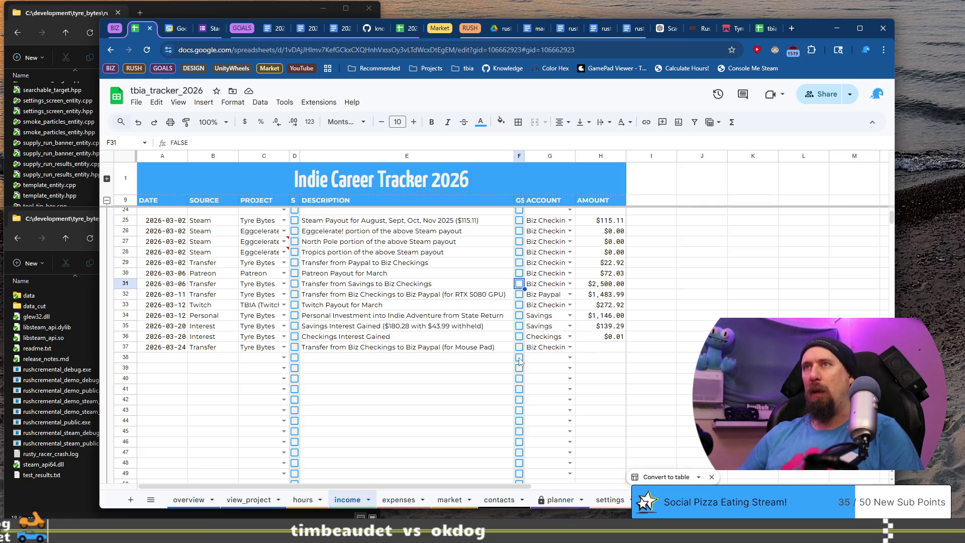
Step: Tick the GS boxes of the 2026-03-02 Steam payout rows, then open a new browser tab
{"action": "key", "text": "space"}
{"action": "key", "text": "Up"}
{"action": "key", "text": "space"}
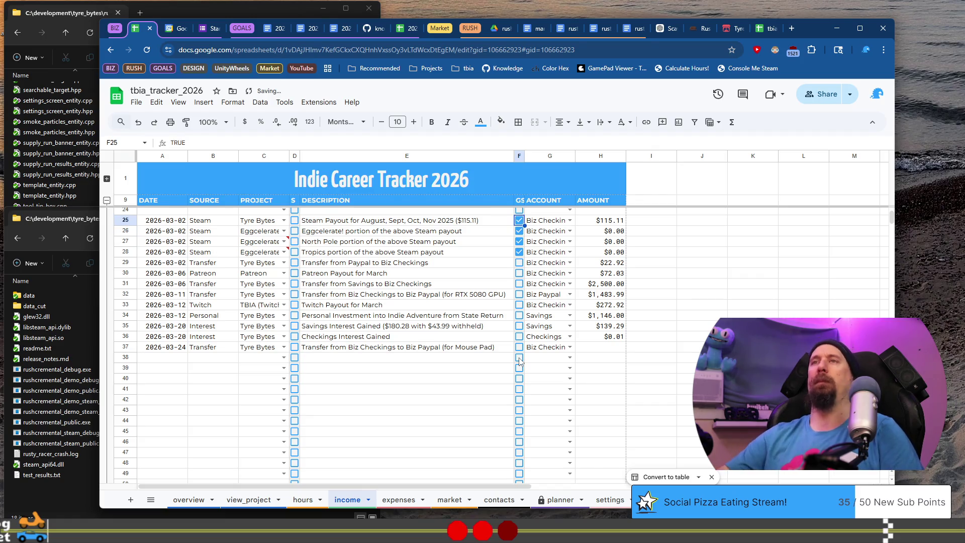
{"action": "left_click", "coordinate": [399, 349]}
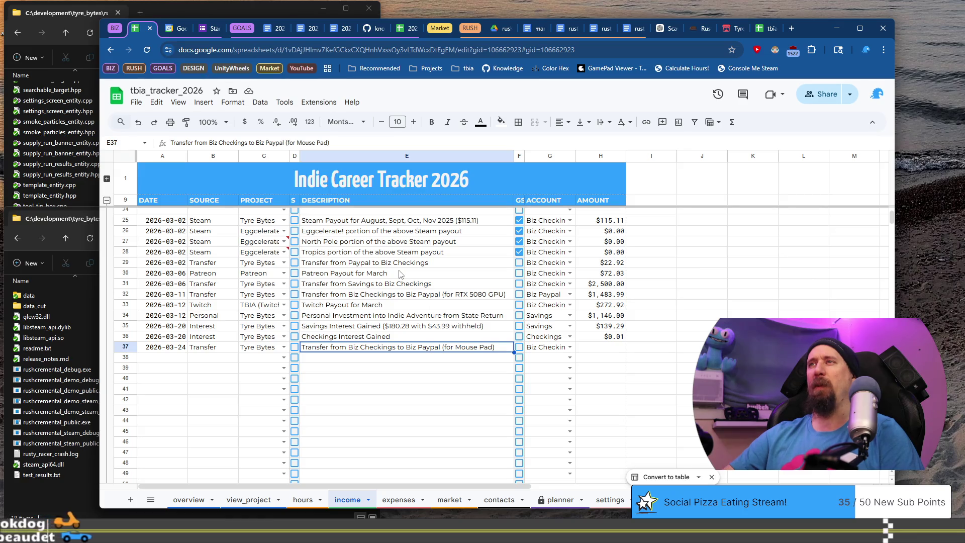
{"action": "key", "text": "ctrl+t"}
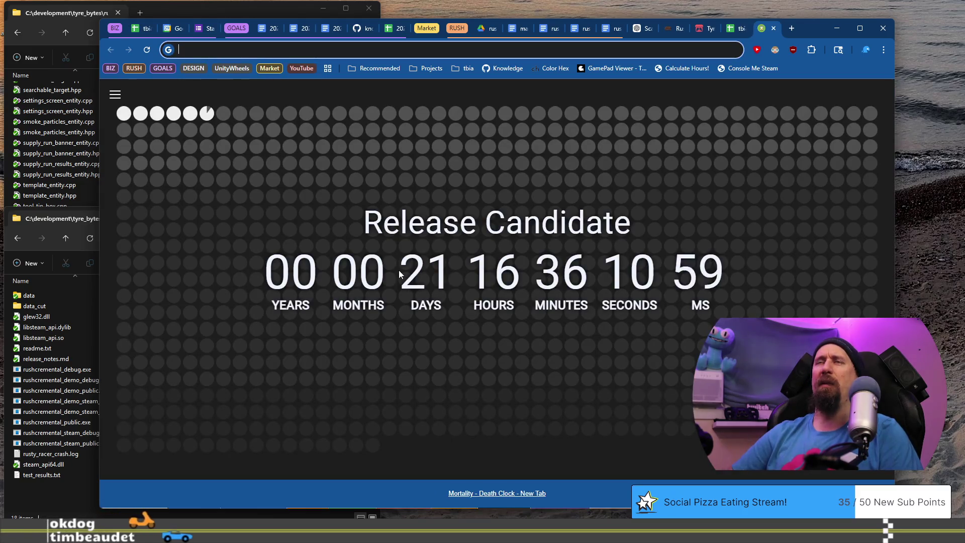
Step: Open tbia_tracker_2021 and scroll its income sheet down to the December 2021 entries
{"action": "type", "text": "tbia"}
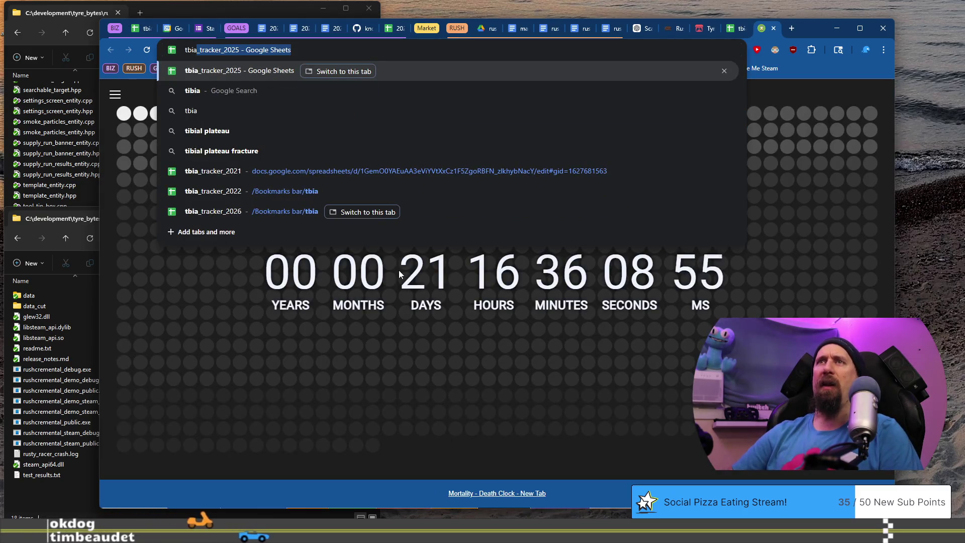
{"action": "left_click", "coordinate": [393, 167]}
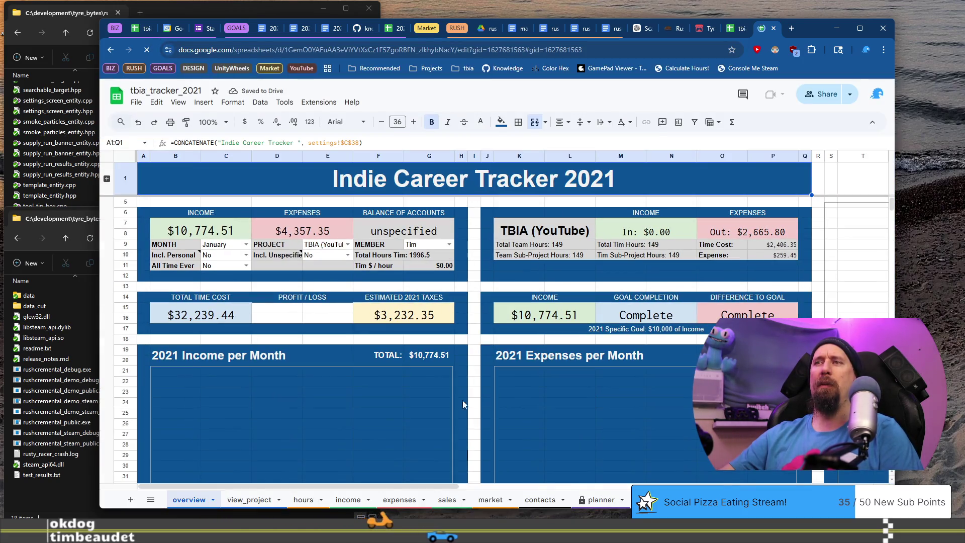
{"action": "left_click", "coordinate": [347, 499]}
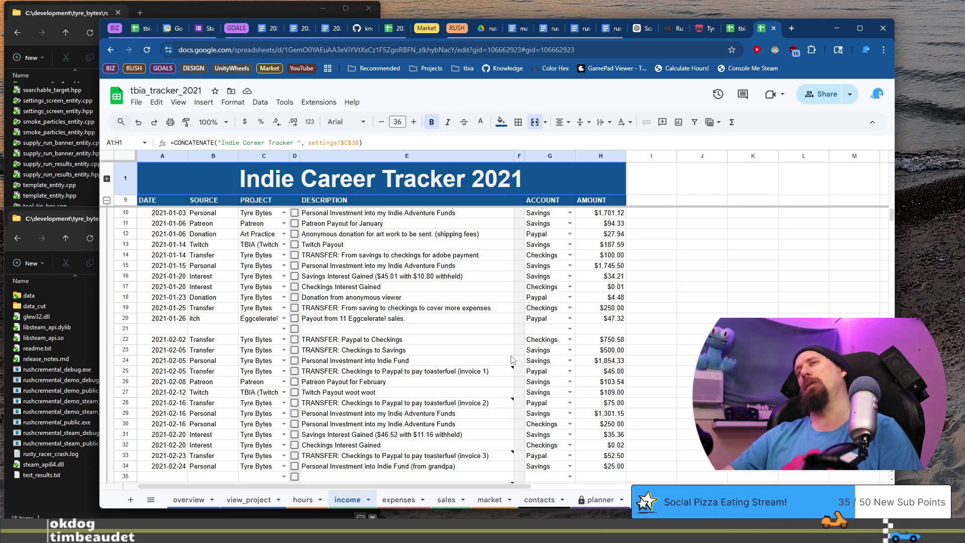
{"action": "scroll", "coordinate": [512, 359], "scroll_direction": "down", "scroll_amount": 5}
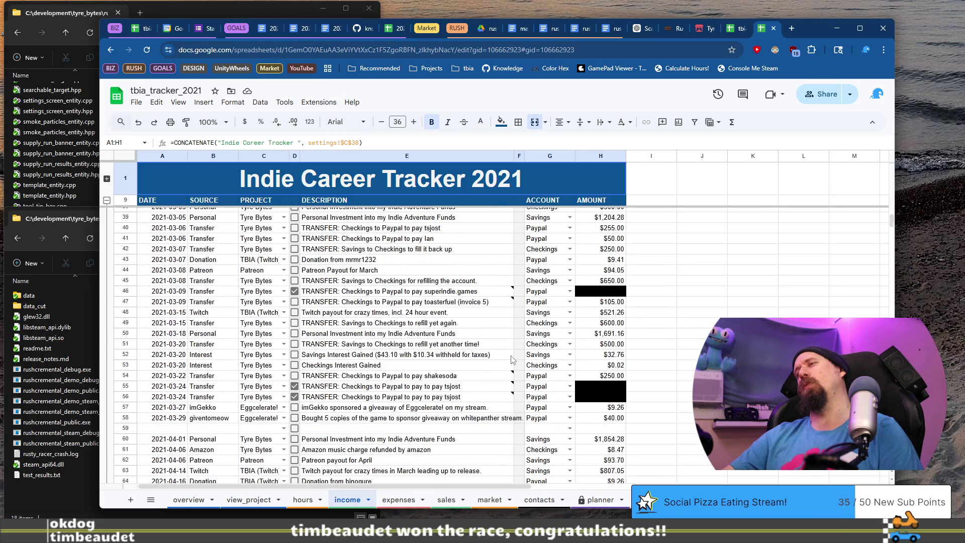
{"action": "scroll", "coordinate": [512, 360], "scroll_direction": "down", "scroll_amount": 5}
{"action": "scroll", "coordinate": [512, 360], "scroll_direction": "down", "scroll_amount": 5}
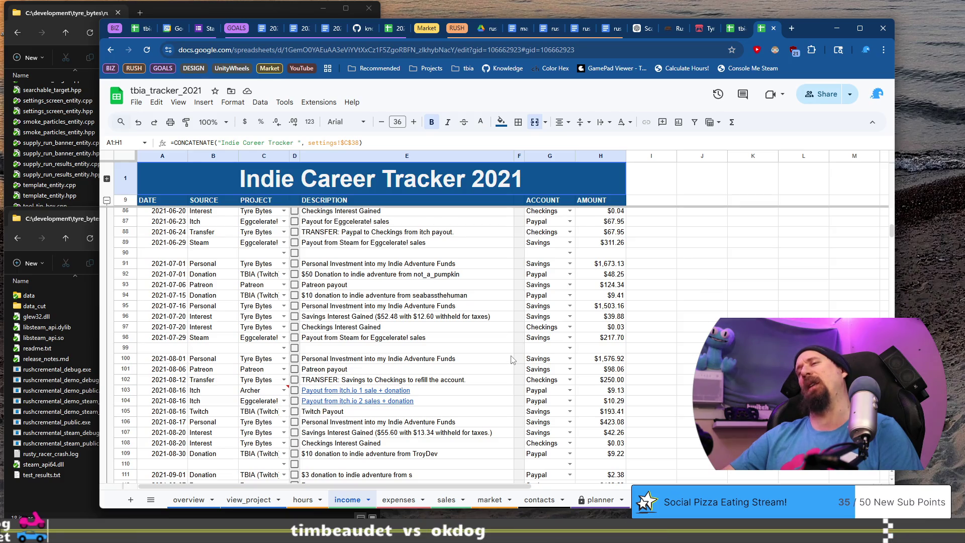
{"action": "scroll", "coordinate": [511, 359], "scroll_direction": "down", "scroll_amount": 5}
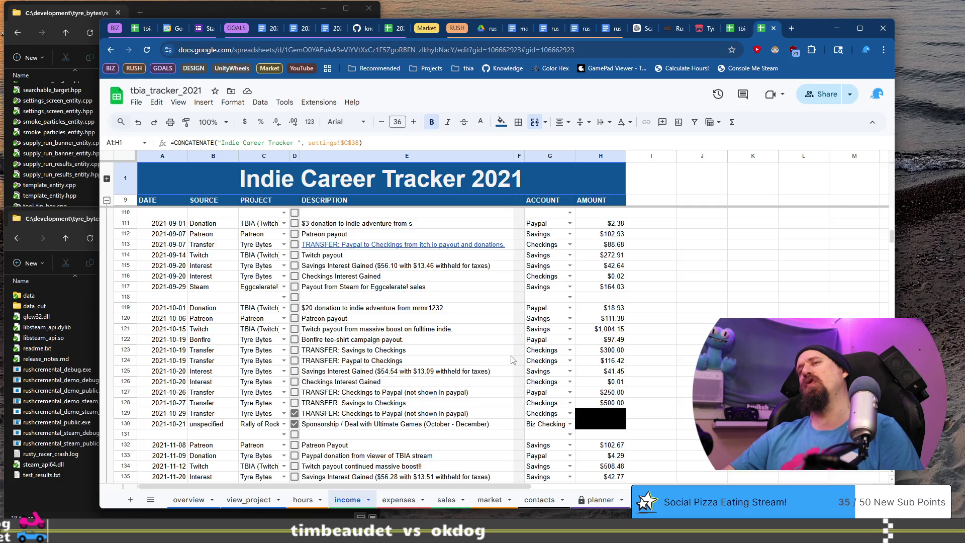
{"action": "scroll", "coordinate": [511, 359], "scroll_direction": "down", "scroll_amount": 5}
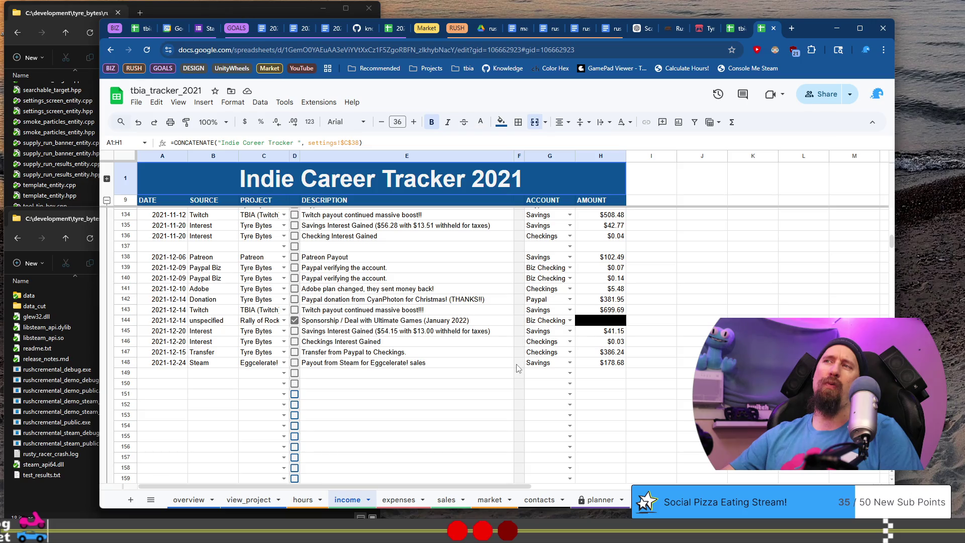
{"action": "left_click", "coordinate": [518, 364]}
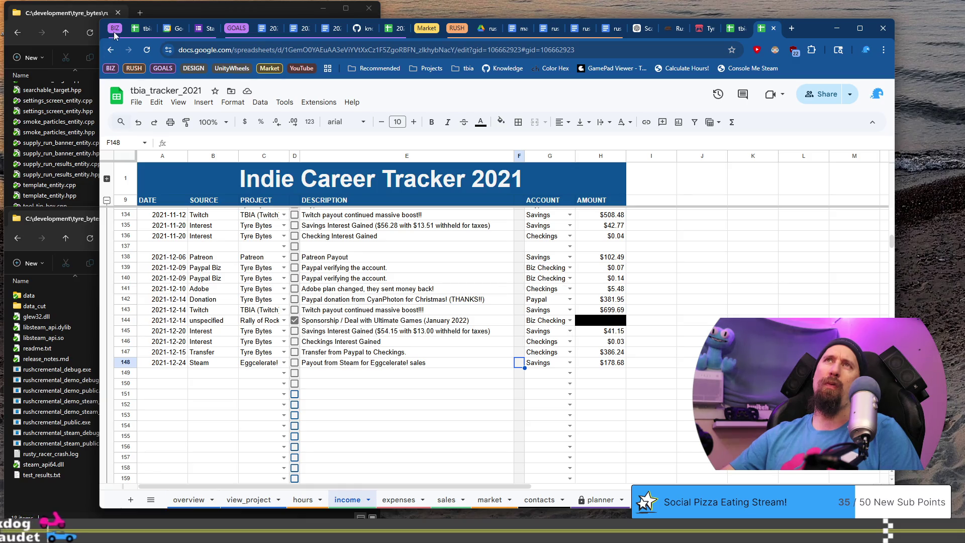
{"action": "left_click", "coordinate": [137, 29]}
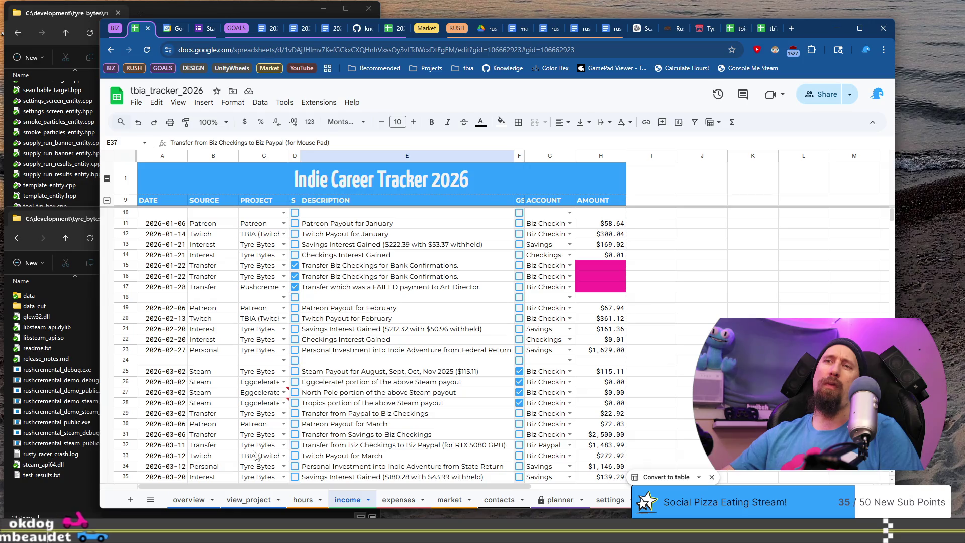
Step: Show the overview dashboard and inspect the $9,048.06 Game Sales formula in C1
{"action": "left_click", "coordinate": [189, 499]}
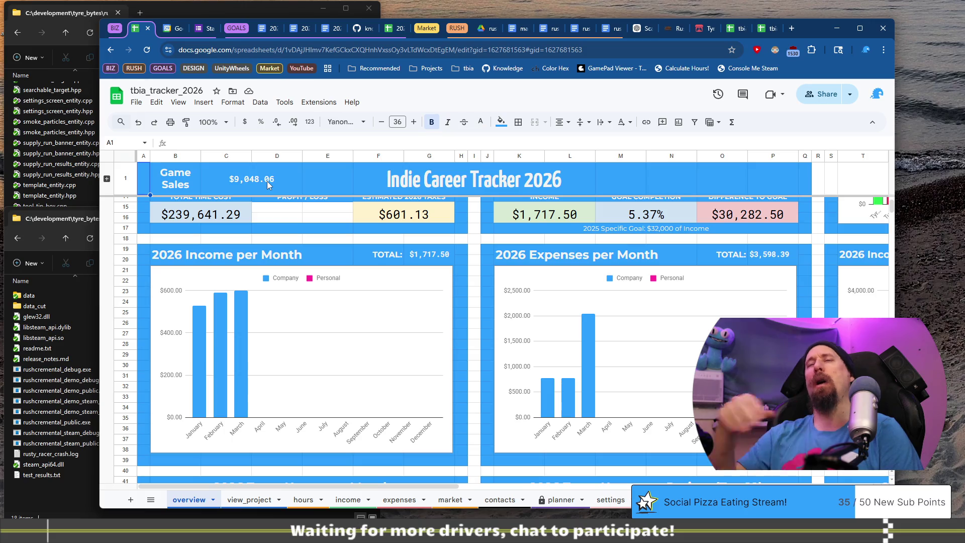
{"action": "left_click", "coordinate": [267, 181]}
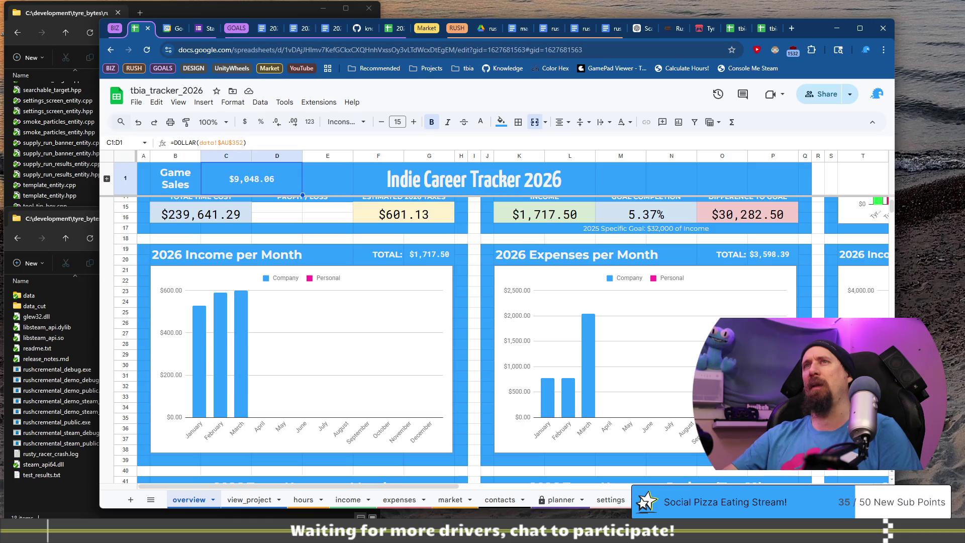
Step: Untick and re-tick Eggcelerate!'s Game checkbox in AT356, confirming Game Sales stays $9,048.06 on the overview
{"action": "left_click", "coordinate": [653, 499]}
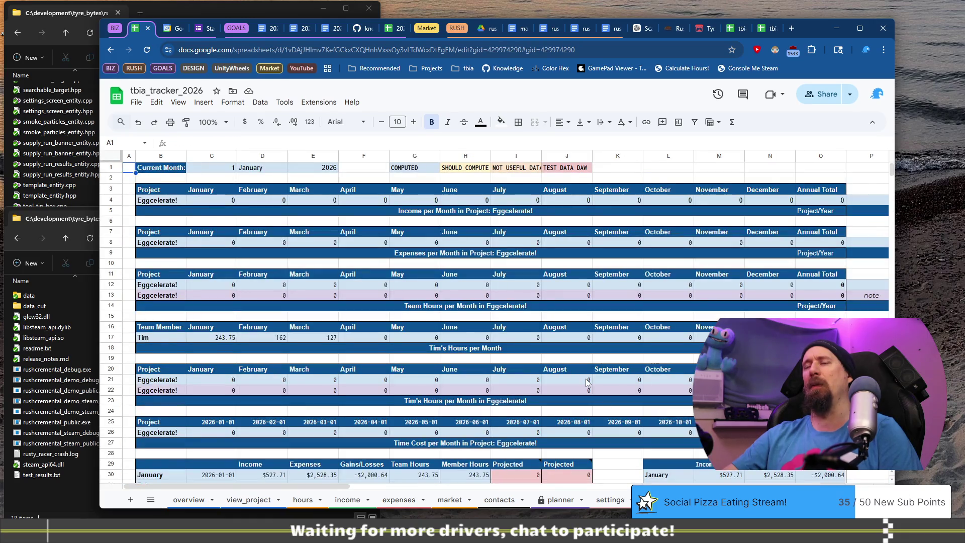
{"action": "scroll", "coordinate": [641, 318], "scroll_direction": "down", "scroll_amount": 15}
{"action": "scroll", "coordinate": [642, 318], "scroll_direction": "down", "scroll_amount": 20}
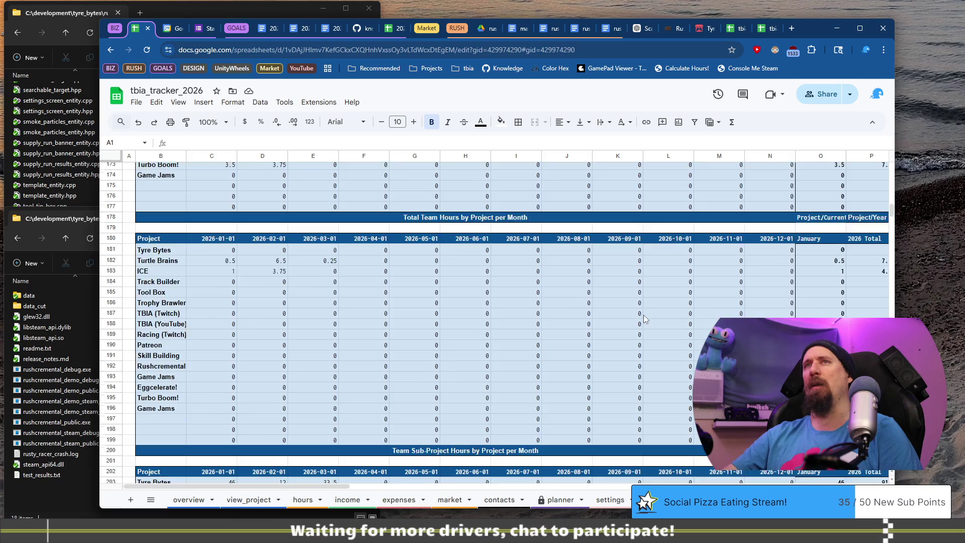
{"action": "scroll", "coordinate": [465, 300], "scroll_direction": "down", "scroll_amount": 15}
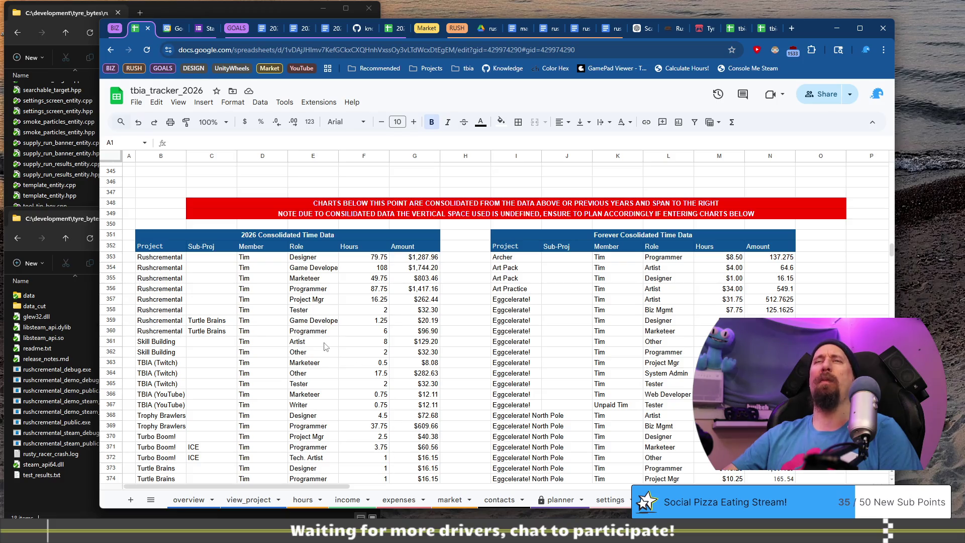
{"action": "left_click_drag", "start_coordinate": [350, 487], "coordinate": [868, 472]}
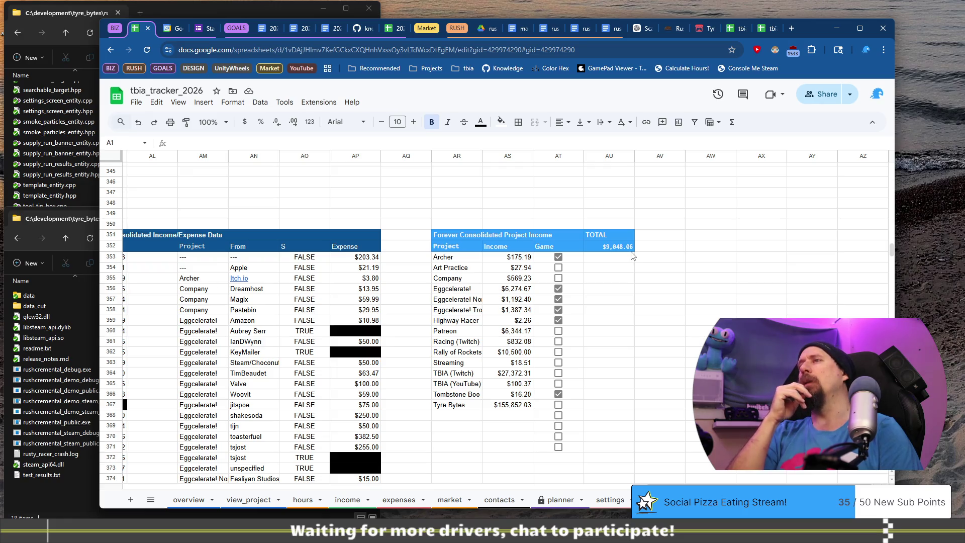
{"action": "left_click", "coordinate": [558, 288]}
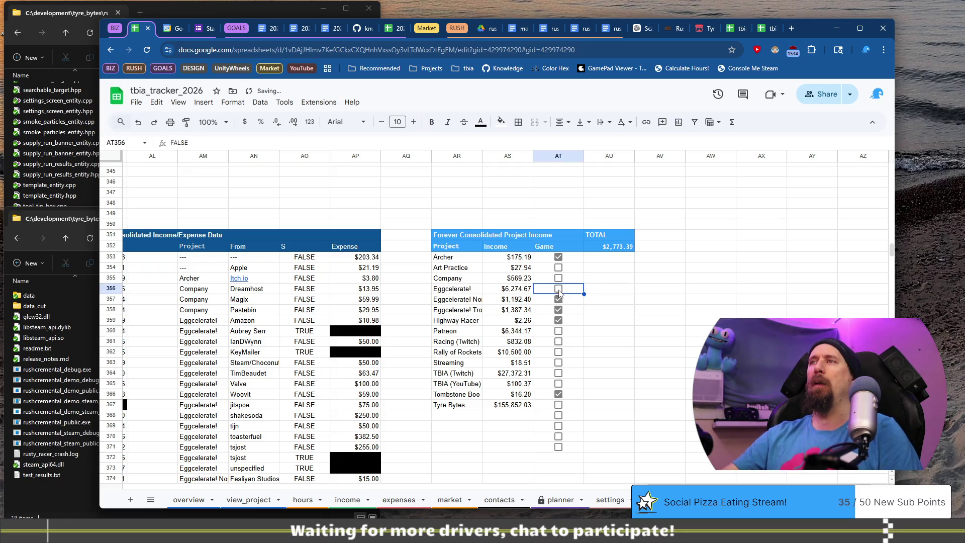
{"action": "left_click", "coordinate": [560, 290]}
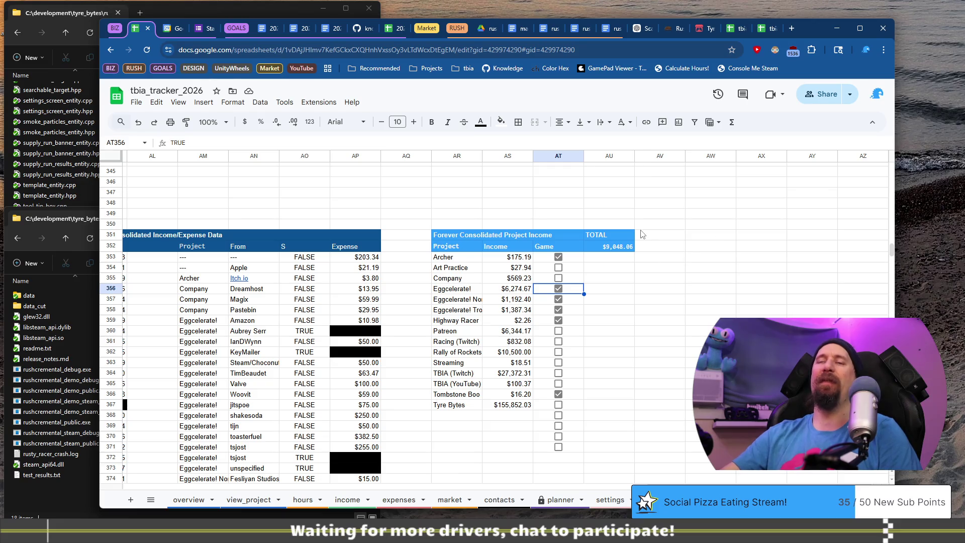
{"action": "left_click", "coordinate": [192, 505]}
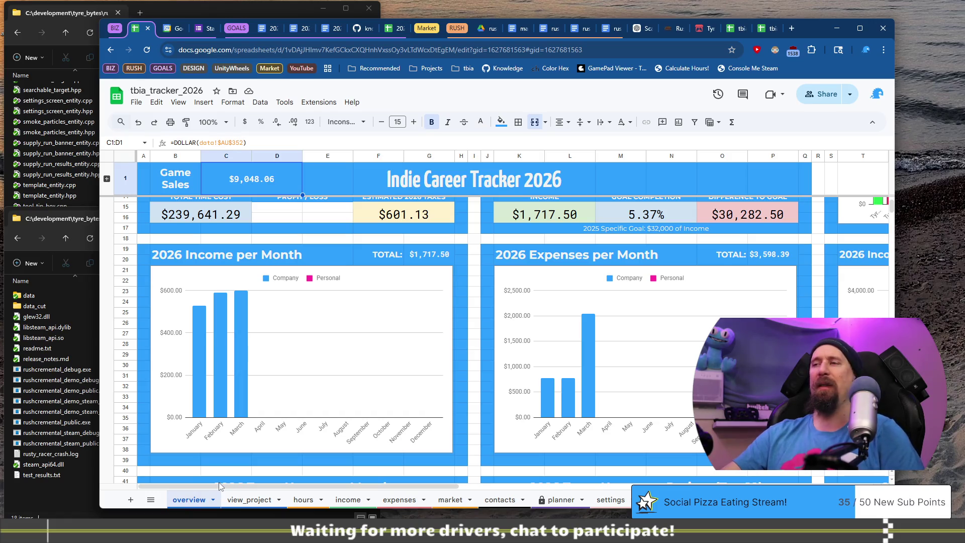
Step: Set the 2026-03-24 mouse pad transfer's account in G37 to Biz Paypal
{"action": "left_click", "coordinate": [348, 503]}
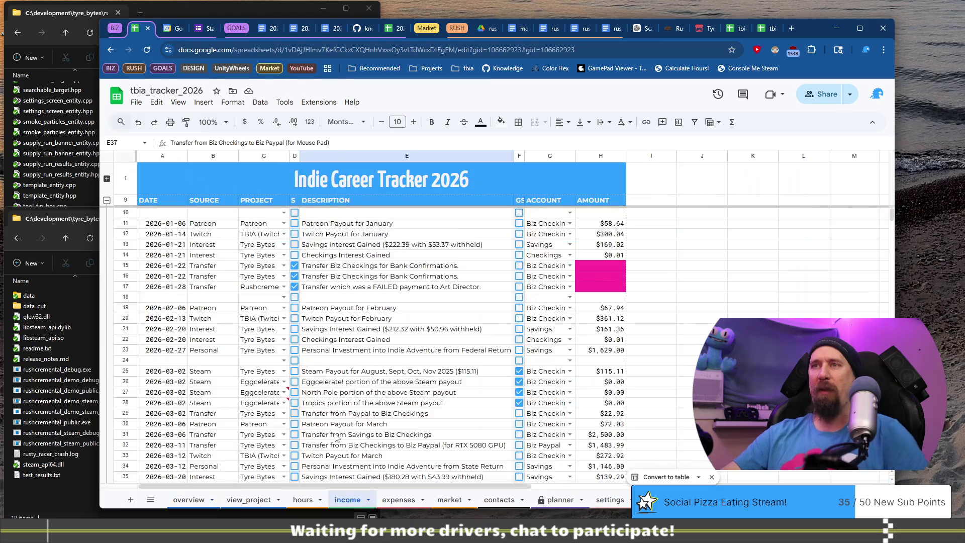
{"action": "left_click", "coordinate": [598, 300]}
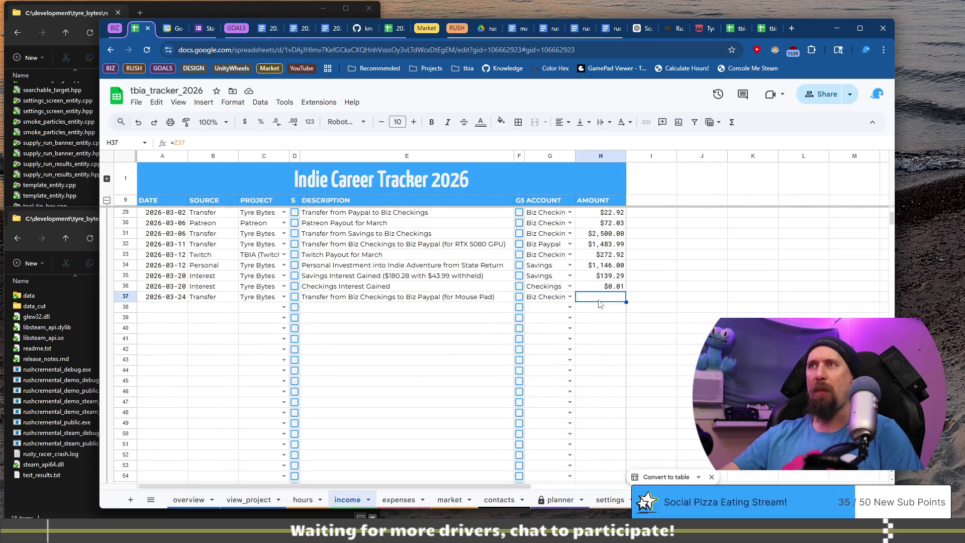
{"action": "left_click", "coordinate": [565, 296]}
{"action": "type", "text": "P"}
{"action": "key", "text": "Down"}
{"action": "key", "text": "Down"}
{"action": "key", "text": "Tab"}
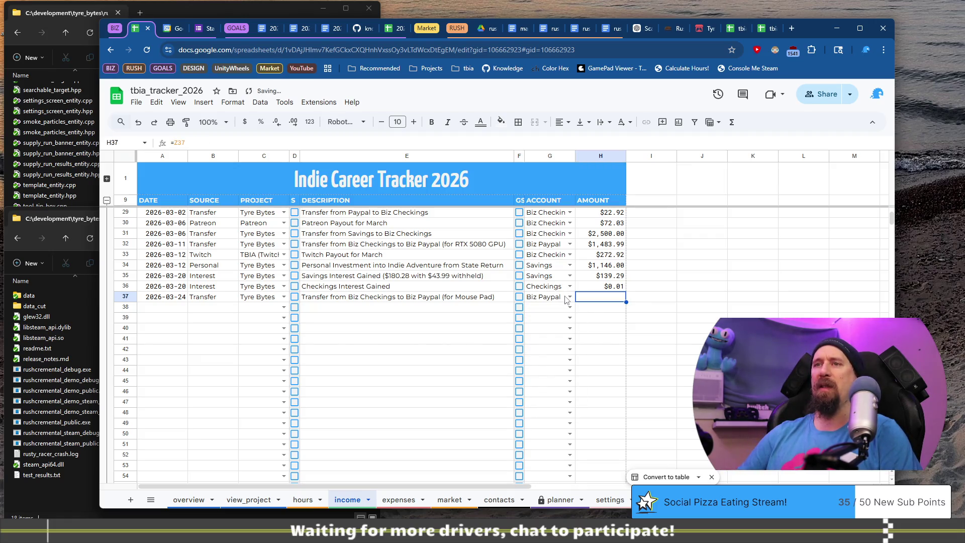
Step: Enter =H37 in the hidden amount cell Z37 so the transfer reads $14.78
{"action": "key", "text": "ctrl+Right"}
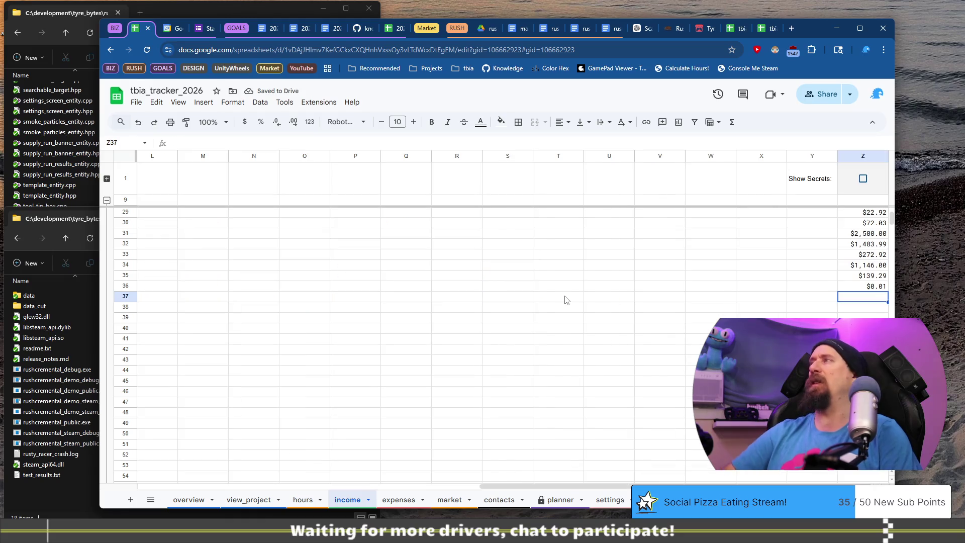
{"action": "type", "text": "=H37"}
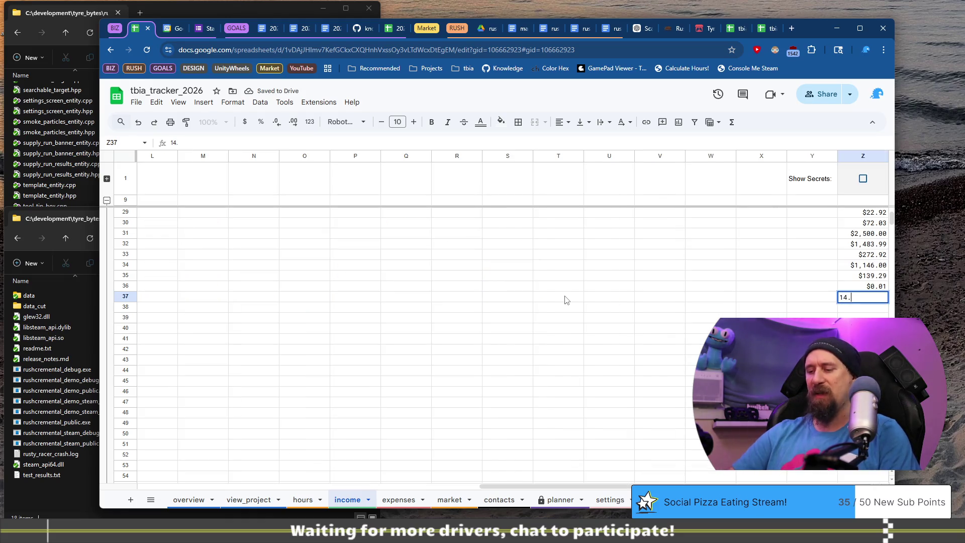
{"action": "key", "text": "Return"}
{"action": "key", "text": "Up"}
{"action": "key", "text": "Home"}
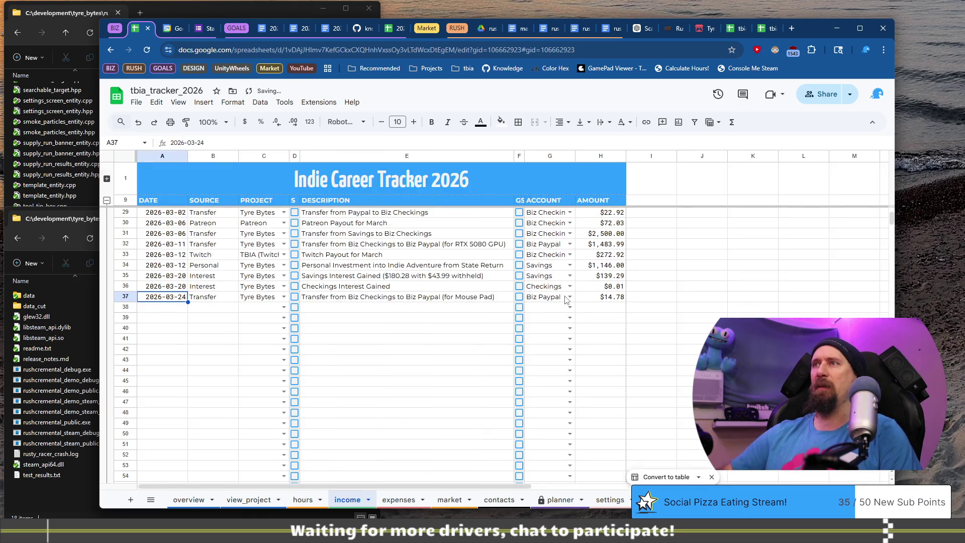
{"action": "left_click", "coordinate": [399, 499]}
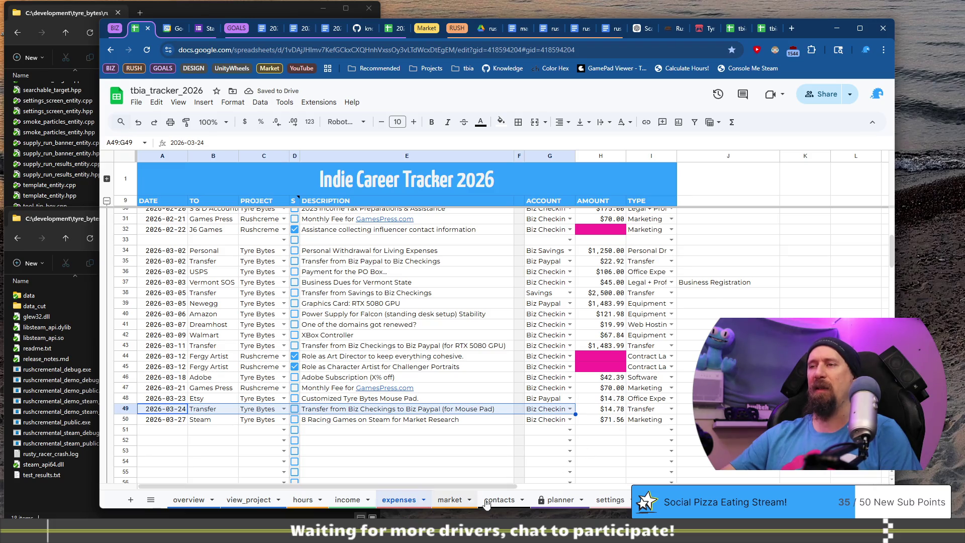
Step: Clear the mouse pad transfer's hidden amount in Z37, comparing planner balances before and after
{"action": "left_click", "coordinate": [558, 499]}
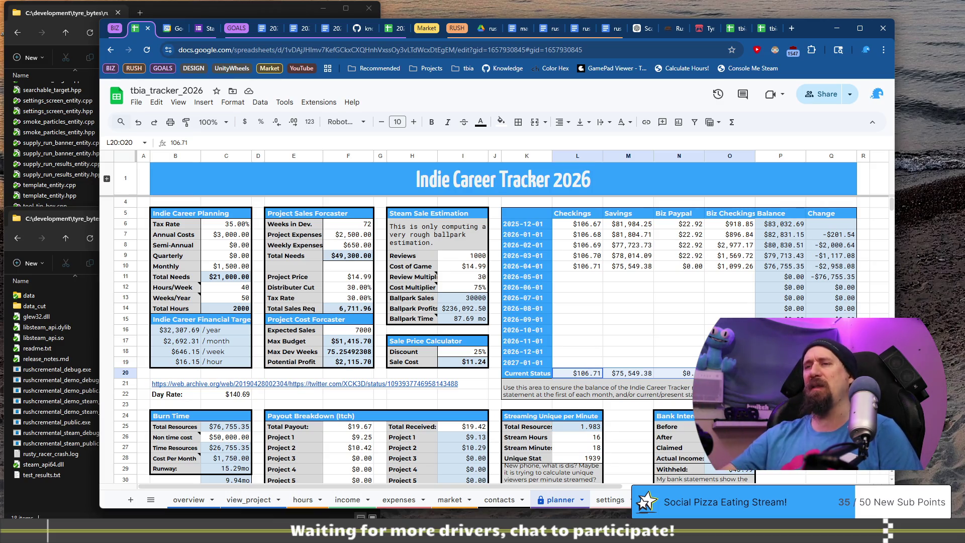
{"action": "left_click", "coordinate": [347, 499]}
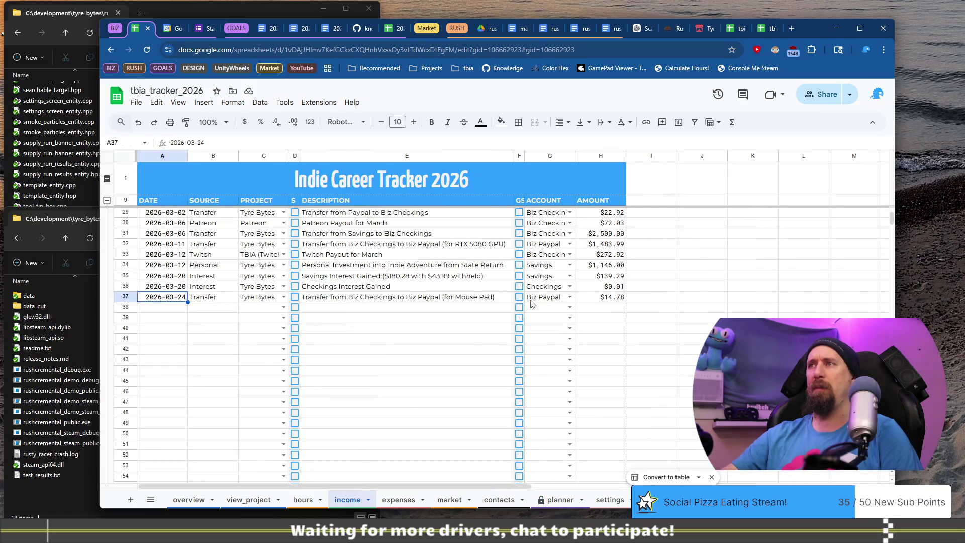
{"action": "key", "text": "ctrl+Right"}
{"action": "key", "text": "ctrl+Right"}
{"action": "key", "text": "Delete"}
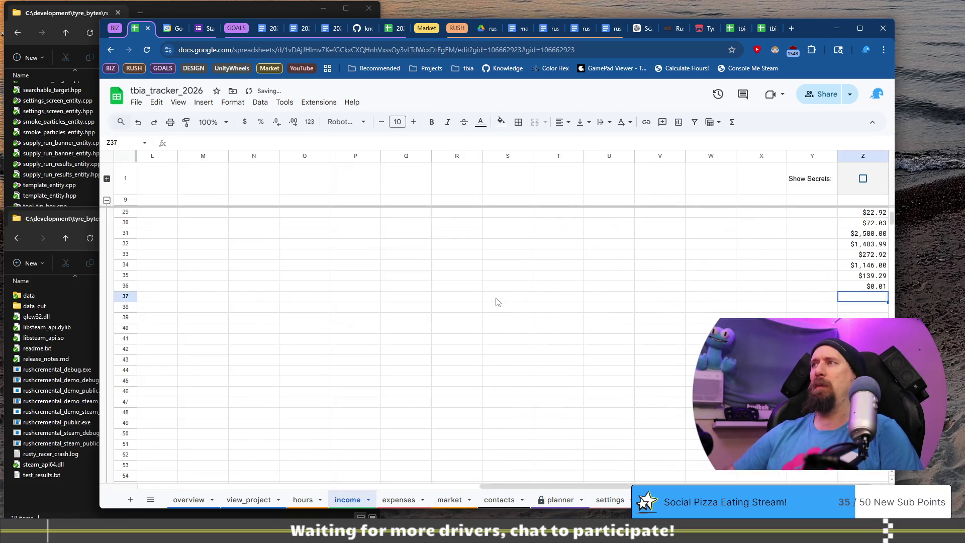
{"action": "key", "text": "Down"}
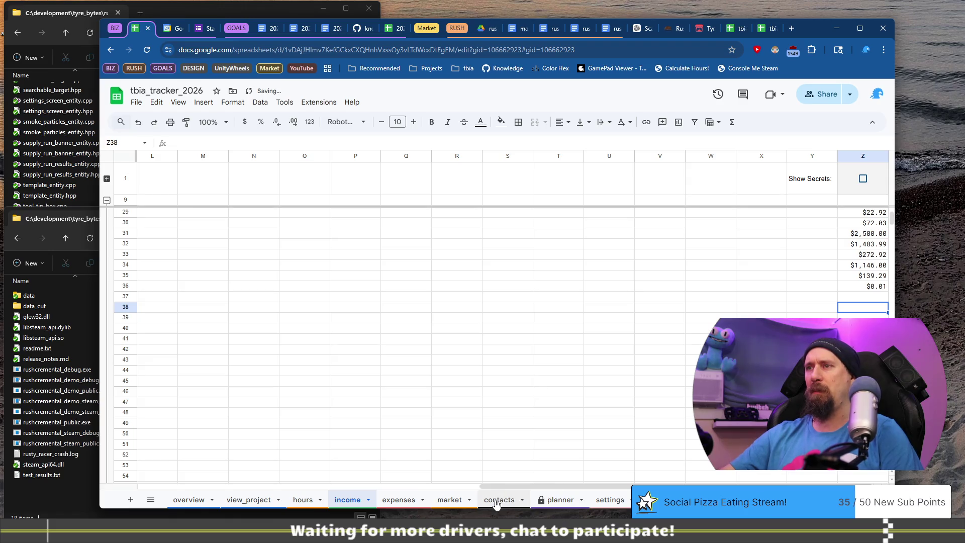
{"action": "left_click", "coordinate": [556, 501]}
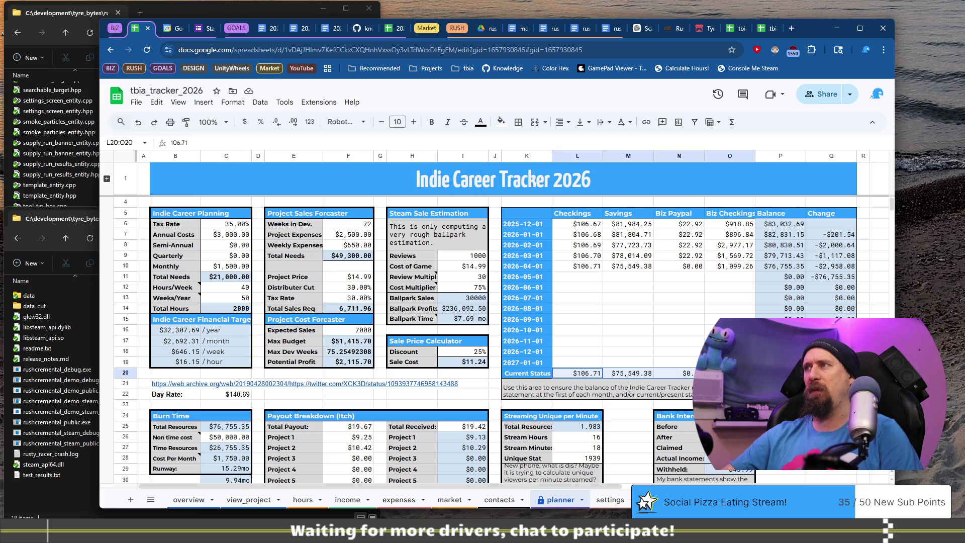
{"action": "left_click", "coordinate": [392, 501]}
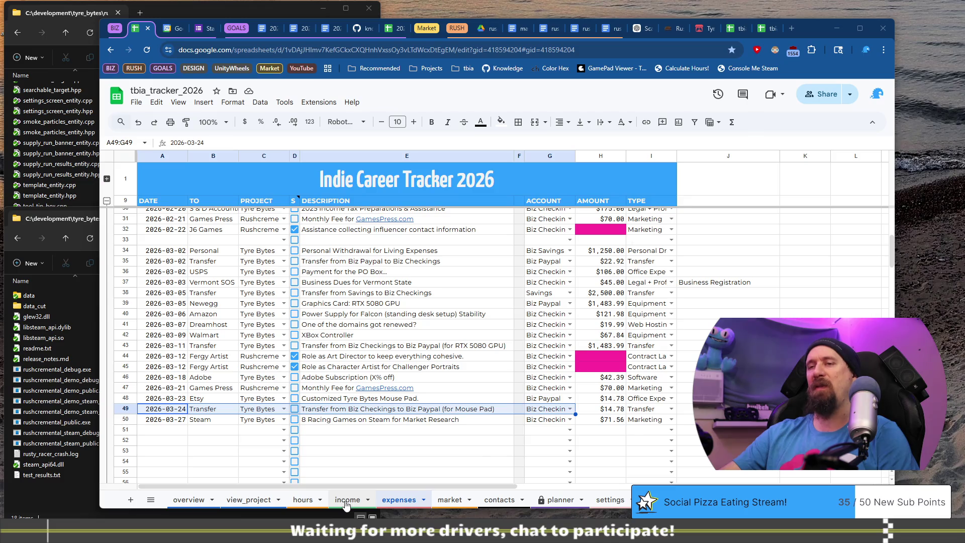
Step: Restore the $14.78 mouse pad transfer amount in row 37 on the income sheet
{"action": "left_click", "coordinate": [346, 500]}
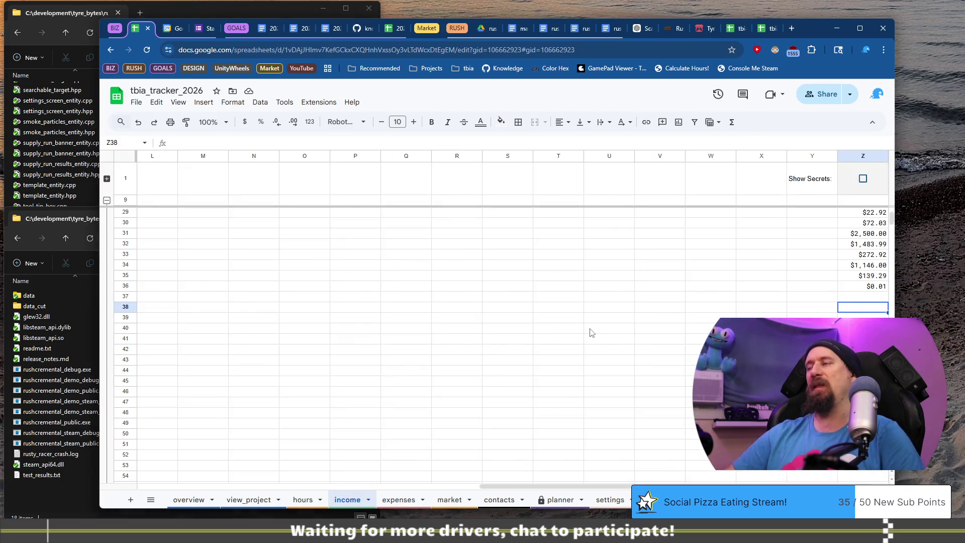
{"action": "key", "text": "Up"}
{"action": "type", "text": "14.78"}
{"action": "key", "text": "Home"}
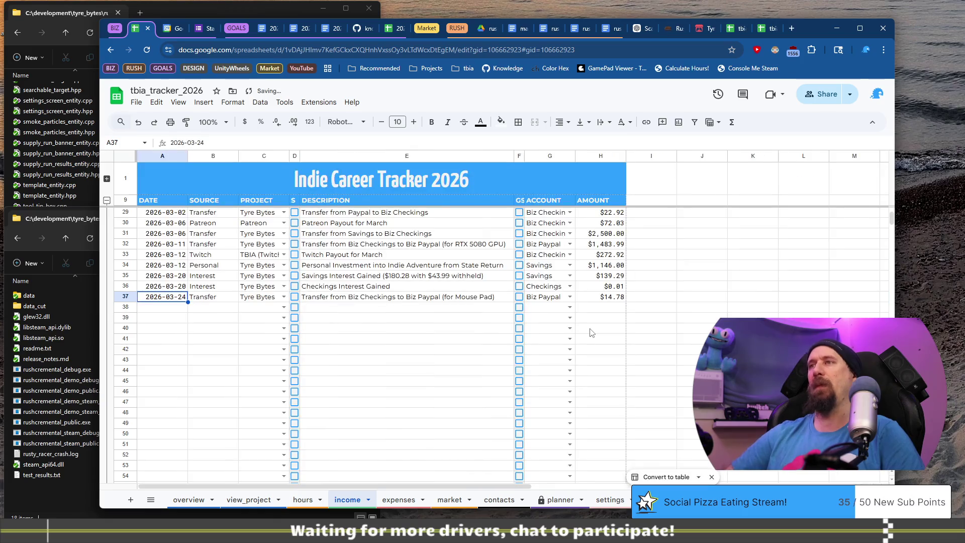
Step: Recheck planner balances, then inspect the Steam payout's $115.11 amount formula in H25
{"action": "left_click", "coordinate": [558, 500]}
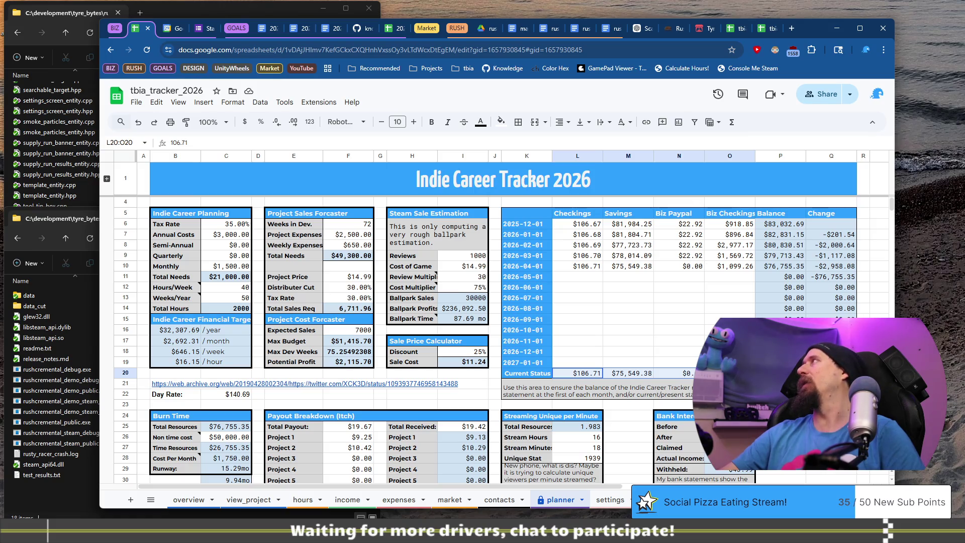
{"action": "left_click", "coordinate": [551, 518]}
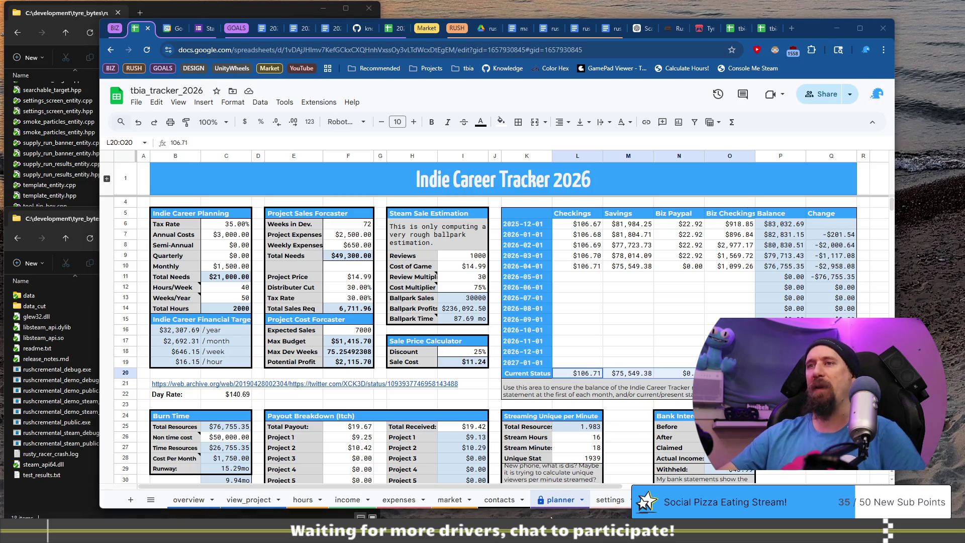
{"action": "left_click", "coordinate": [346, 500]}
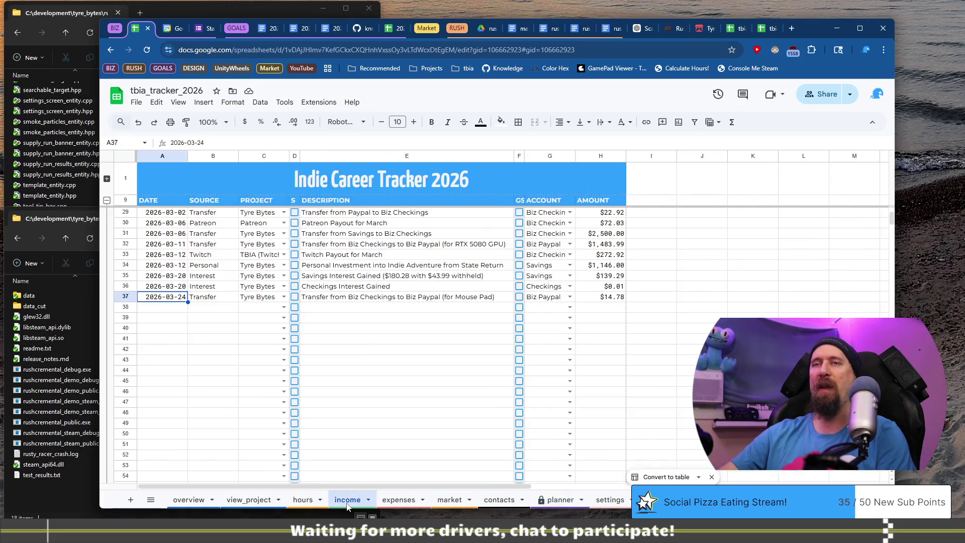
{"action": "scroll", "coordinate": [280, 387], "scroll_direction": "up", "scroll_amount": 3}
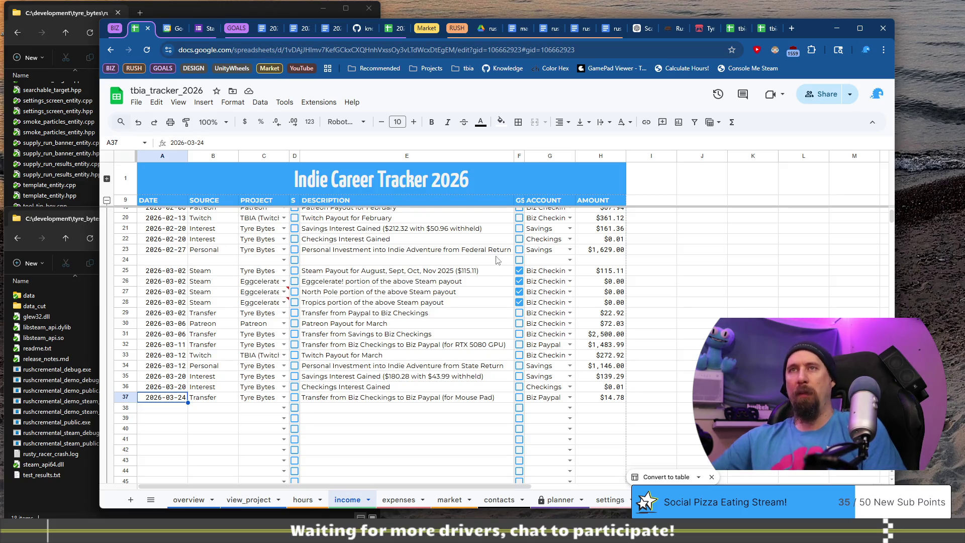
{"action": "left_click", "coordinate": [606, 270]}
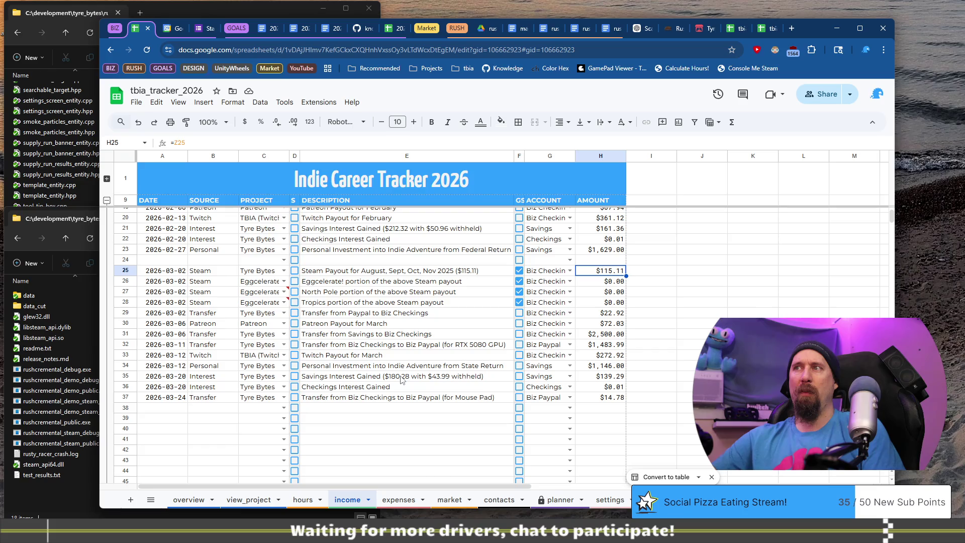
Step: Correct the March savings interest note in E35 from $180.28 to $183.28
{"action": "left_click", "coordinate": [401, 380]}
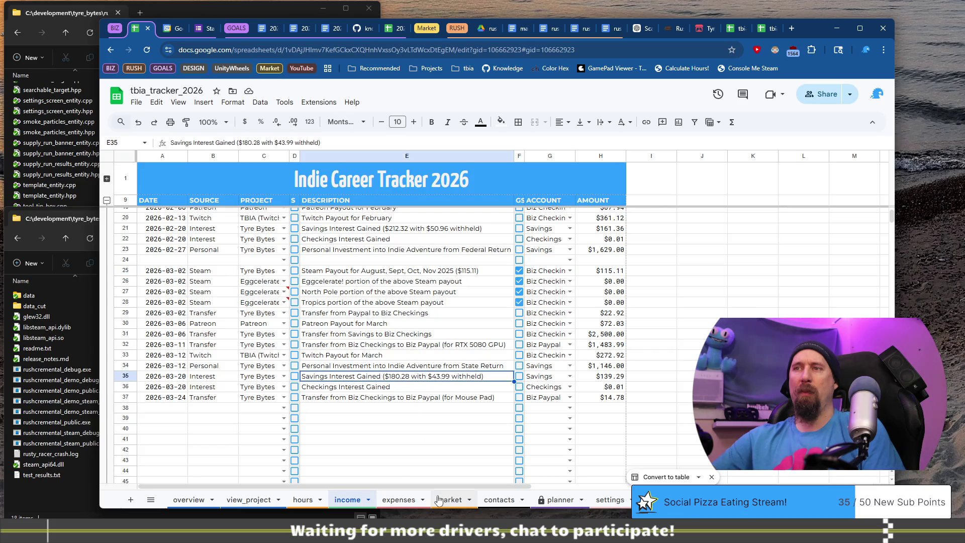
{"action": "double_click", "coordinate": [397, 378]}
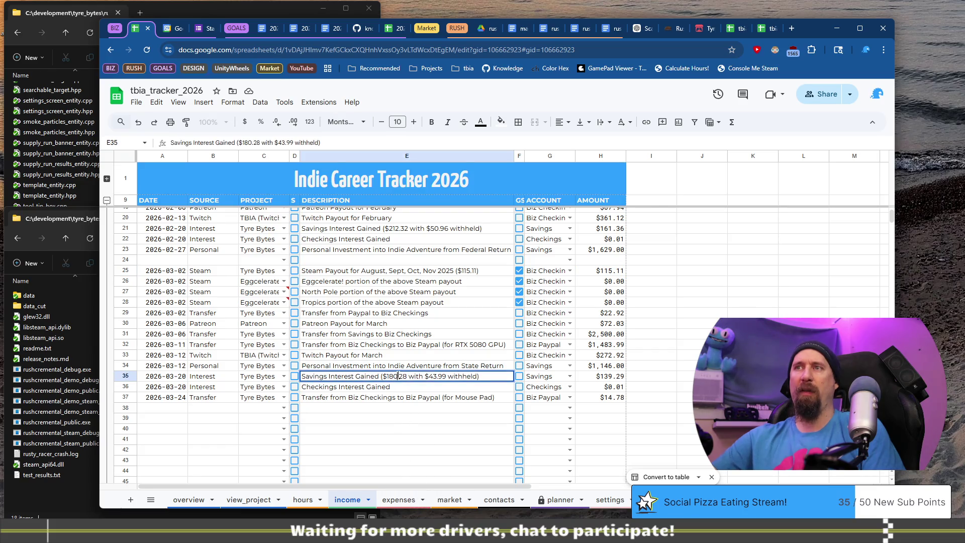
{"action": "key", "text": "BackSpace"}
{"action": "type", "text": "3"}
{"action": "key", "text": "Return"}
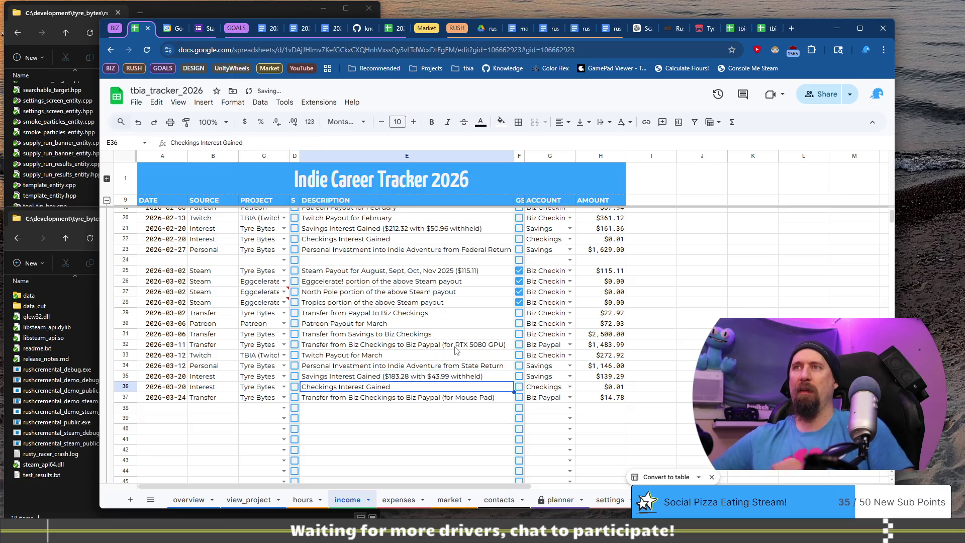
{"action": "left_click", "coordinate": [561, 499]}
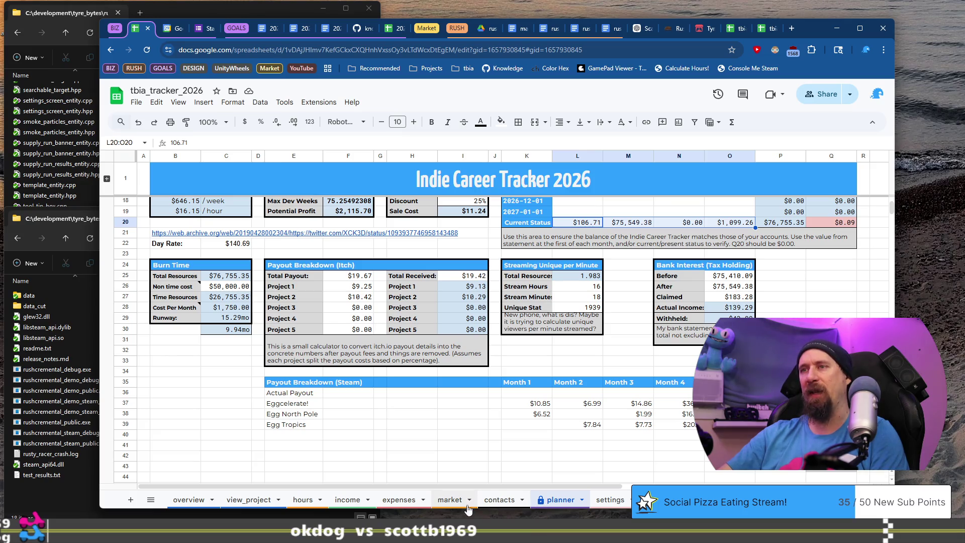
{"action": "left_click", "coordinate": [363, 504]}
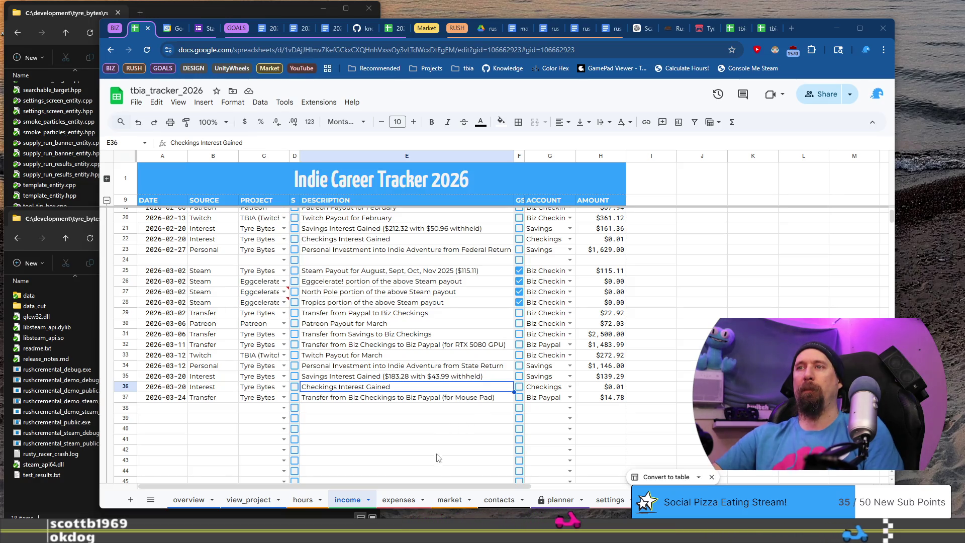
Step: Switch to the expenses sheet
{"action": "left_click", "coordinate": [397, 503]}
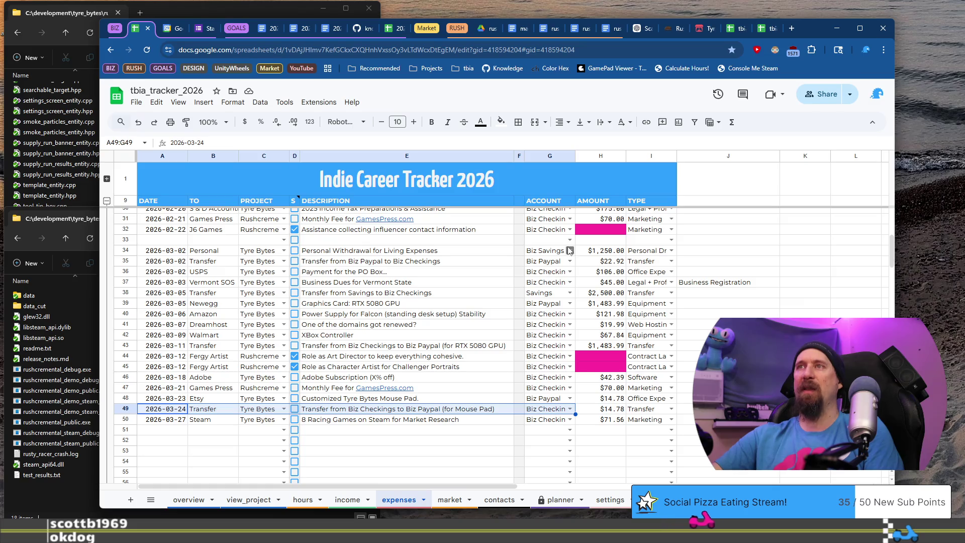
Step: Inspect the =$Z formulas in H34 and H35, then go to raw amount cell Z40
{"action": "left_click", "coordinate": [600, 253]}
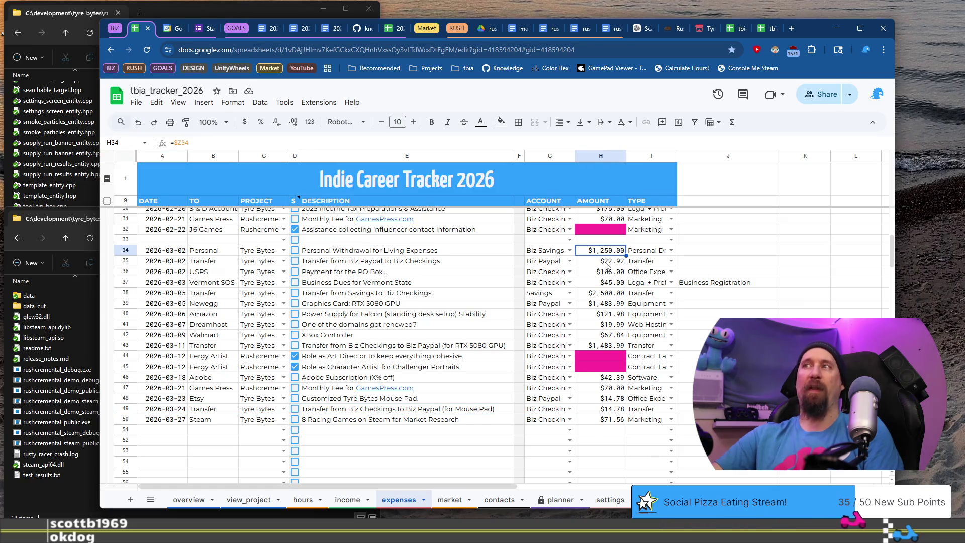
{"action": "left_click", "coordinate": [607, 263]}
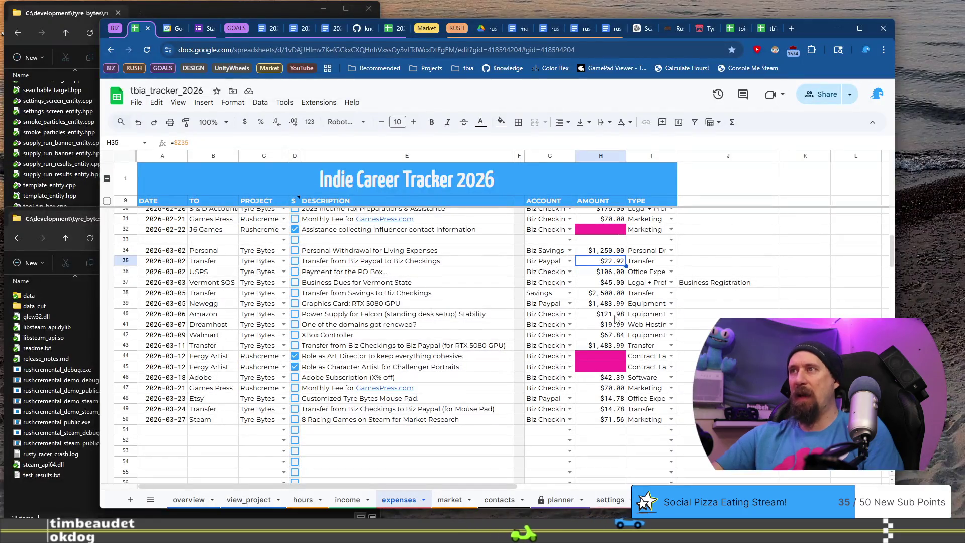
{"action": "left_click", "coordinate": [614, 314]}
{"action": "key", "text": "End"}
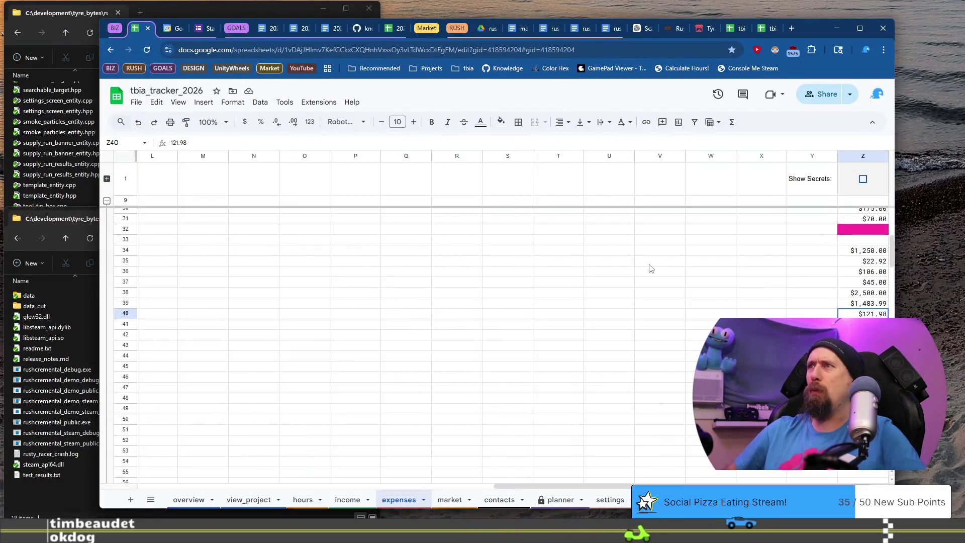
Step: Enter the corrected Amazon power supply amount in Z40, then review the planner's Current Status
{"action": "type", "text": "121.9"}
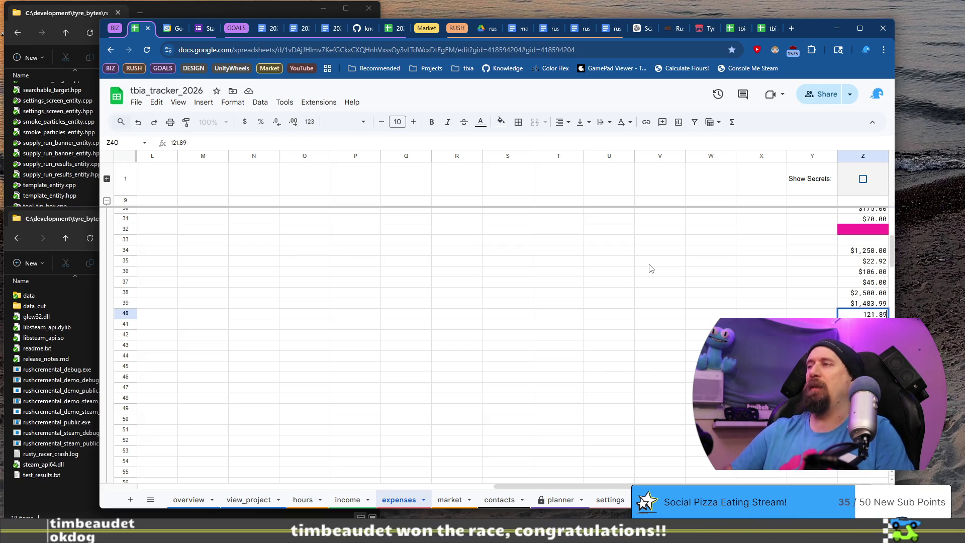
{"action": "type", "text": "9"}
{"action": "key", "text": "Return"}
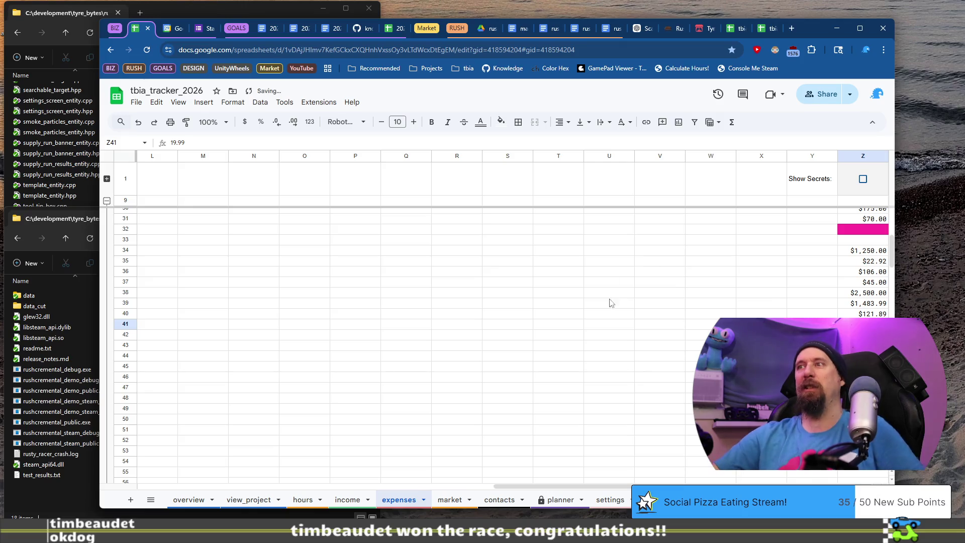
{"action": "left_click", "coordinate": [561, 499]}
{"action": "scroll", "coordinate": [789, 278], "scroll_direction": "up", "scroll_amount": 3}
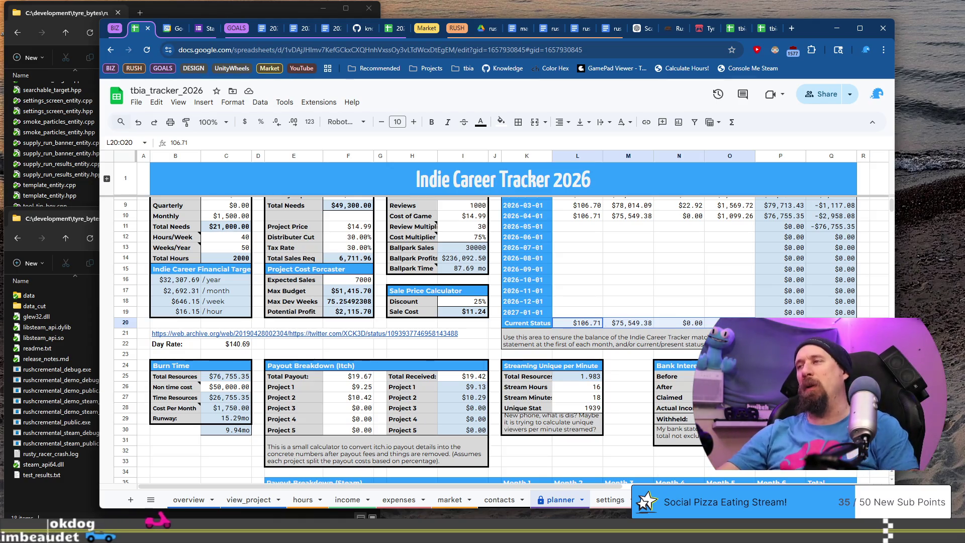
{"action": "left_click", "coordinate": [831, 407]}
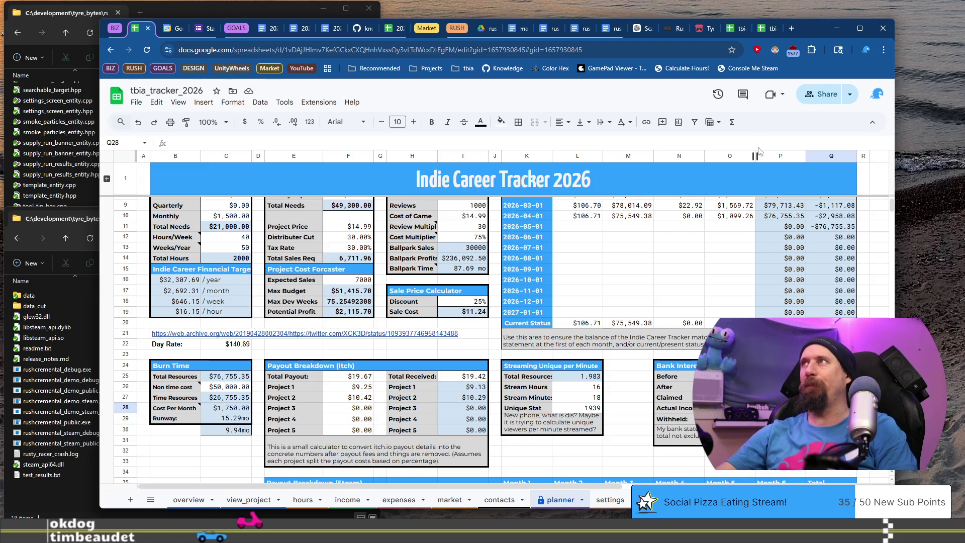
Step: Close the old tbia_tracker_2021 browser tab and return to the tbia_tracker_2026 spreadsheet
{"action": "left_click", "coordinate": [764, 29]}
{"action": "left_click", "coordinate": [744, 26]}
{"action": "left_click", "coordinate": [744, 25]}
{"action": "left_click", "coordinate": [743, 25]}
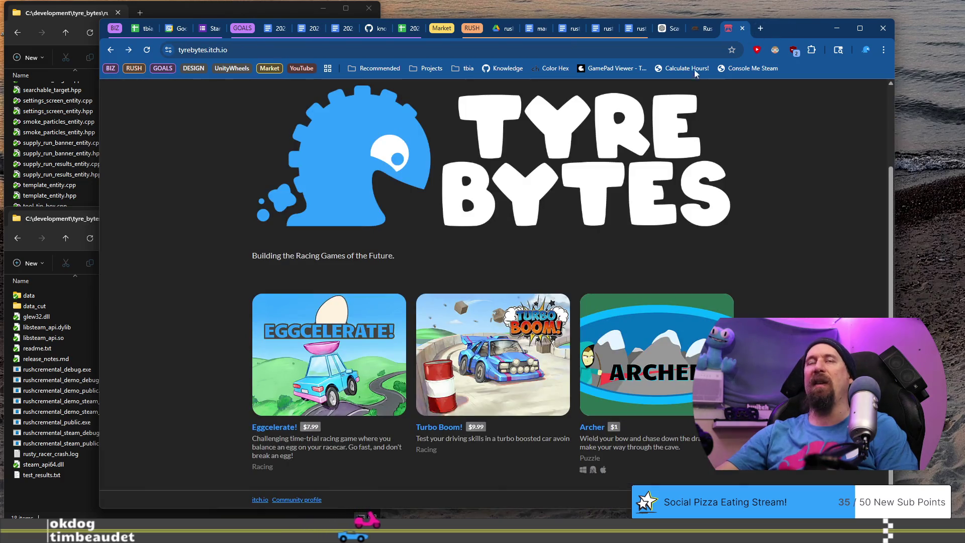
{"action": "left_click", "coordinate": [139, 32]}
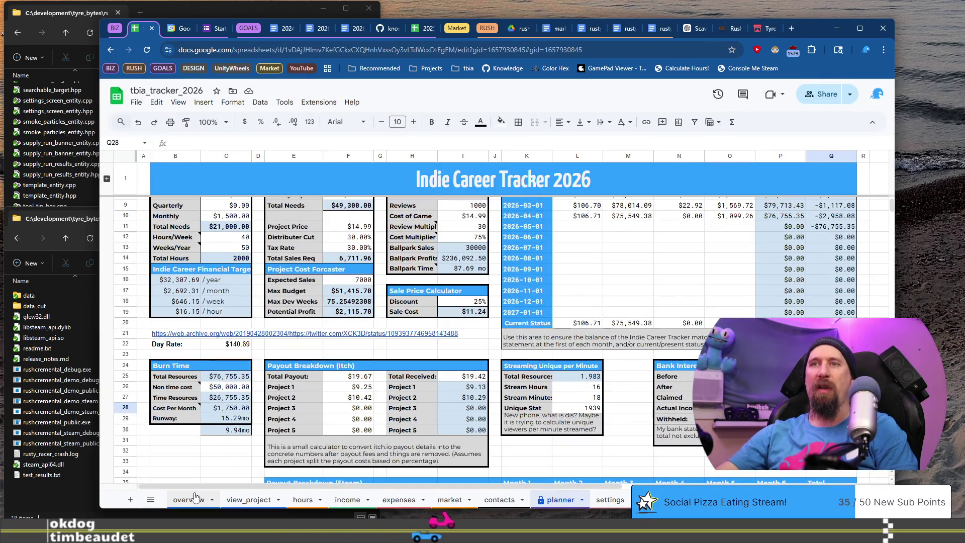
{"action": "scroll", "coordinate": [307, 372], "scroll_direction": "down", "scroll_amount": 5}
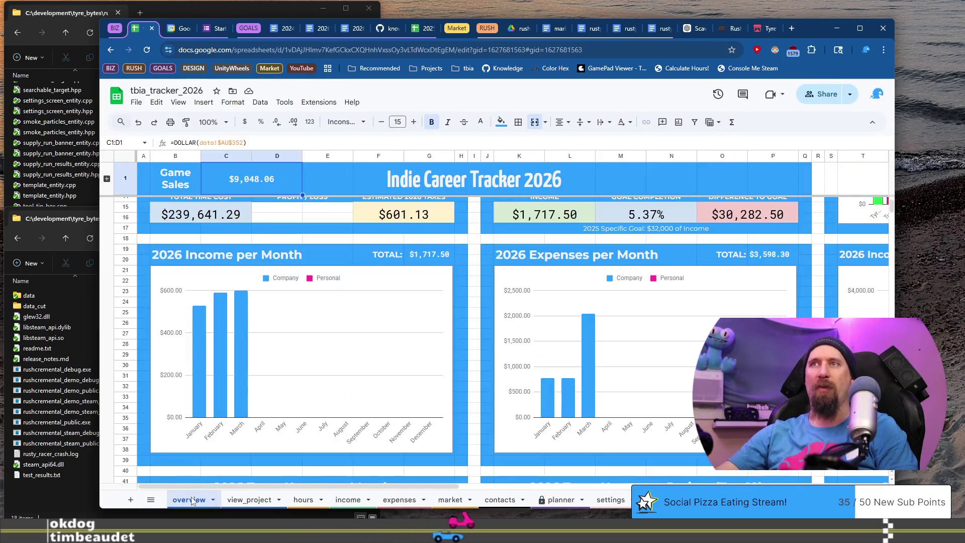
Step: Inspect March company income and the monthly values in the overview's income and expenses charts
{"action": "left_click", "coordinate": [236, 343]}
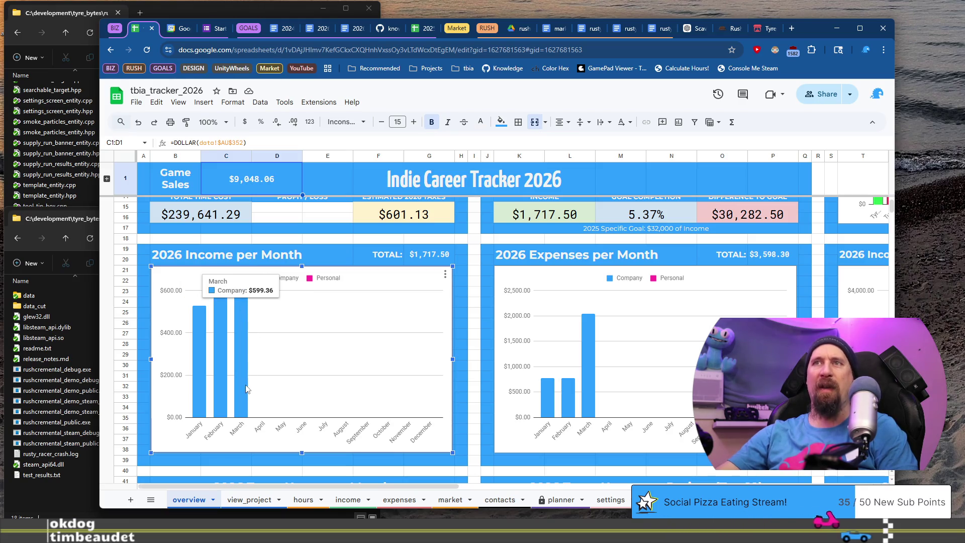
{"action": "scroll", "coordinate": [280, 367], "scroll_direction": "up", "scroll_amount": 3}
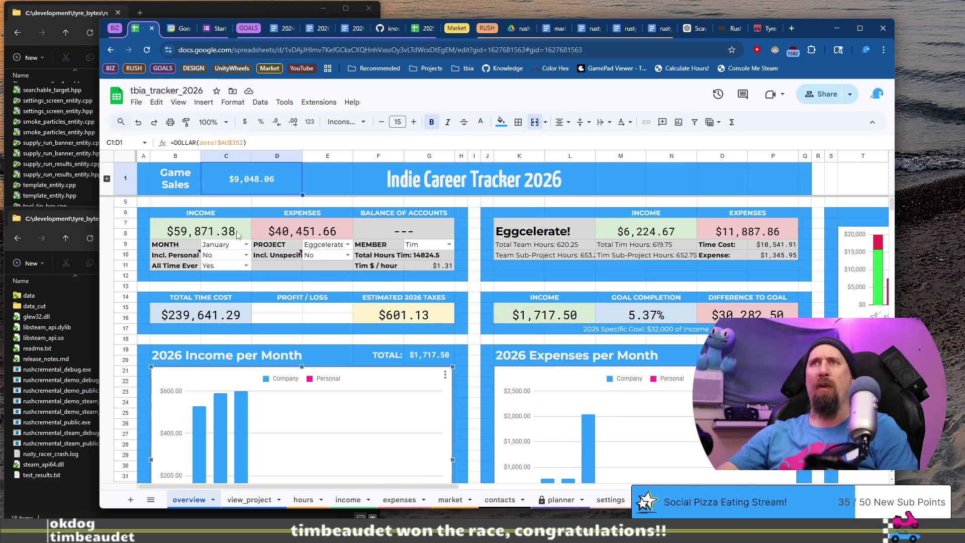
{"action": "scroll", "coordinate": [419, 388], "scroll_direction": "down", "scroll_amount": 3}
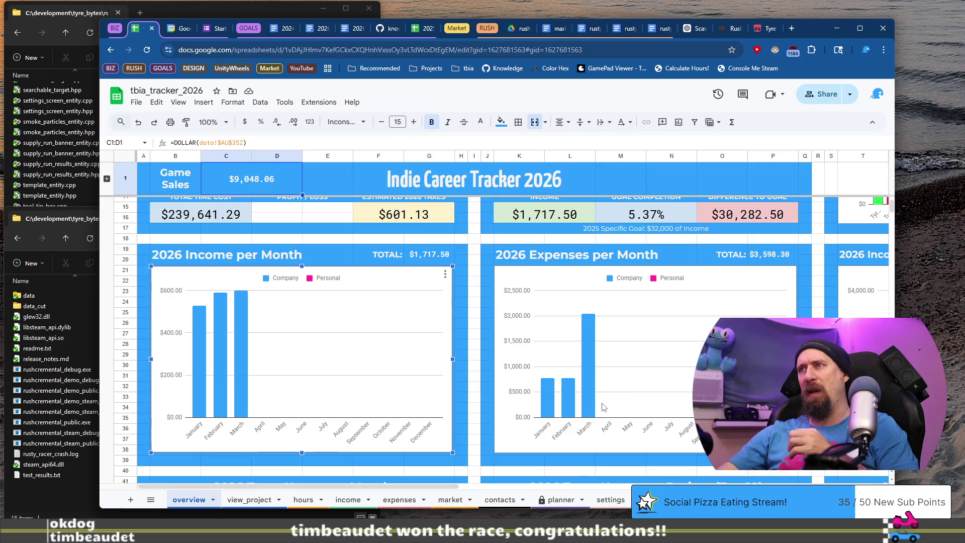
{"action": "left_click", "coordinate": [567, 406]}
{"action": "mouse_move", "coordinate": [589, 401]}
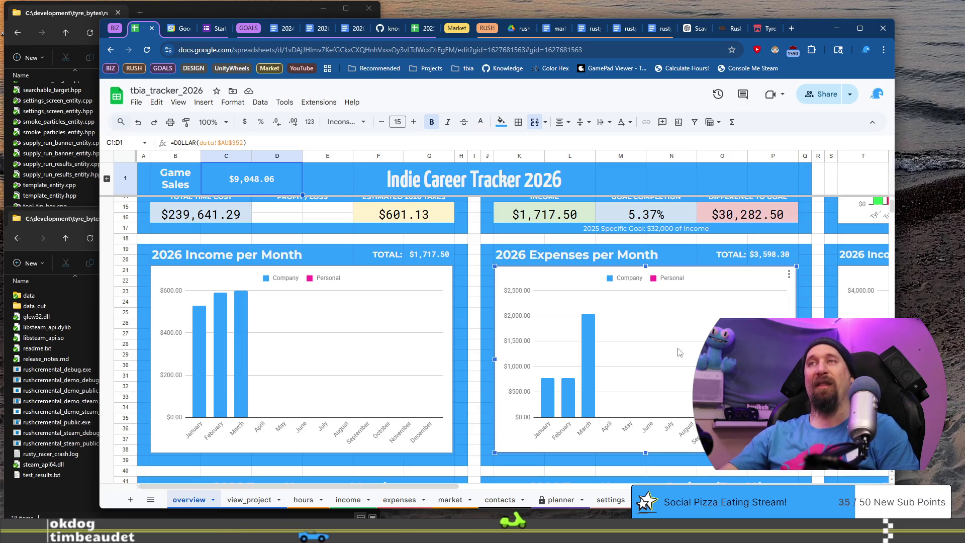
{"action": "key", "text": "Escape"}
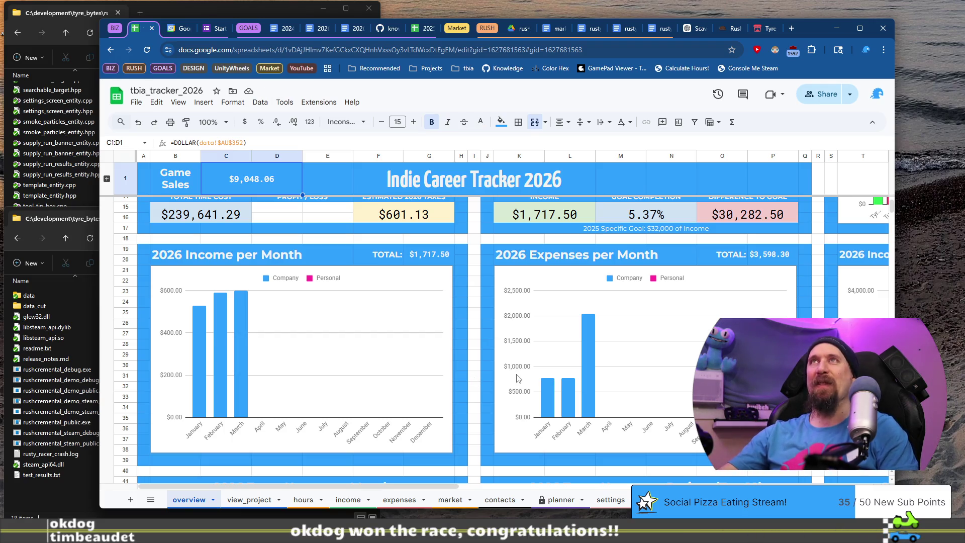
Step: Open the Incl. Personal dropdown in C10, currently set to No
{"action": "scroll", "coordinate": [407, 255], "scroll_direction": "up", "scroll_amount": 2}
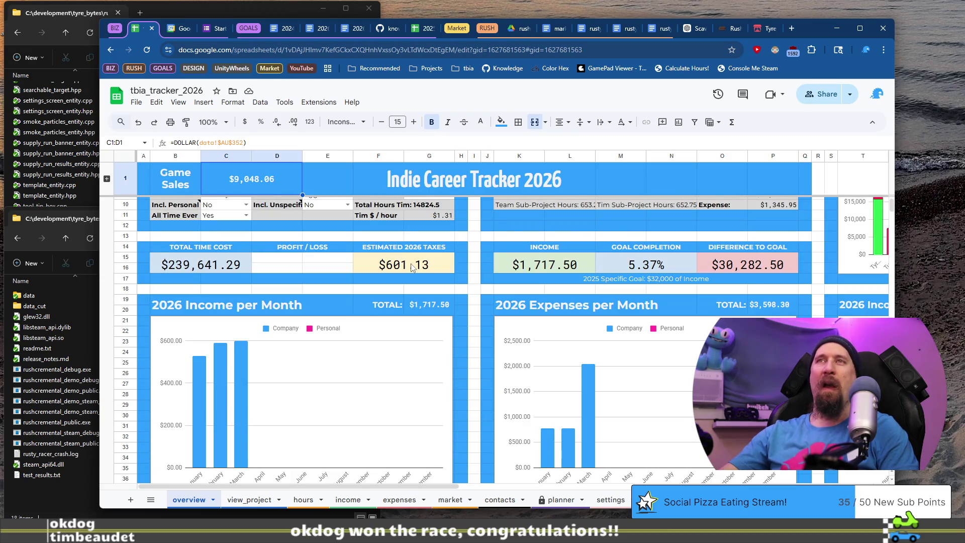
{"action": "scroll", "coordinate": [429, 273], "scroll_direction": "down", "scroll_amount": 2}
{"action": "scroll", "coordinate": [429, 273], "scroll_direction": "up", "scroll_amount": 2}
{"action": "left_click", "coordinate": [245, 204]}
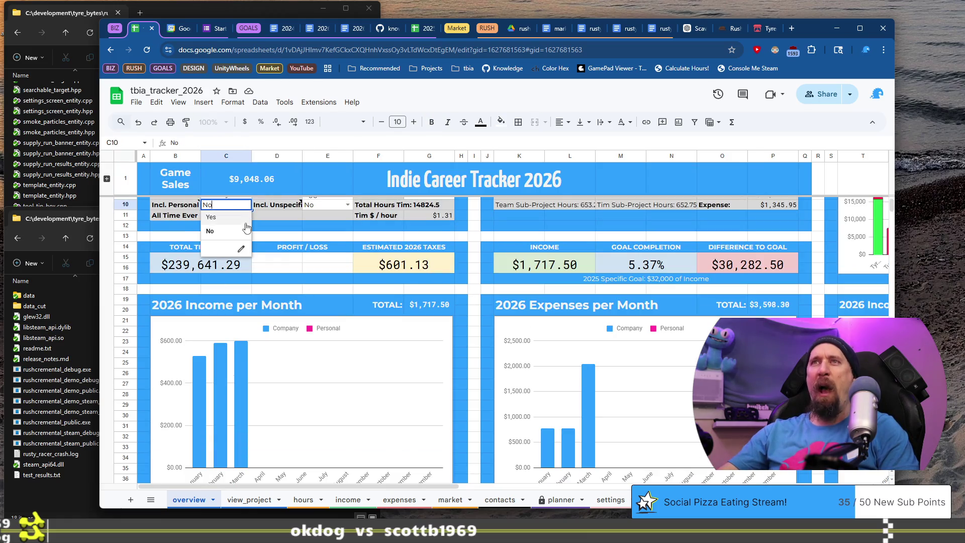
Step: Set Incl. Personal in C10 to Yes and check February's values in the income chart
{"action": "left_click", "coordinate": [236, 229]}
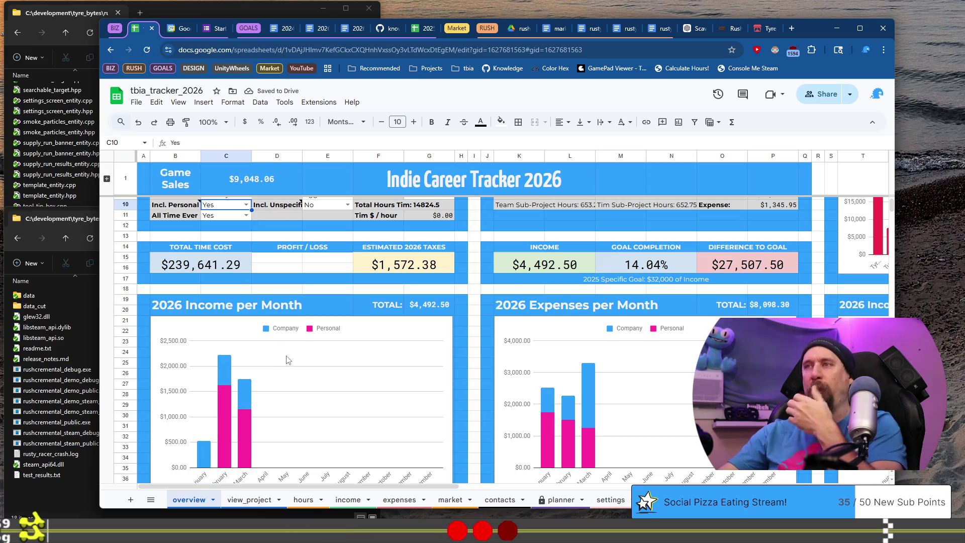
{"action": "left_click", "coordinate": [223, 415]}
{"action": "scroll", "coordinate": [223, 415], "scroll_direction": "down", "scroll_amount": 1}
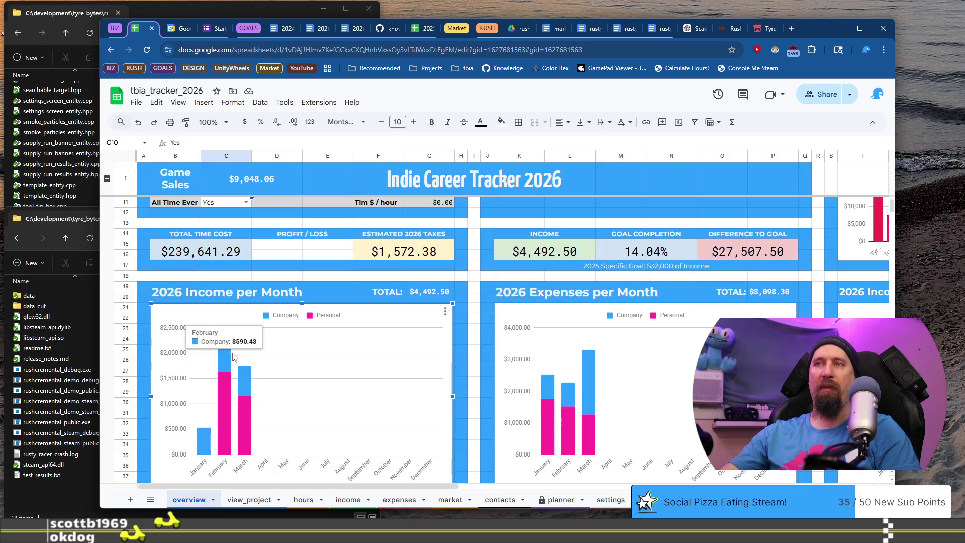
{"action": "mouse_move", "coordinate": [253, 385]}
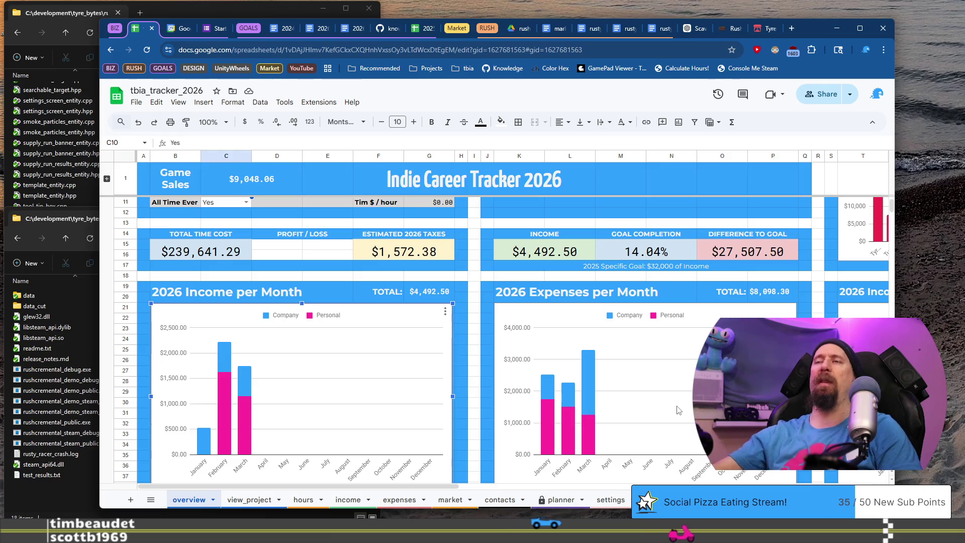
Step: Review the $4,492.50 income and $8,098.30 expense totals and pink Personal bars, then switch to 2026 Goals
{"action": "scroll", "coordinate": [480, 354], "scroll_direction": "up", "scroll_amount": 2}
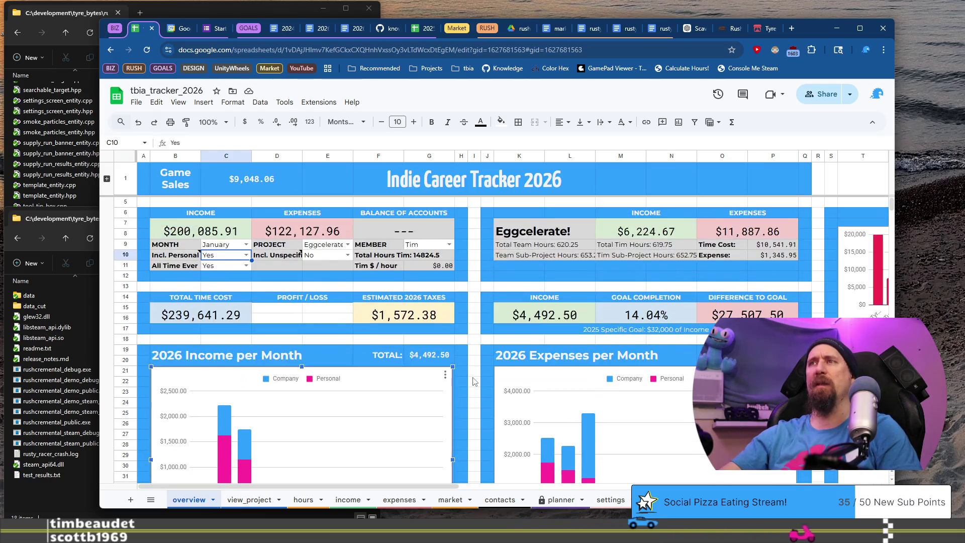
{"action": "scroll", "coordinate": [480, 354], "scroll_direction": "down", "scroll_amount": 1}
{"action": "scroll", "coordinate": [477, 342], "scroll_direction": "up", "scroll_amount": 1}
{"action": "scroll", "coordinate": [476, 341], "scroll_direction": "down", "scroll_amount": 3}
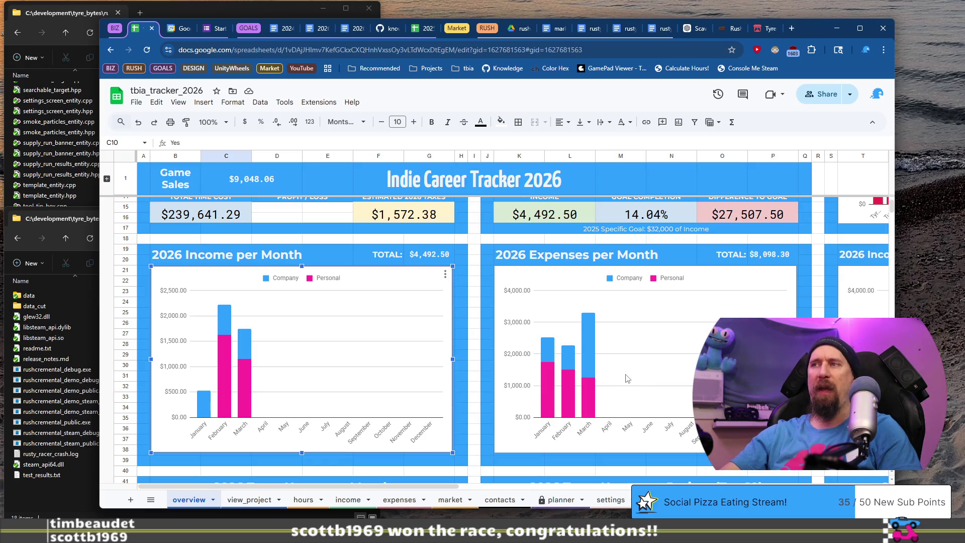
{"action": "scroll", "coordinate": [472, 346], "scroll_direction": "up", "scroll_amount": 3}
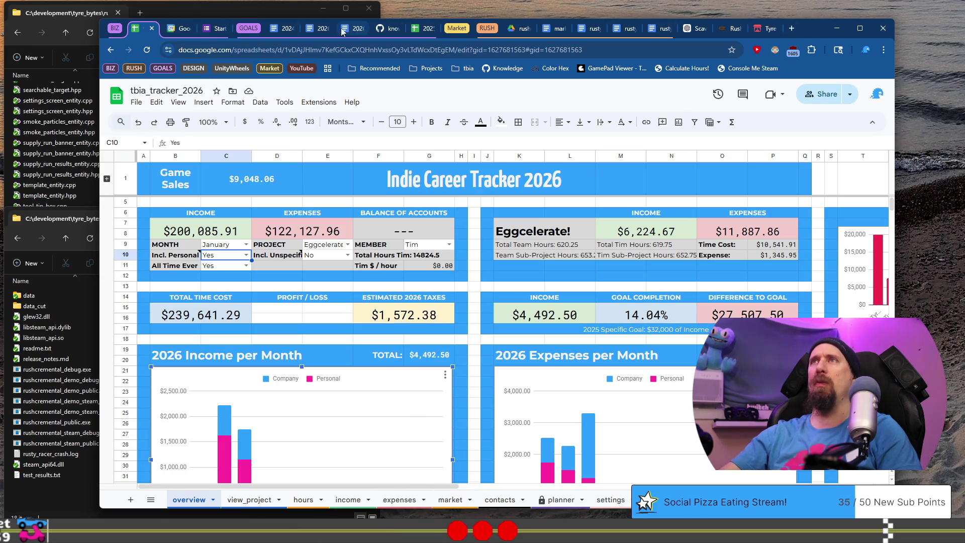
{"action": "left_click", "coordinate": [321, 29]}
Step: Flip between the 2026 Goals and 2026_weekly_plans documents, returning to the Week 1–3 weekly plans
{"action": "left_click", "coordinate": [350, 30]}
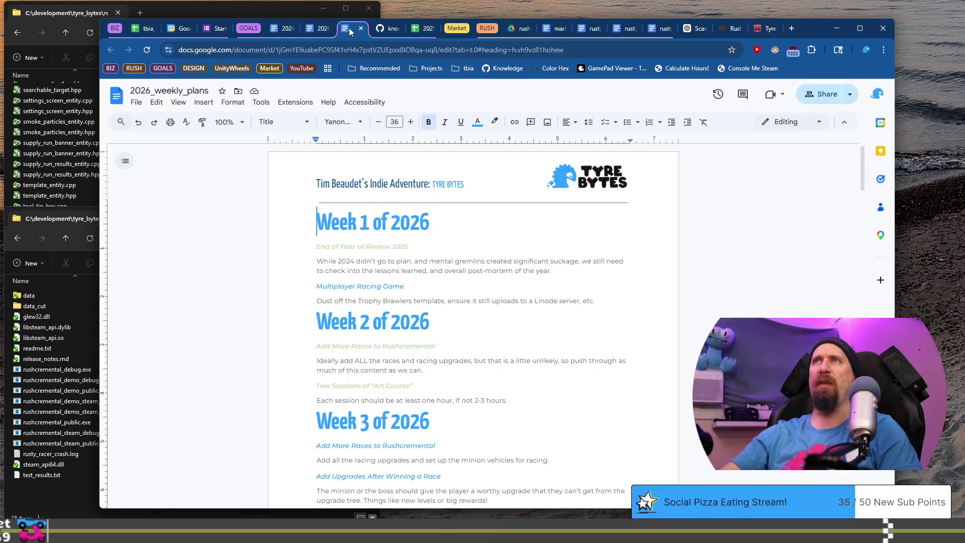
{"action": "left_click", "coordinate": [317, 30]}
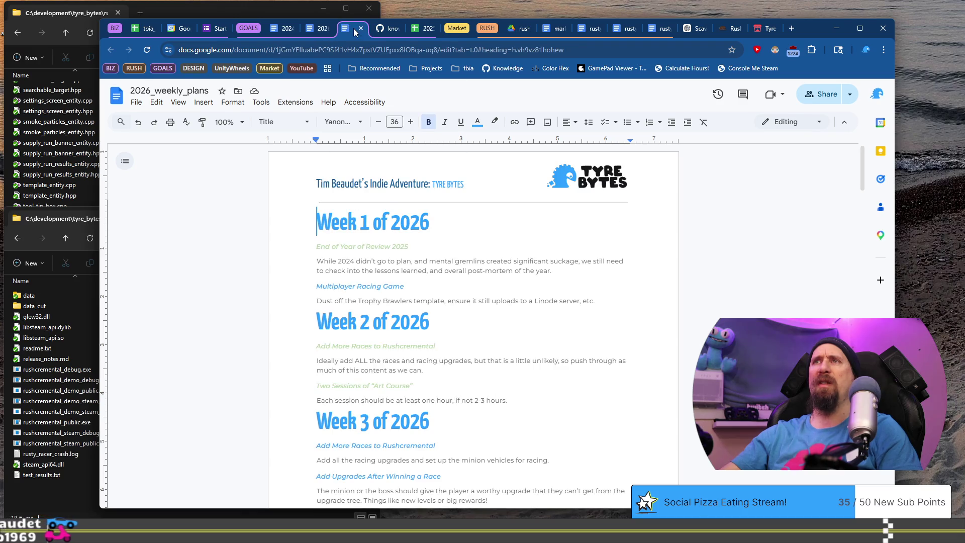
{"action": "left_click", "coordinate": [315, 31]}
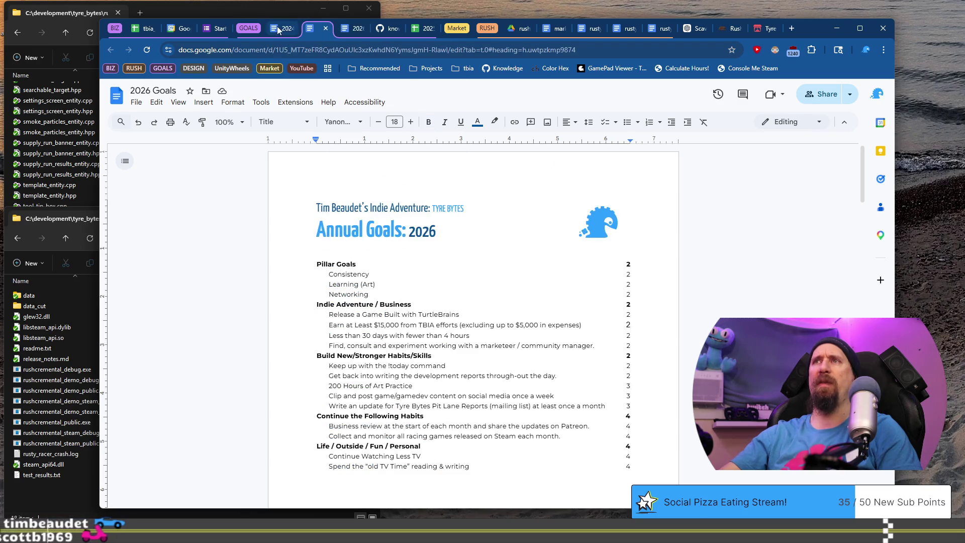
{"action": "left_click", "coordinate": [281, 28]}
{"action": "left_click", "coordinate": [330, 31]}
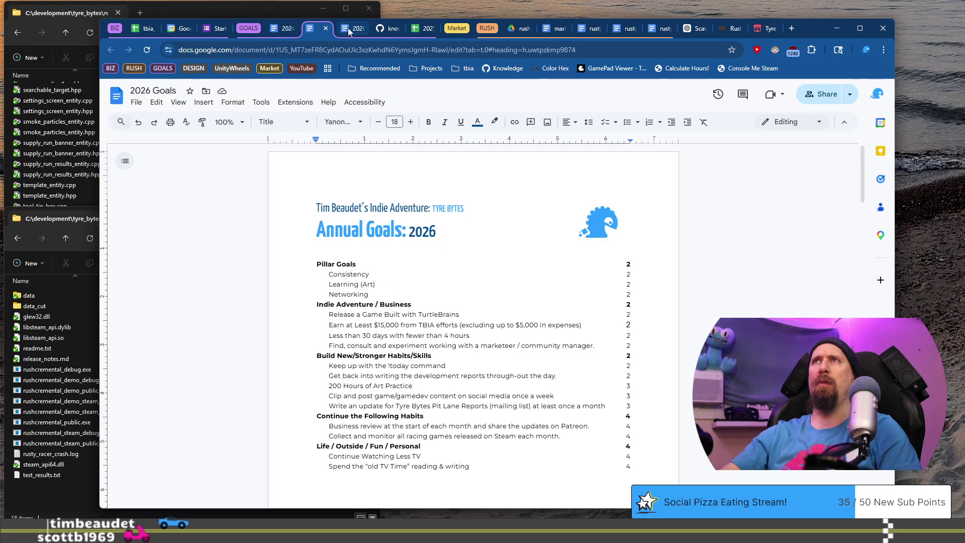
{"action": "left_click", "coordinate": [349, 31]}
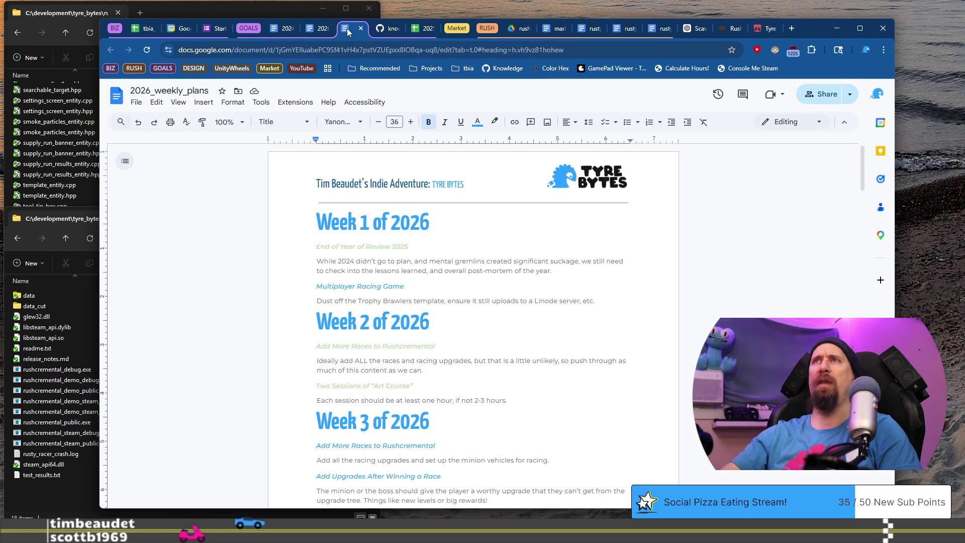
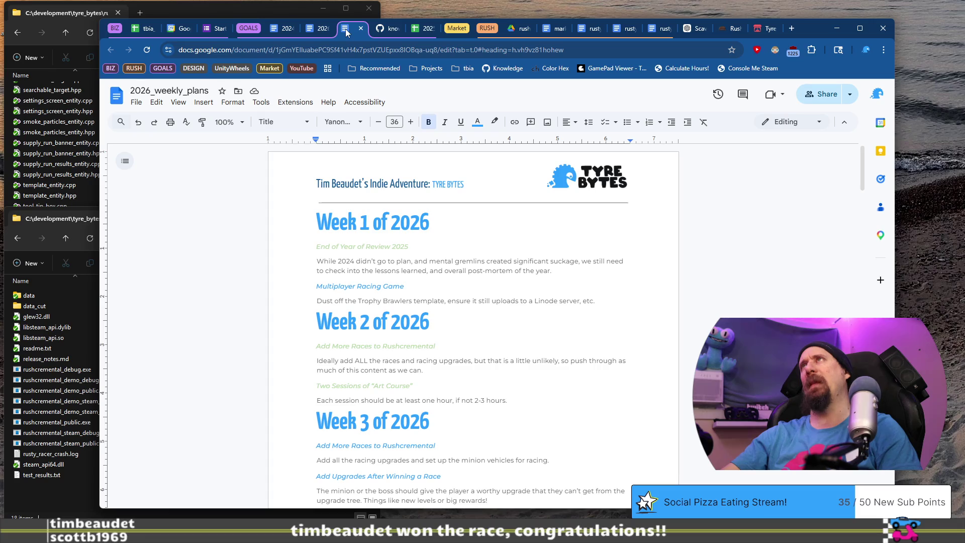
Step: Open a new browser tab and go to drive.google.com by typing 'dr' in the address bar
{"action": "left_click", "coordinate": [793, 28]}
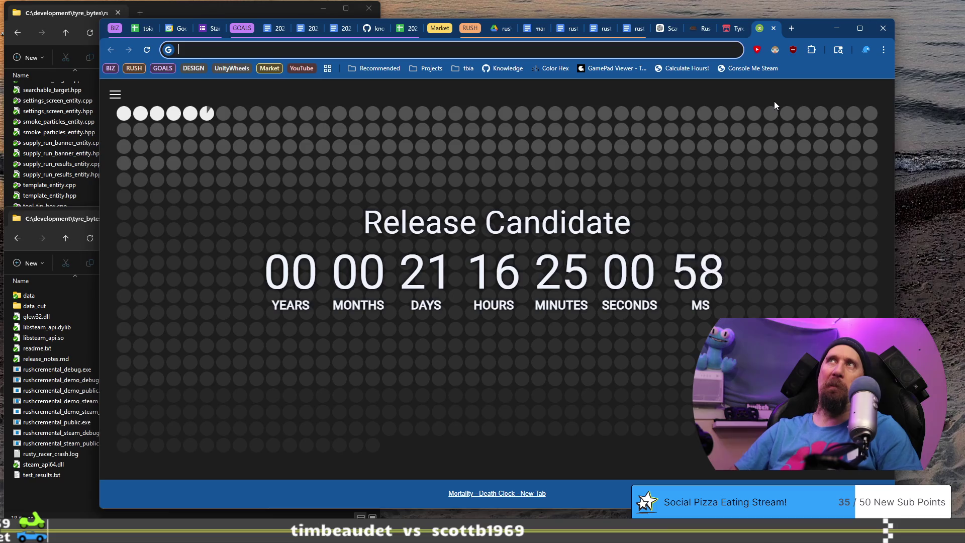
{"action": "key", "text": "Down"}
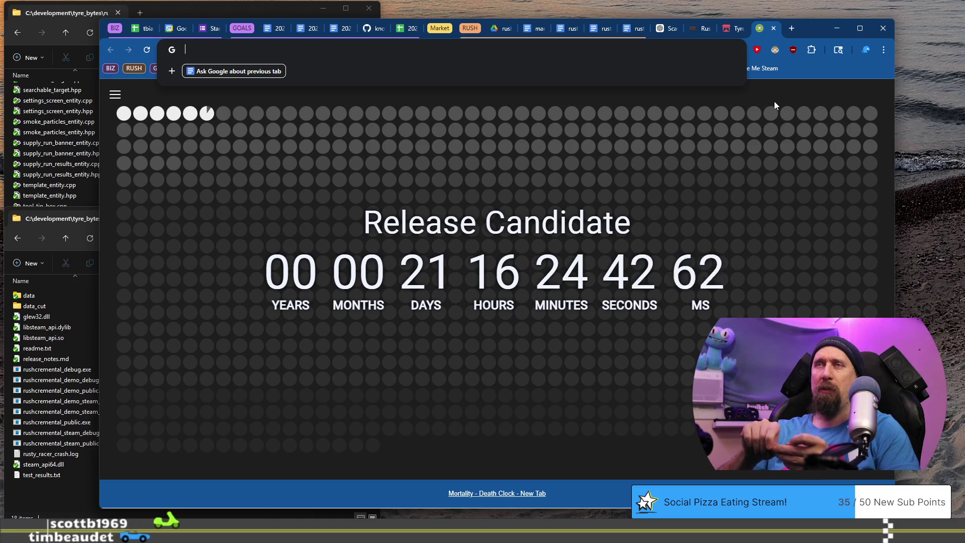
{"action": "key", "text": "Down"}
{"action": "key", "text": "Escape"}
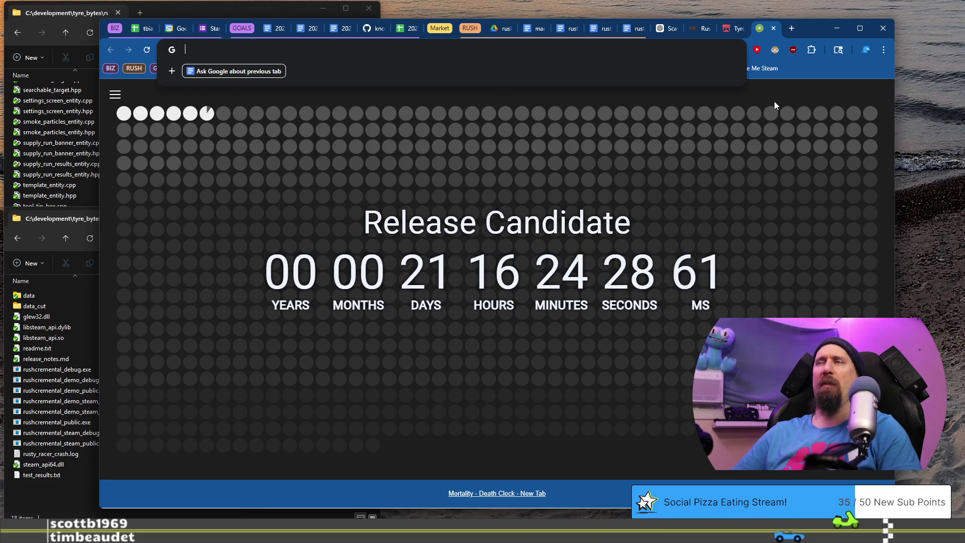
{"action": "type", "text": "drive.google.com"}
{"action": "key", "text": "Return"}
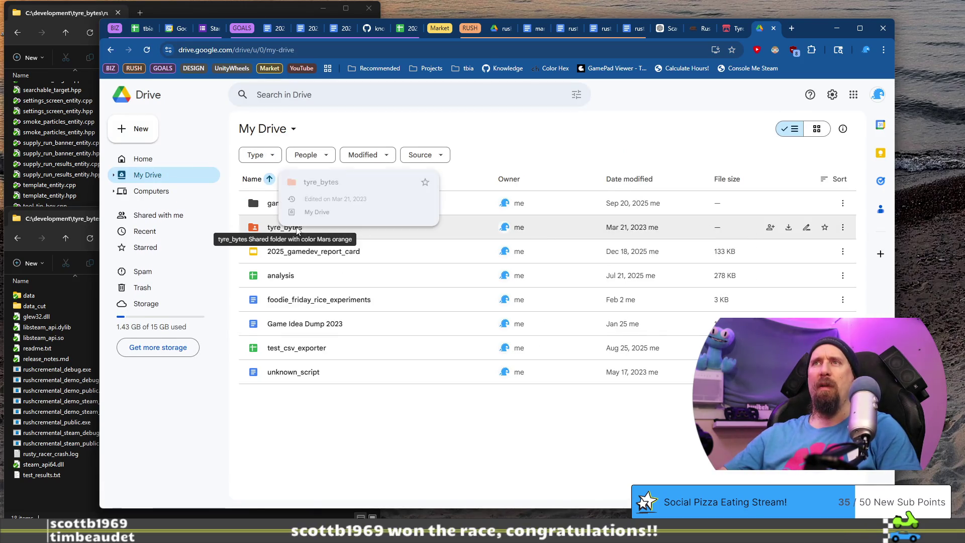
Step: Navigate into the tyre_bytes › indie_adventure › 2026 folder
{"action": "left_click", "coordinate": [298, 230]}
{"action": "double_click", "coordinate": [298, 229]}
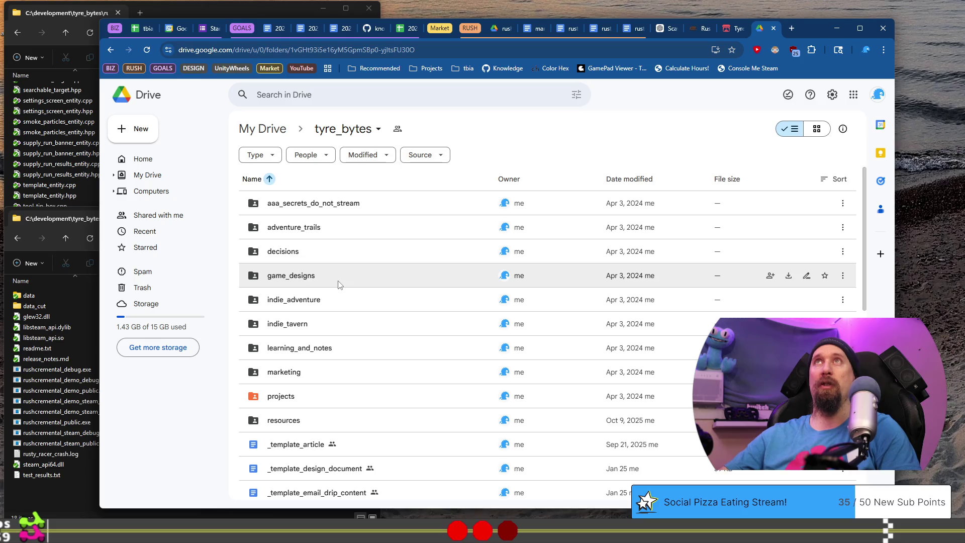
{"action": "scroll", "coordinate": [311, 345], "scroll_direction": "down", "scroll_amount": 1}
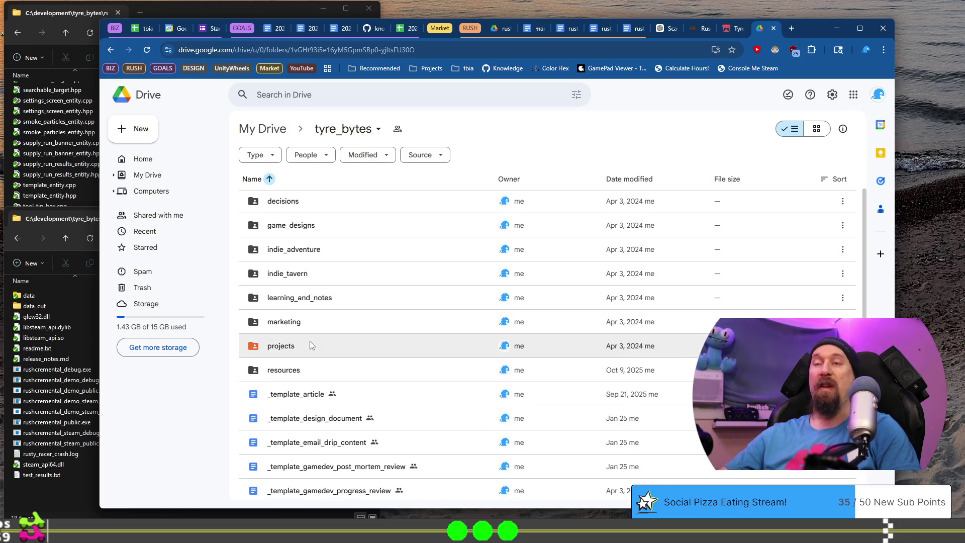
{"action": "left_click", "coordinate": [281, 347]}
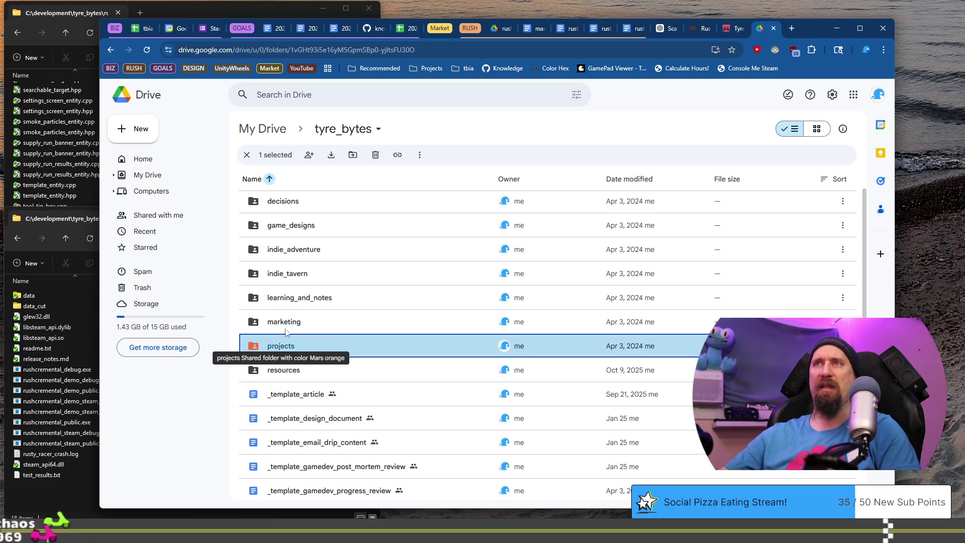
{"action": "scroll", "coordinate": [281, 350], "scroll_direction": "up", "scroll_amount": 1}
{"action": "double_click", "coordinate": [294, 300]}
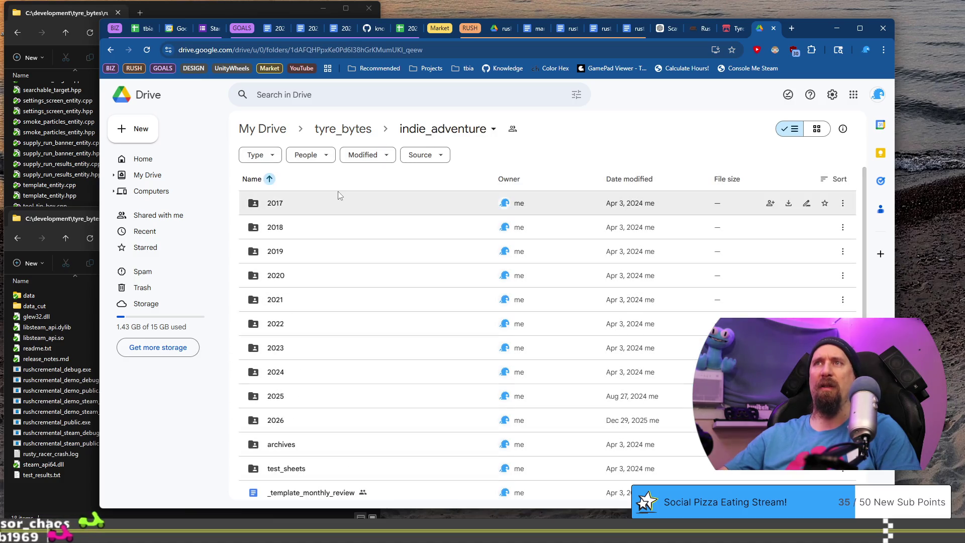
{"action": "left_click", "coordinate": [281, 423]}
{"action": "double_click", "coordinate": [281, 423]}
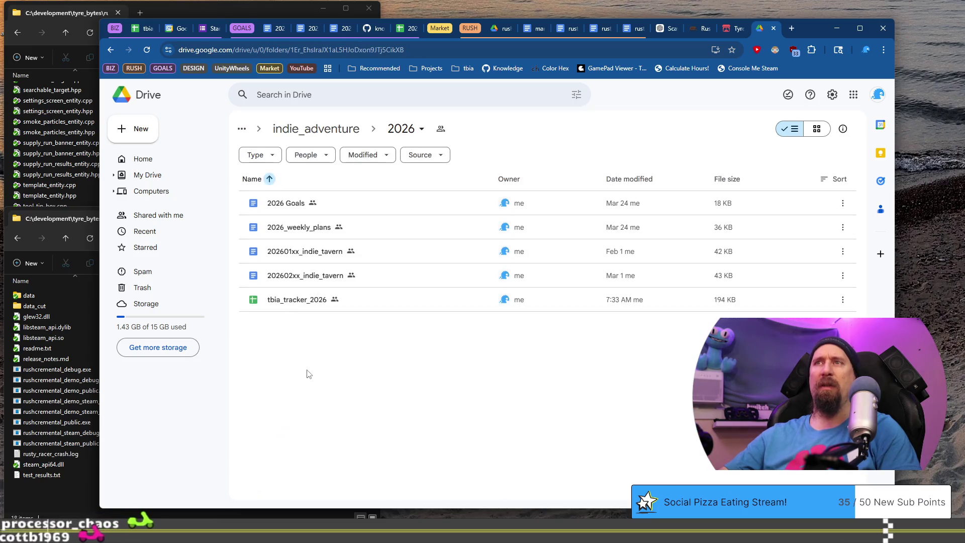
Step: Make a copy of the 202602xx_indie_tavern doc
{"action": "left_click", "coordinate": [325, 280]}
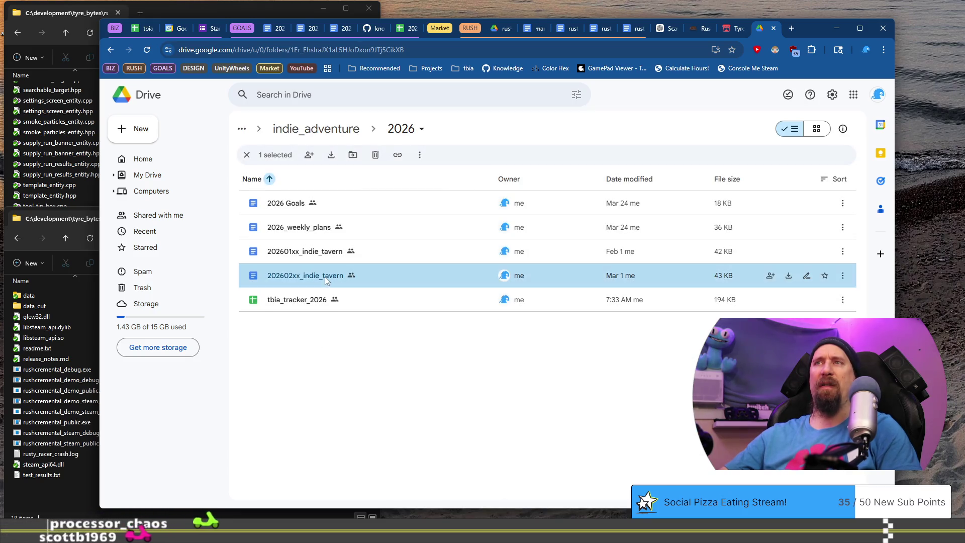
{"action": "right_click", "coordinate": [325, 276]}
{"action": "left_click", "coordinate": [404, 347]}
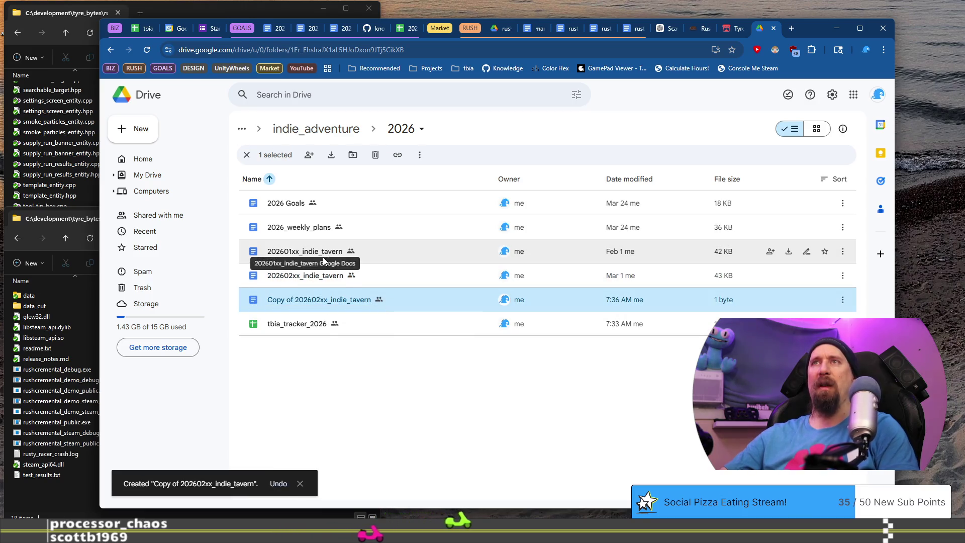
Step: Rename the copy to 202603xx_indie_tavern and open it in Google Docs
{"action": "key", "text": "F2"}
{"action": "key", "text": "Home"}
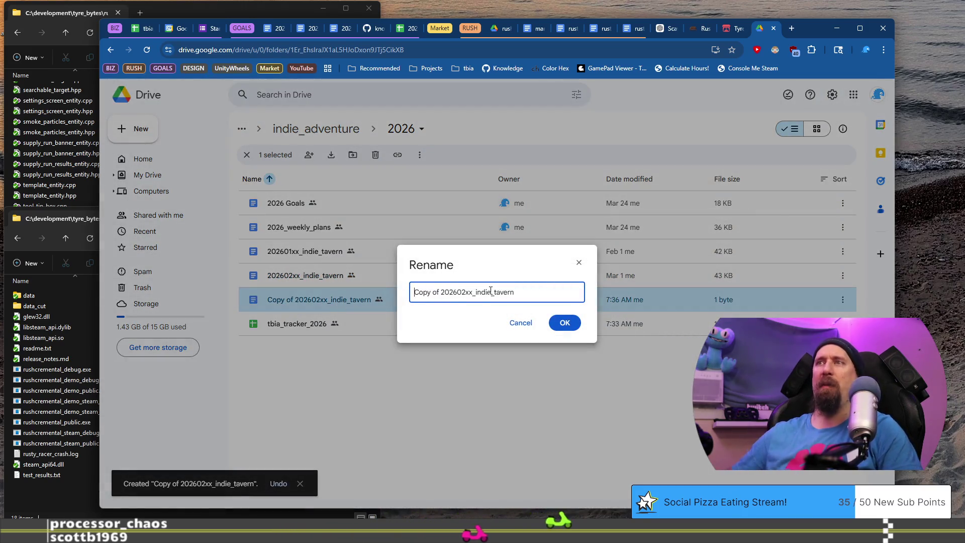
{"action": "key", "text": "ctrl+shift+Right"}
{"action": "key", "text": "ctrl+shift+Right"}
{"action": "key", "text": "Delete"}
{"action": "key", "text": "Right"}
{"action": "key", "text": "Right"}
{"action": "key", "text": "Right"}
{"action": "key", "text": "BackSpace"}
{"action": "type", "text": "3"}
{"action": "key", "text": "Return"}
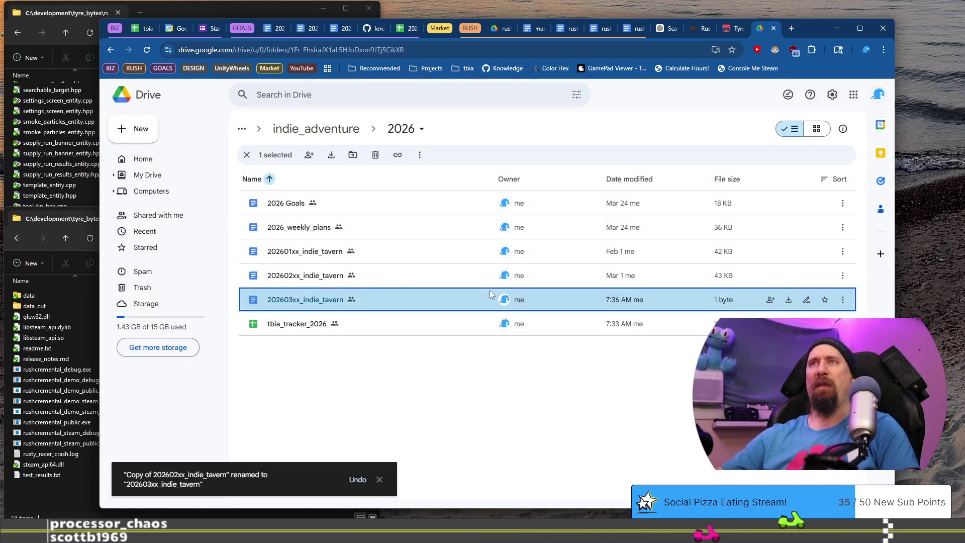
{"action": "double_click", "coordinate": [312, 300]}
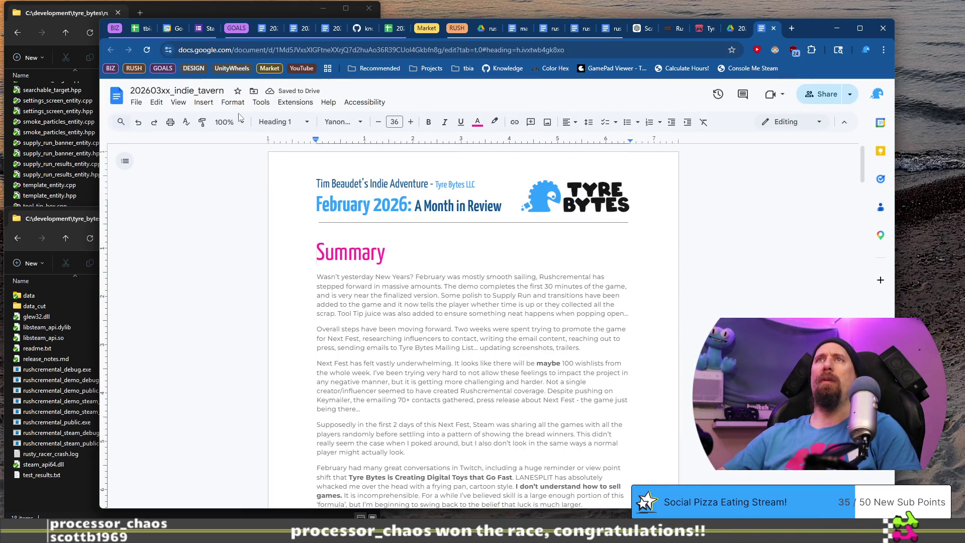
Step: Change the header title's 'February' to 'March'
{"action": "double_click", "coordinate": [373, 205]}
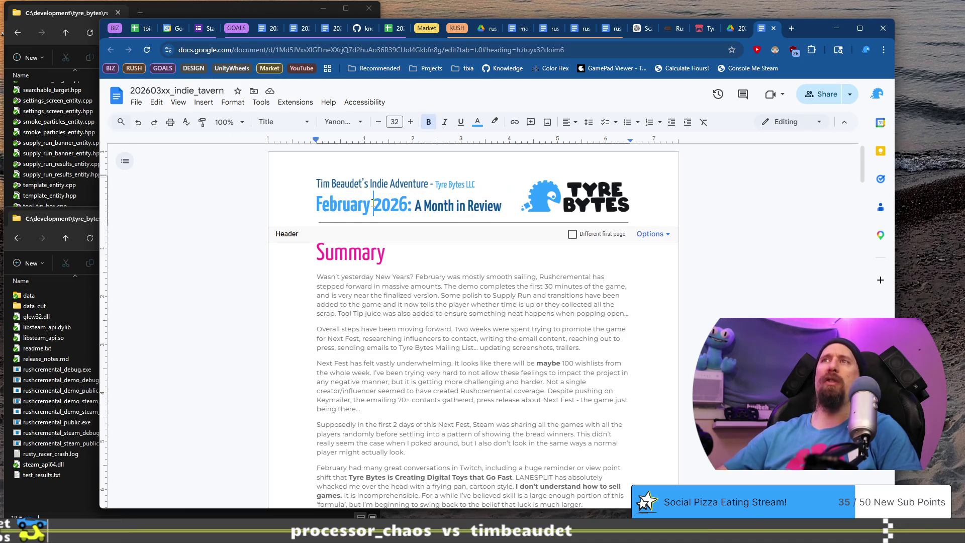
{"action": "key", "text": "ctrl+shift+Left"}
{"action": "type", "text": "March"}
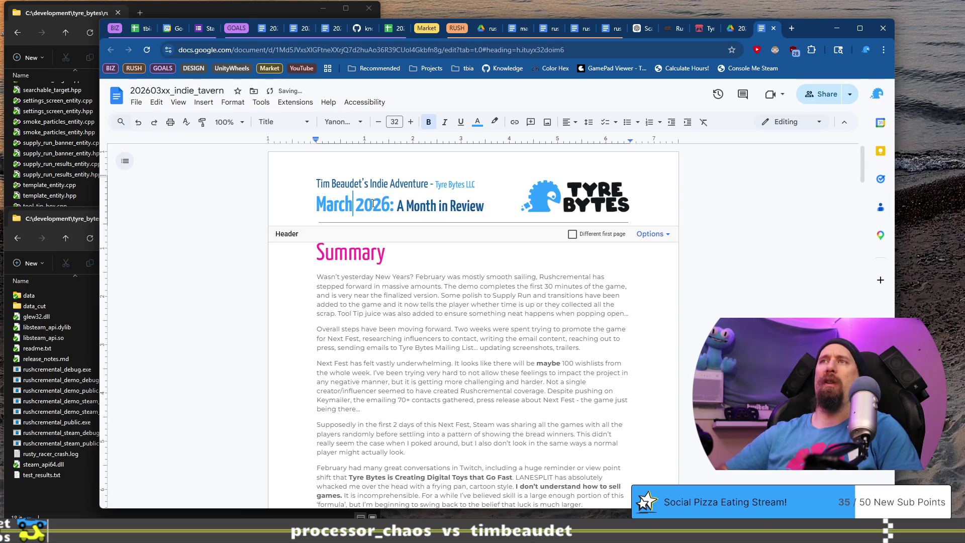
{"action": "left_click", "coordinate": [424, 280]}
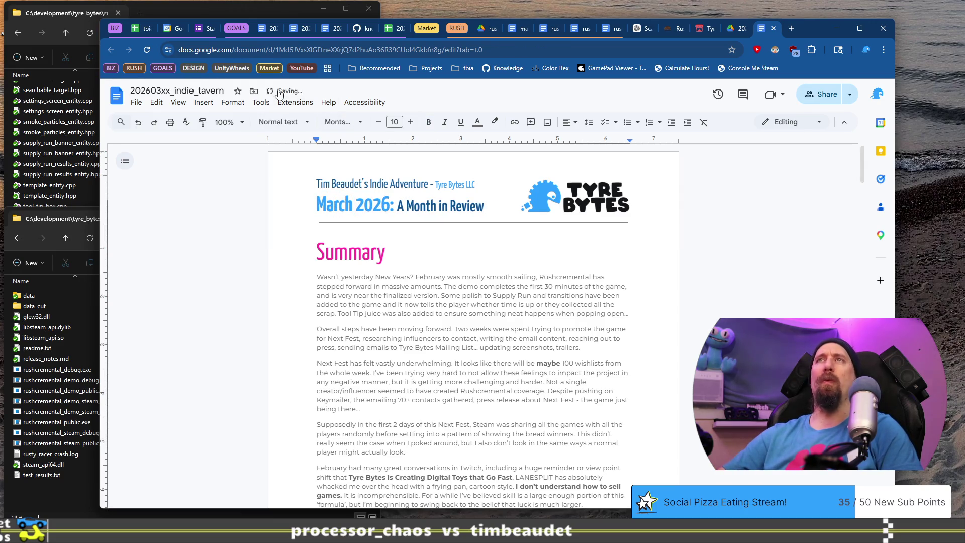
Step: Zoom the document to 135% and scroll down to the Financials income figures
{"action": "left_click", "coordinate": [227, 121]}
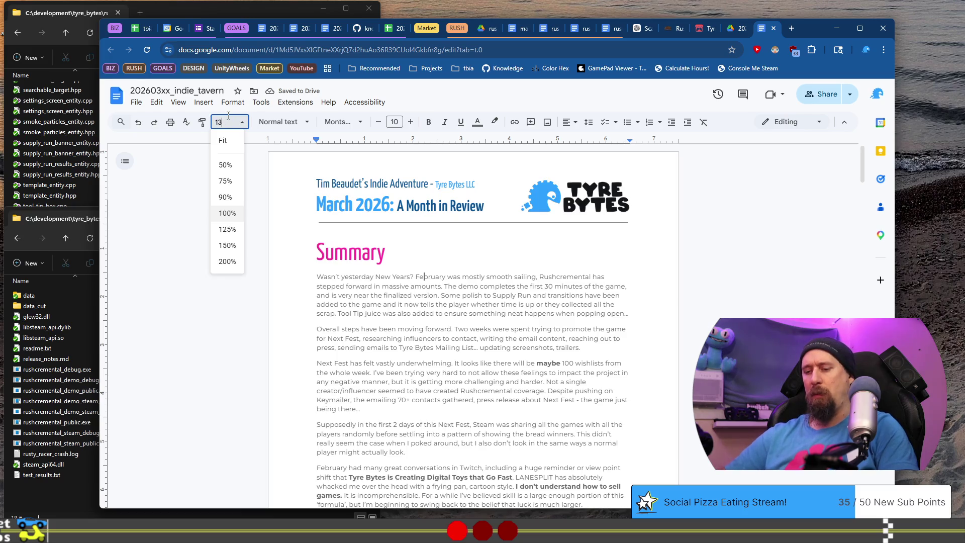
{"action": "type", "text": "5"}
{"action": "key", "text": "Return"}
{"action": "scroll", "coordinate": [373, 273], "scroll_direction": "down", "scroll_amount": 15}
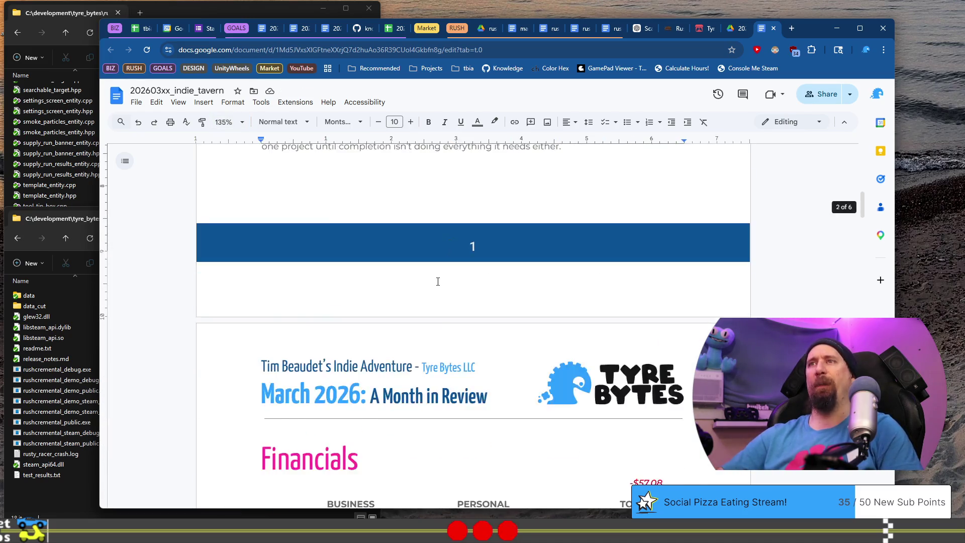
{"action": "left_click", "coordinate": [350, 265]}
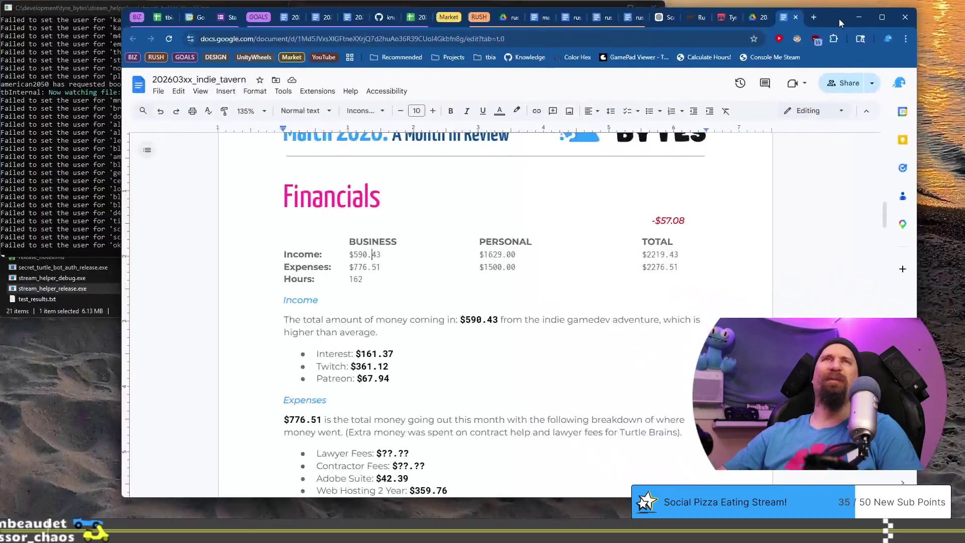
Step: Move the doc into its own window and read March income from the tracker chart
{"action": "mouse_move", "coordinate": [796, 21]}
{"action": "left_mouse_down"}
{"action": "mouse_move", "coordinate": [154, 23]}
{"action": "mouse_move", "coordinate": [113, 37]}
{"action": "mouse_move", "coordinate": [70, 34]}
{"action": "left_mouse_up"}
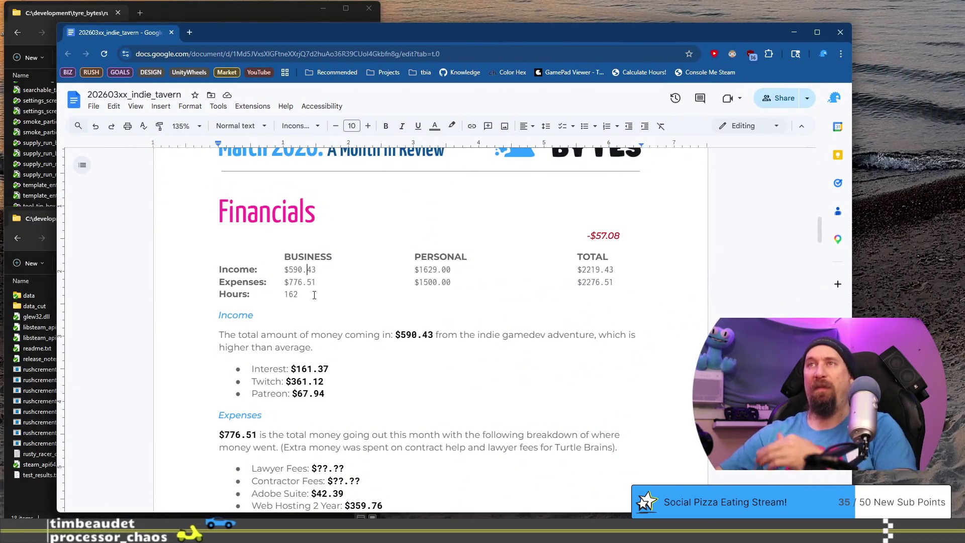
{"action": "scroll", "coordinate": [314, 295], "scroll_direction": "down", "scroll_amount": 4}
{"action": "scroll", "coordinate": [350, 310], "scroll_direction": "up", "scroll_amount": 3}
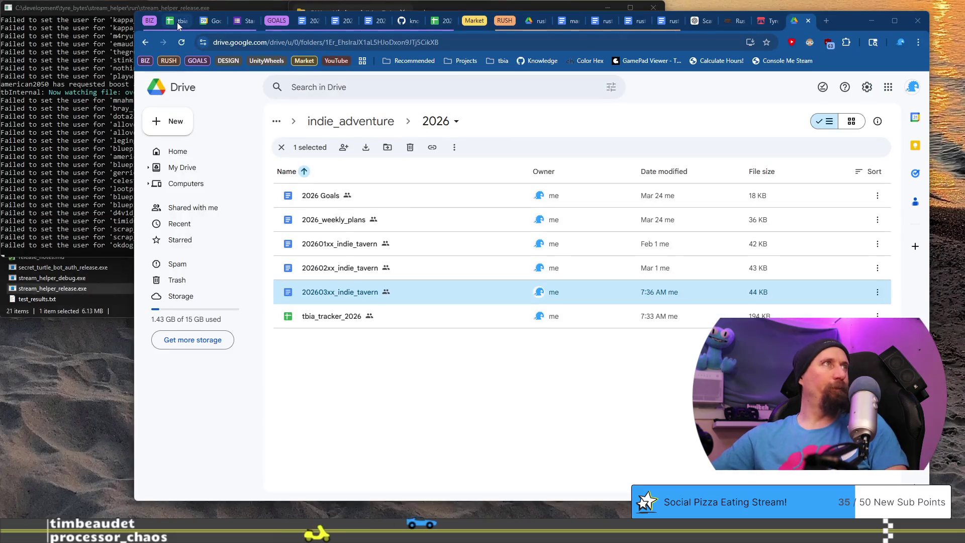
{"action": "scroll", "coordinate": [367, 356], "scroll_direction": "down", "scroll_amount": 3}
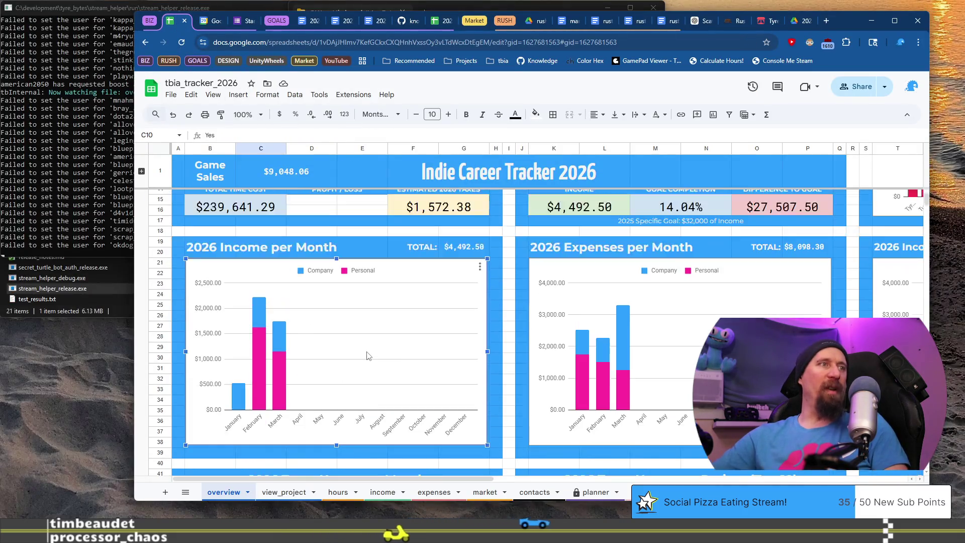
{"action": "mouse_move", "coordinate": [272, 379]}
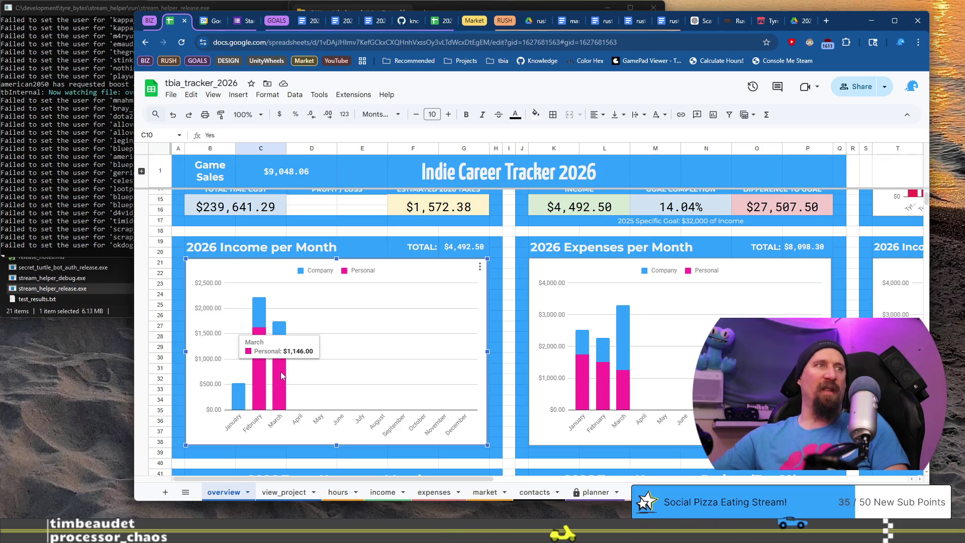
Step: Update the personal income to $1146.00, rechecking the value in the tracker
{"action": "key", "text": "alt+Tab"}
{"action": "key", "text": "BackSpace"}
{"action": "type", "text": "6"}
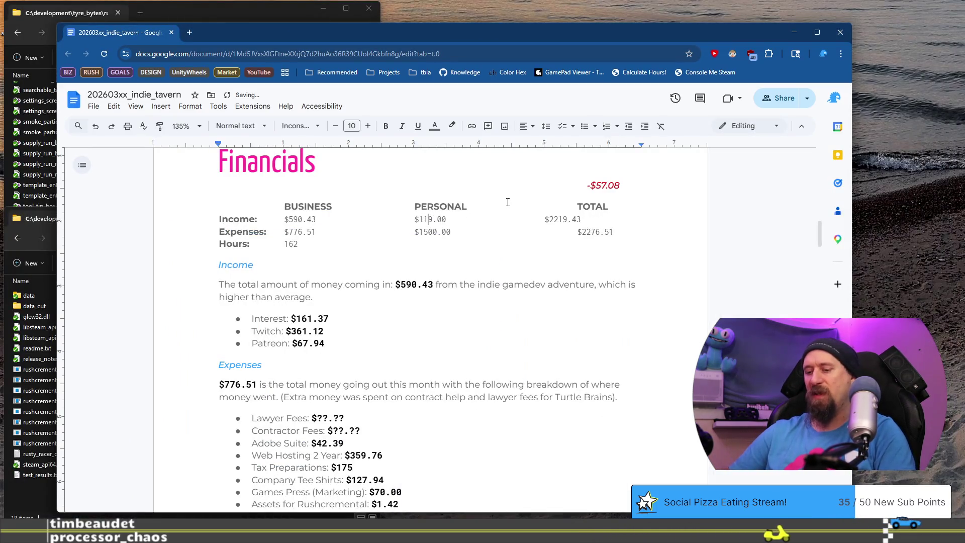
{"action": "type", "text": "46"}
{"action": "key", "text": "BackSpace"}
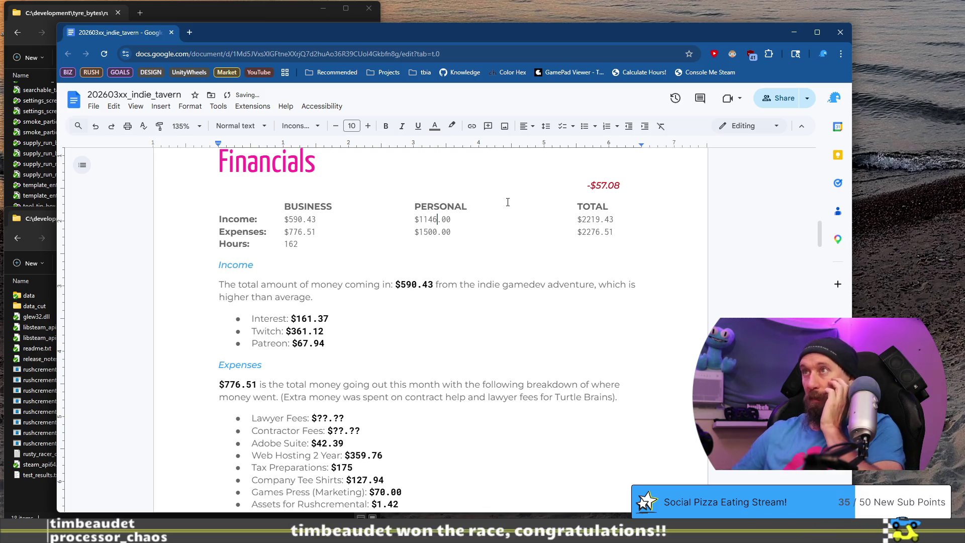
{"action": "key", "text": "alt+Tab"}
{"action": "mouse_move", "coordinate": [280, 340]}
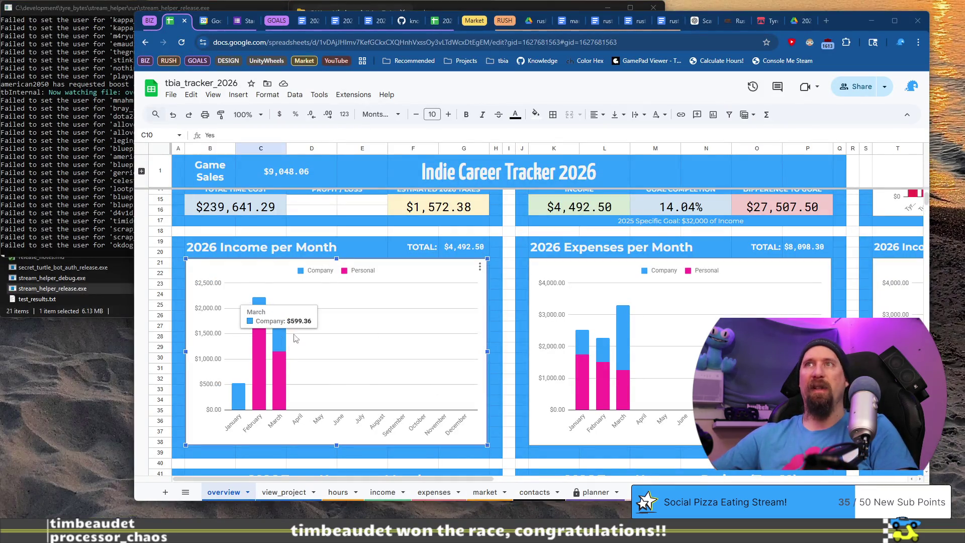
{"action": "key", "text": "alt+Tab"}
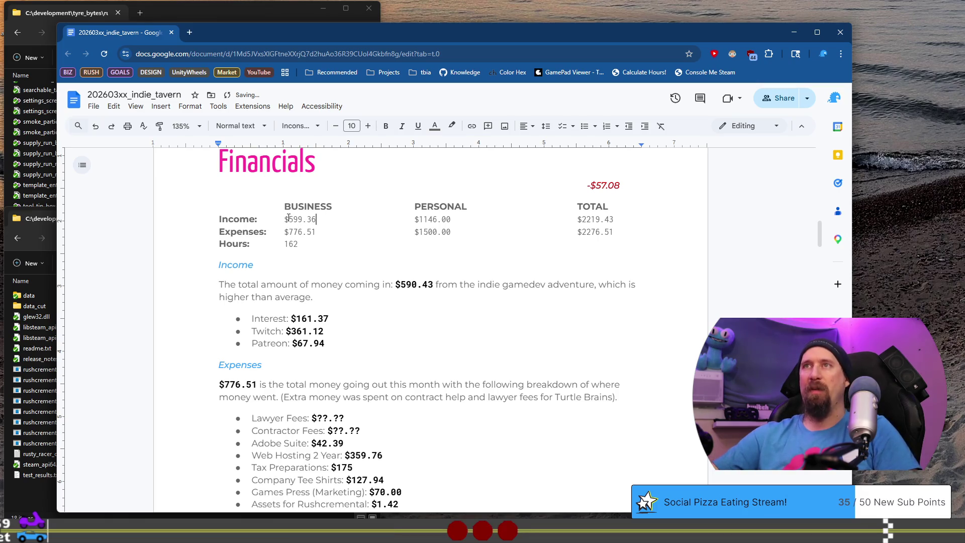
Step: Sum 599.36 + 1146 in a Google search and paste 1745.36 as total income
{"action": "left_click", "coordinate": [195, 35]}
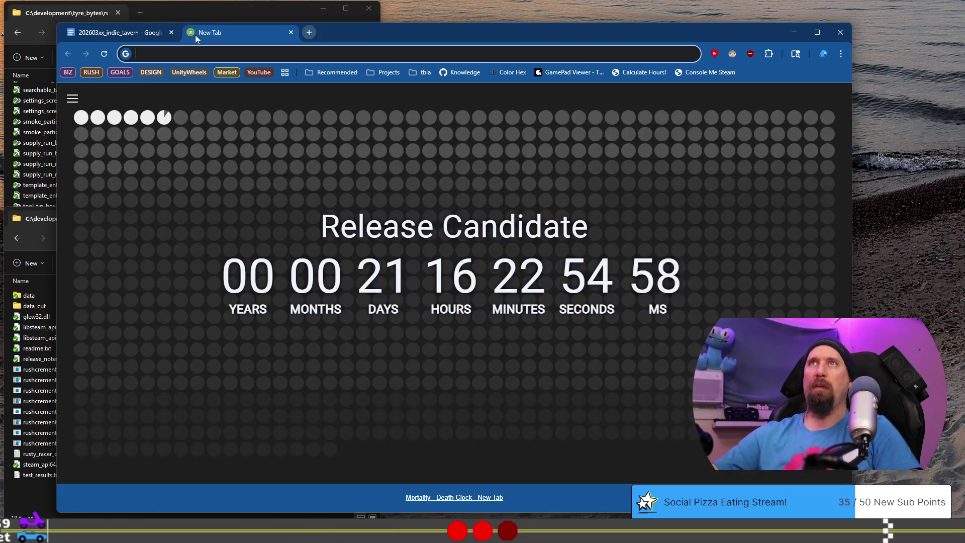
{"action": "key", "text": "ctrl+v"}
{"action": "type", "text": "+1146"}
{"action": "key", "text": "Return"}
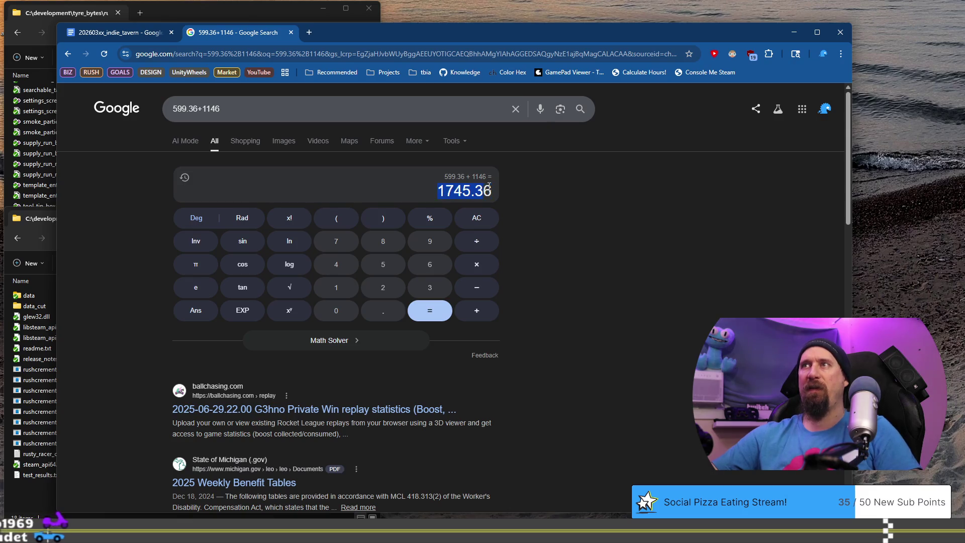
{"action": "double_click", "coordinate": [438, 187]}
{"action": "left_click", "coordinate": [115, 32]}
{"action": "left_click", "coordinate": [615, 219]}
{"action": "left_click_drag", "start_coordinate": [587, 221], "coordinate": [581, 220]}
{"action": "key", "text": "ctrl+v"}
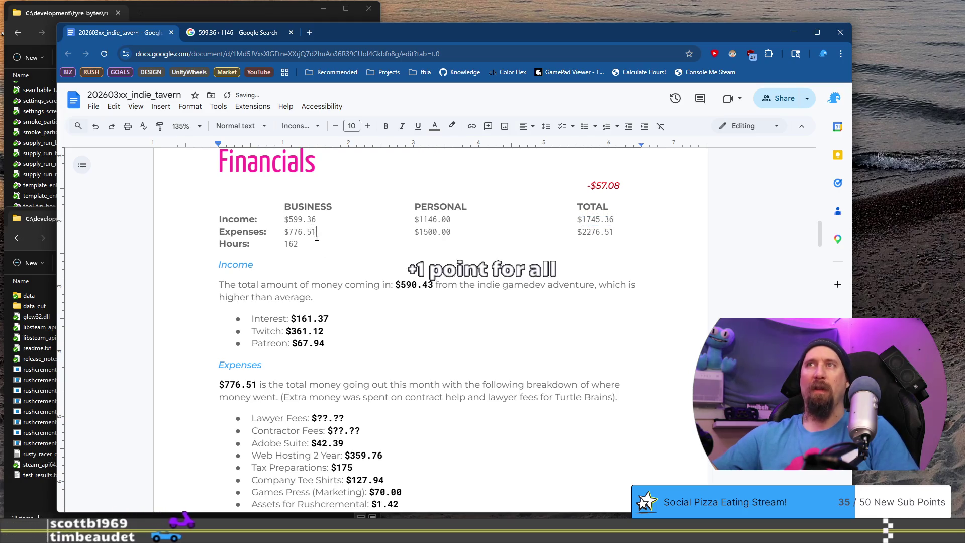
{"action": "key", "text": "alt+Tab"}
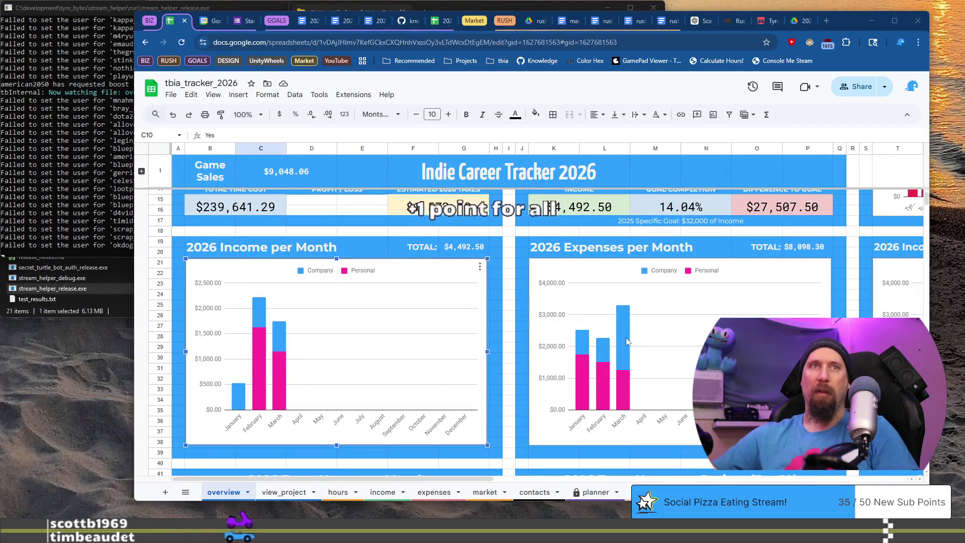
Step: Read March business expenses from the chart and enter $2043.34 in the Expenses row
{"action": "left_click", "coordinate": [625, 347]}
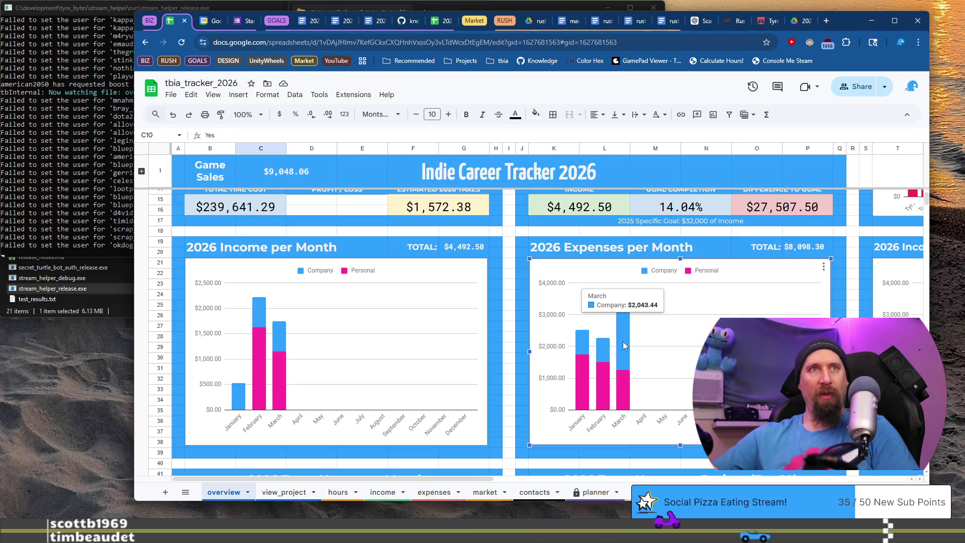
{"action": "key", "text": "ctrl+super+Left"}
{"action": "left_click_drag", "start_coordinate": [318, 232], "coordinate": [288, 220]}
{"action": "left_click", "coordinate": [289, 231]}
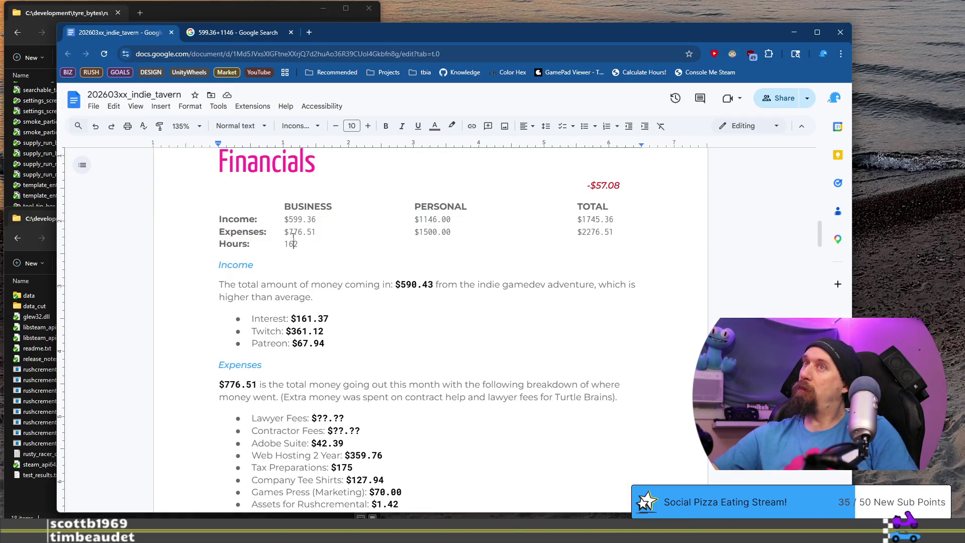
{"action": "left_click_drag", "start_coordinate": [325, 227], "coordinate": [326, 227]}
{"action": "type", "text": "204"}
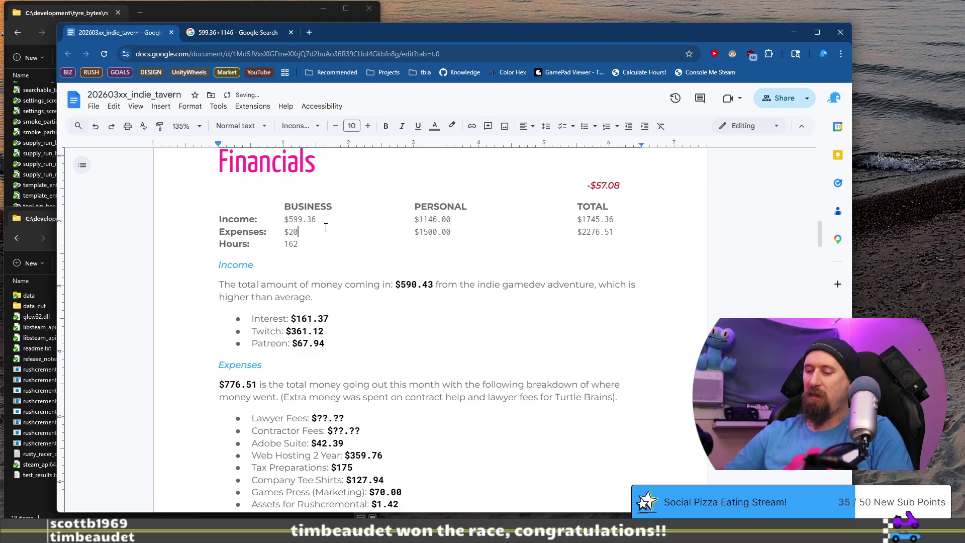
{"action": "type", "text": "3.34"}
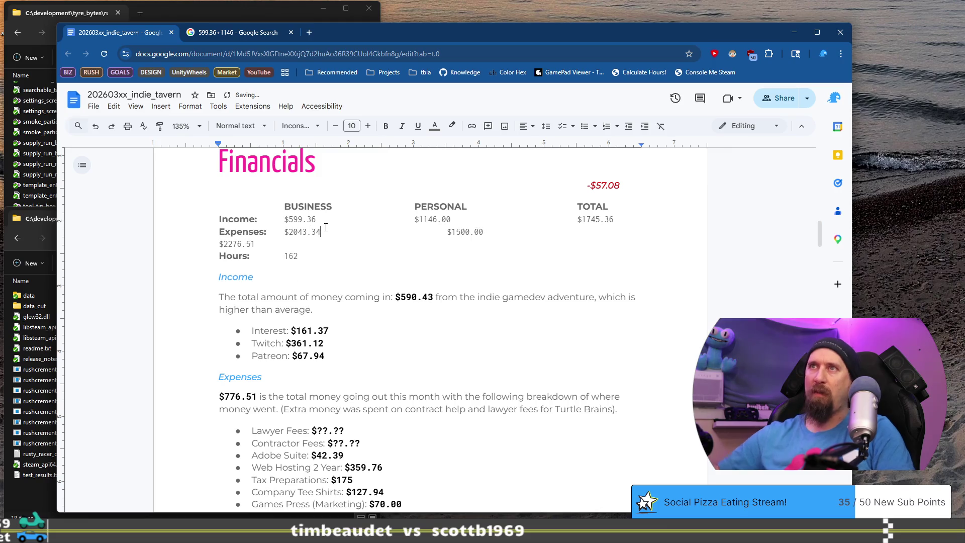
Step: Correct the personal expenses to $1250.00 after checking the tracker
{"action": "key", "text": "alt+Tab"}
{"action": "mouse_move", "coordinate": [619, 352]}
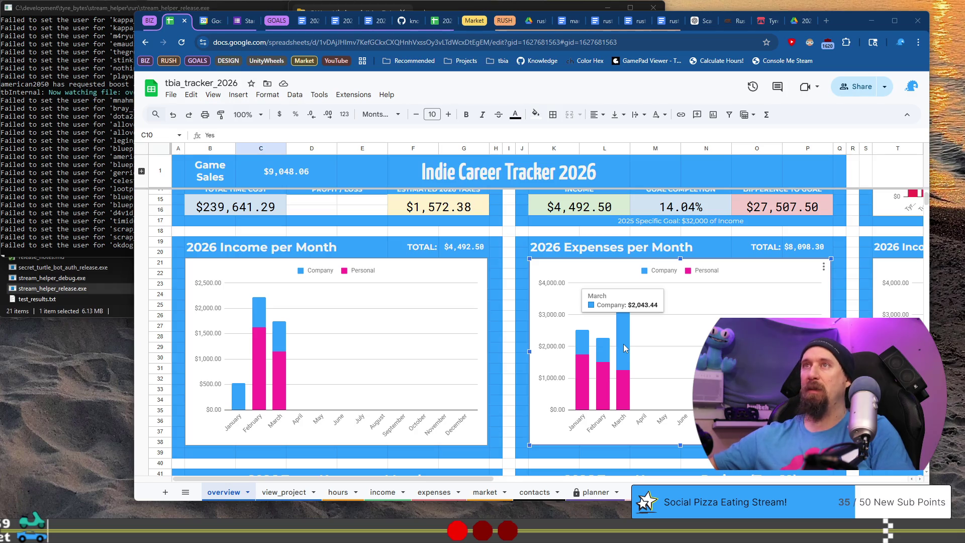
{"action": "mouse_move", "coordinate": [621, 385]}
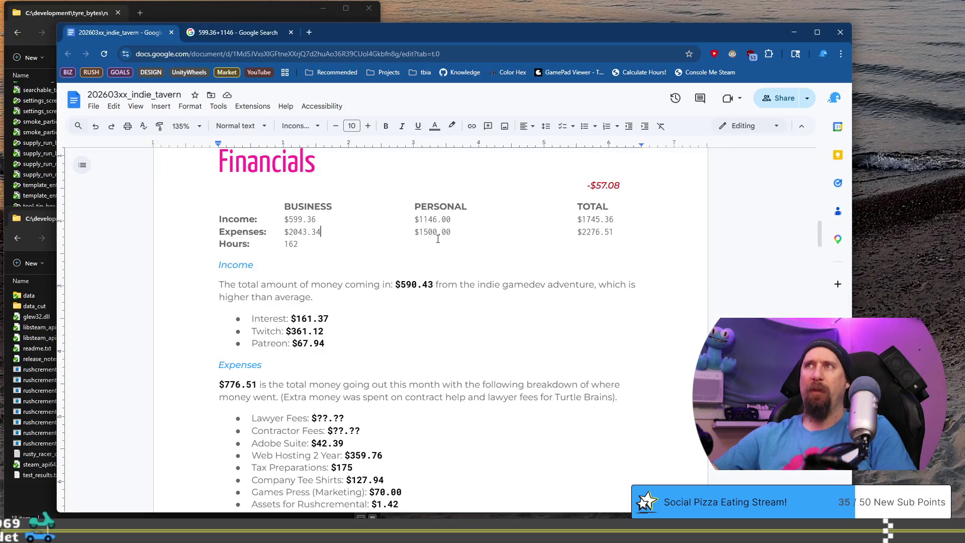
{"action": "left_click", "coordinate": [427, 232]}
{"action": "key", "text": "Delete"}
{"action": "key", "text": "Left"}
{"action": "type", "text": "2"}
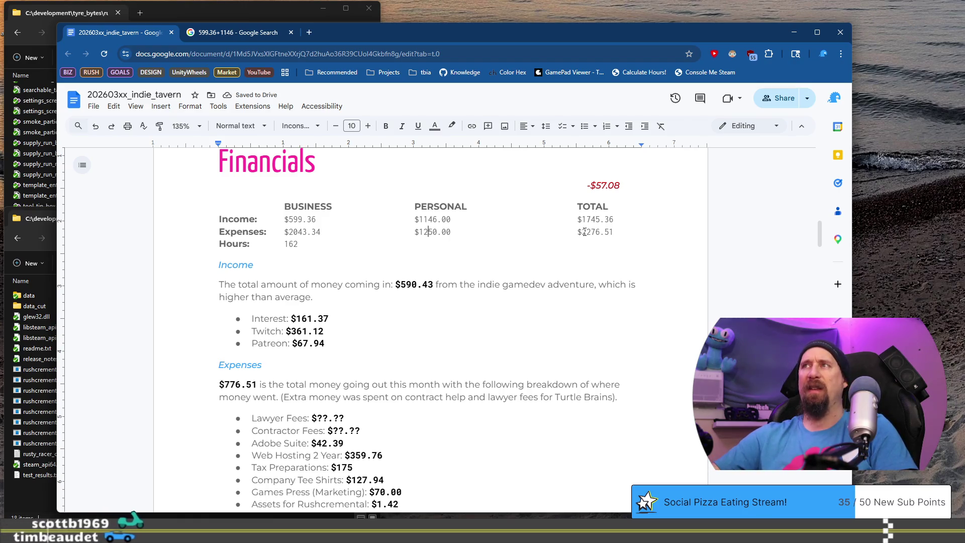
Step: Sum 2043.34 + 1250 in Google and enter $3293.34 as total expenses
{"action": "left_click_drag", "start_coordinate": [320, 231], "coordinate": [287, 232]}
{"action": "key", "text": "ctrl+c"}
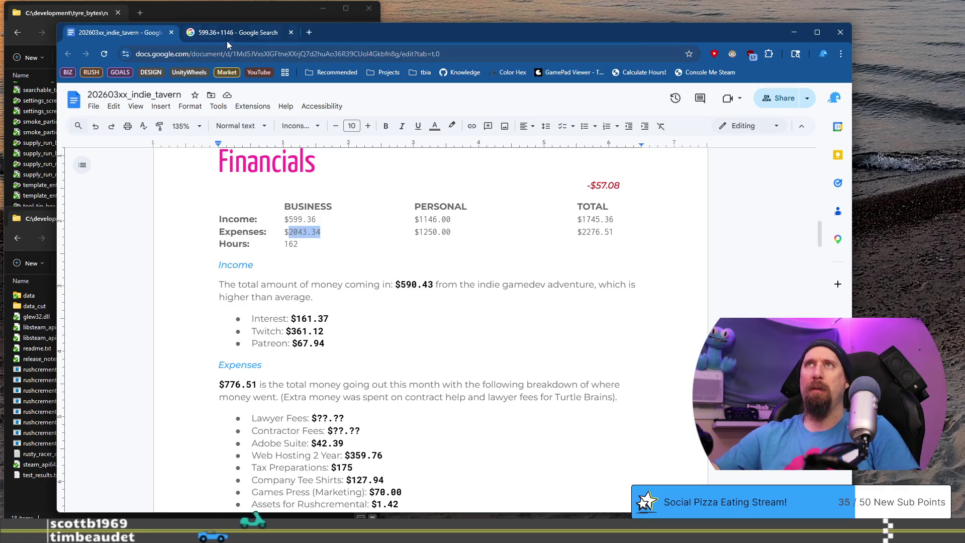
{"action": "left_click", "coordinate": [229, 38]}
{"action": "left_click", "coordinate": [259, 101]}
{"action": "key", "text": "ctrl+a"}
{"action": "key", "text": "ctrl+v"}
{"action": "type", "text": "+1250"}
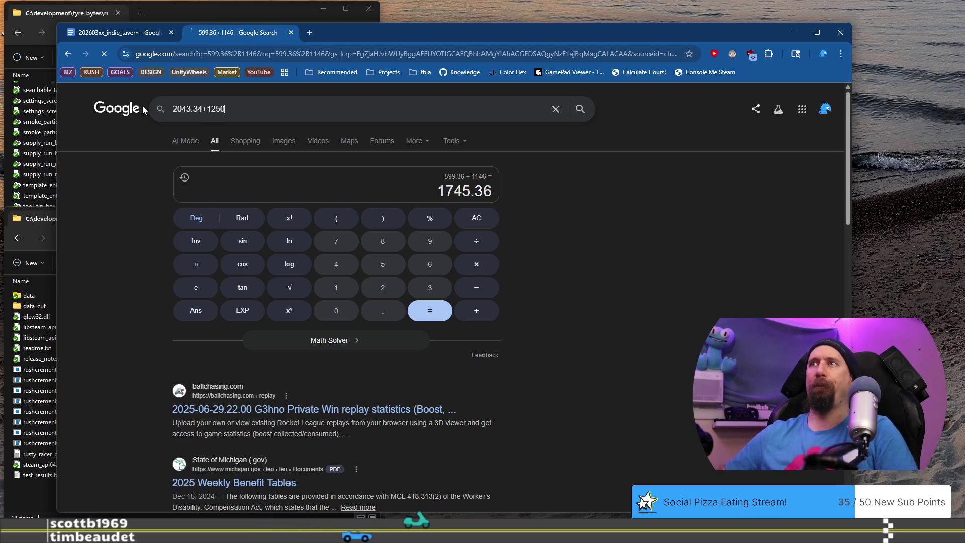
{"action": "key", "text": "Return"}
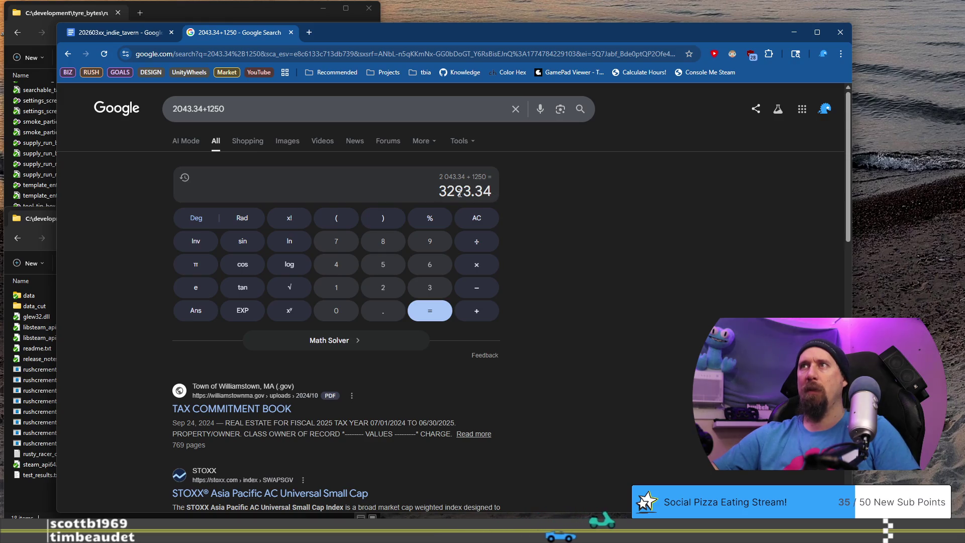
{"action": "left_click", "coordinate": [123, 32]}
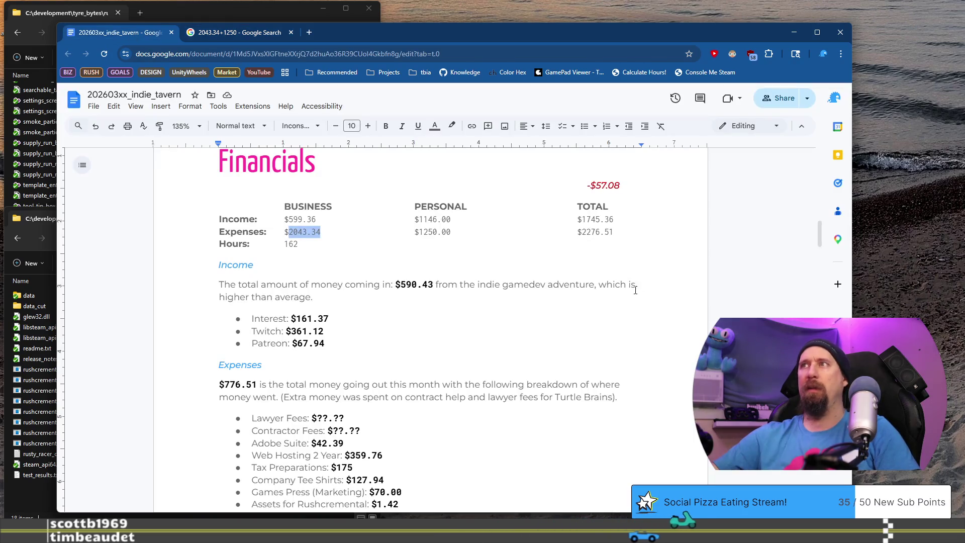
{"action": "double_click", "coordinate": [601, 229]}
{"action": "type", "text": "3293"}
{"action": "key", "text": "Right"}
{"action": "key", "text": "Right"}
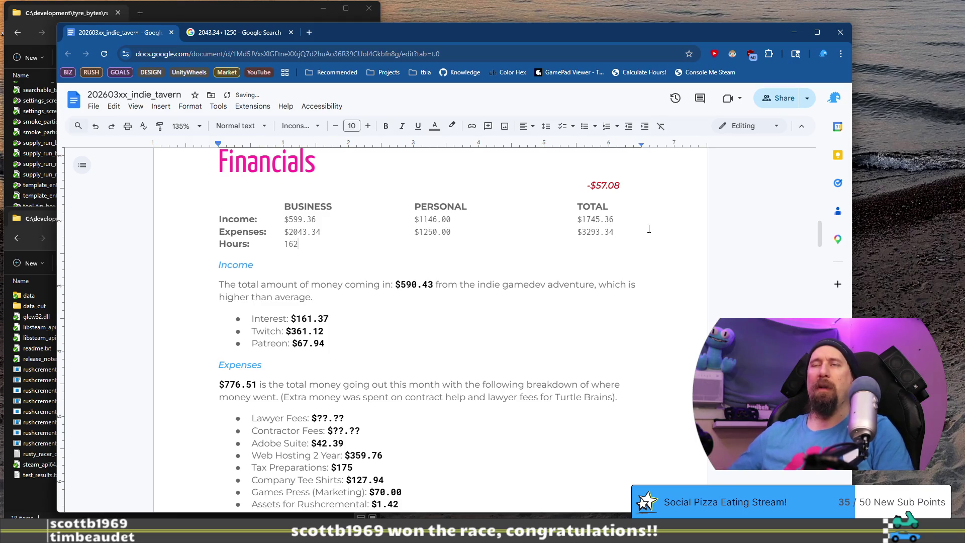
{"action": "key", "text": "ctrl+super+Right"}
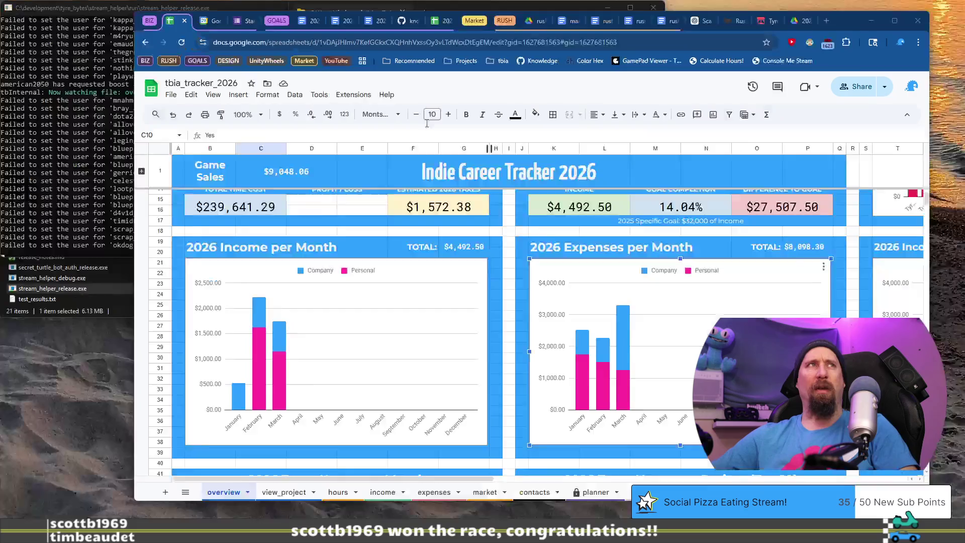
Step: Scroll the tracker to the Hours per Month chart and read March's 127 hours
{"action": "scroll", "coordinate": [350, 322], "scroll_direction": "down", "scroll_amount": 10}
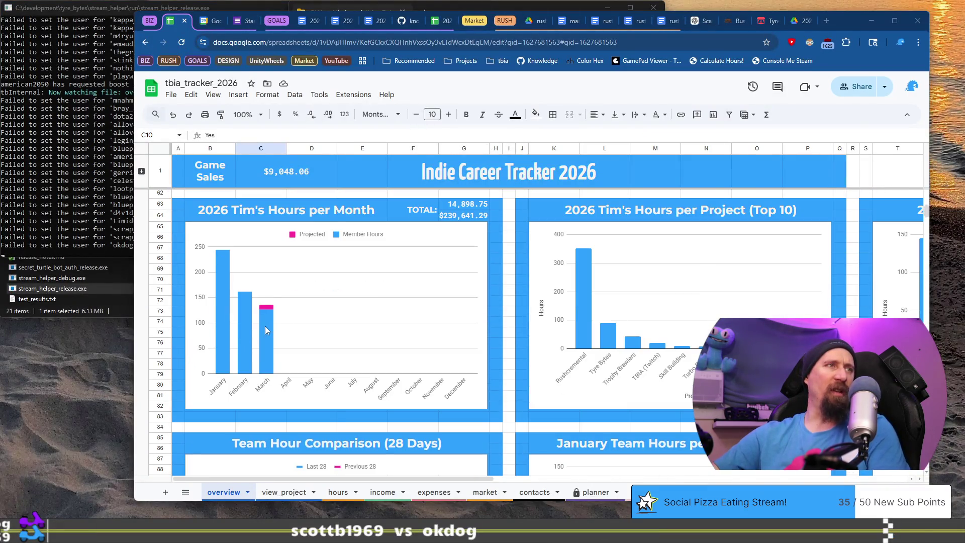
{"action": "left_click", "coordinate": [264, 325]}
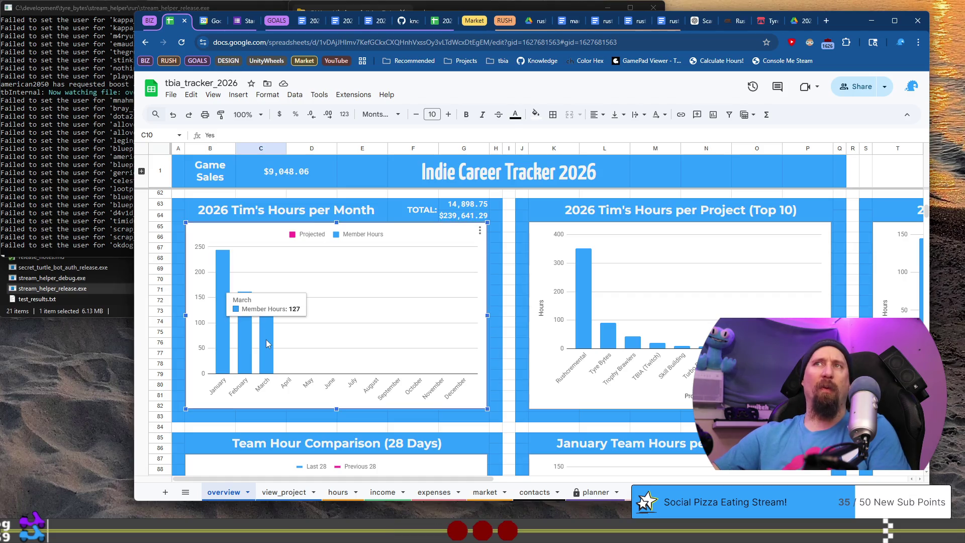
{"action": "key", "text": "alt+Tab"}
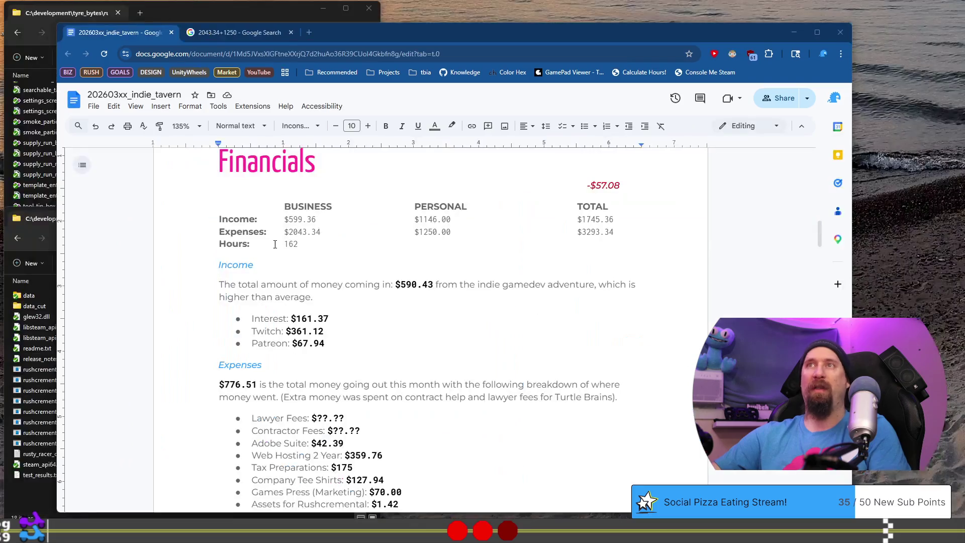
Step: Change the Hours value from 162 to 127+ and color it pink
{"action": "key", "text": "shift+Left"}
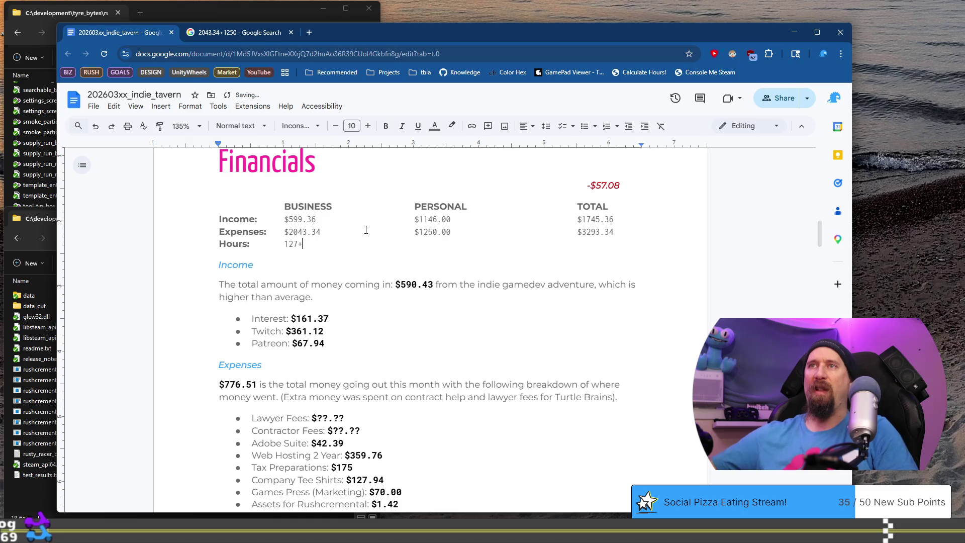
{"action": "key", "text": "shift+Left"}
{"action": "key", "text": "shift+Left"}
{"action": "key", "text": "shift+Left"}
{"action": "left_click", "coordinate": [435, 126]}
{"action": "left_click", "coordinate": [436, 249]}
Step: Correct the Income paragraph's total from $590.43 to $599.36
{"action": "left_click", "coordinate": [269, 285]}
{"action": "scroll", "coordinate": [269, 285], "scroll_direction": "down", "scroll_amount": 2}
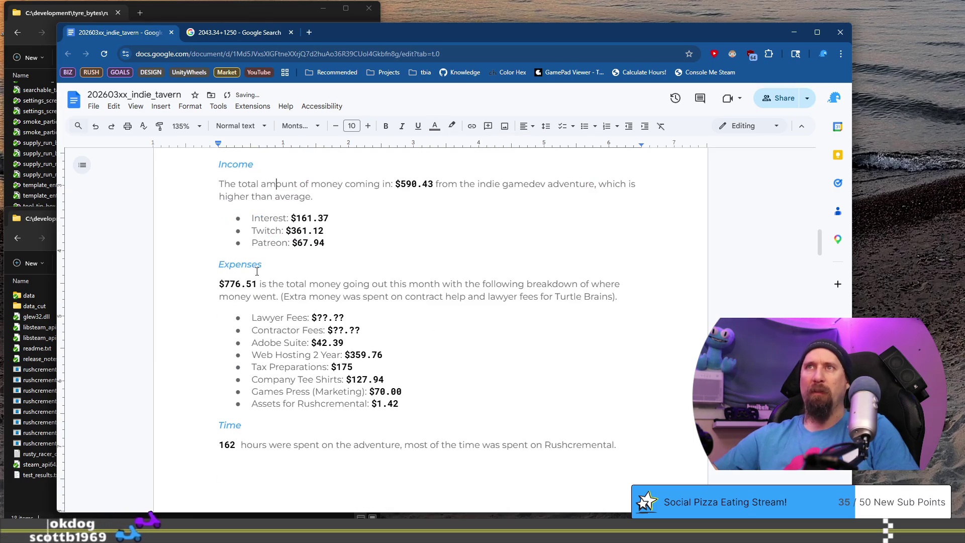
{"action": "scroll", "coordinate": [262, 276], "scroll_direction": "up", "scroll_amount": 1}
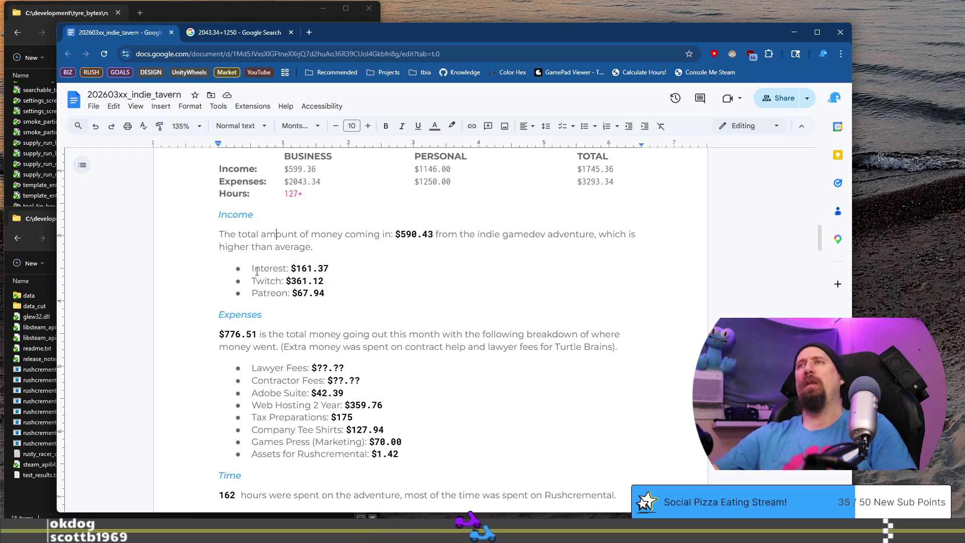
{"action": "scroll", "coordinate": [305, 266], "scroll_direction": "up", "scroll_amount": 2}
{"action": "left_click", "coordinate": [419, 341]}
{"action": "key", "text": "BackSpace"}
{"action": "type", "text": "9"}
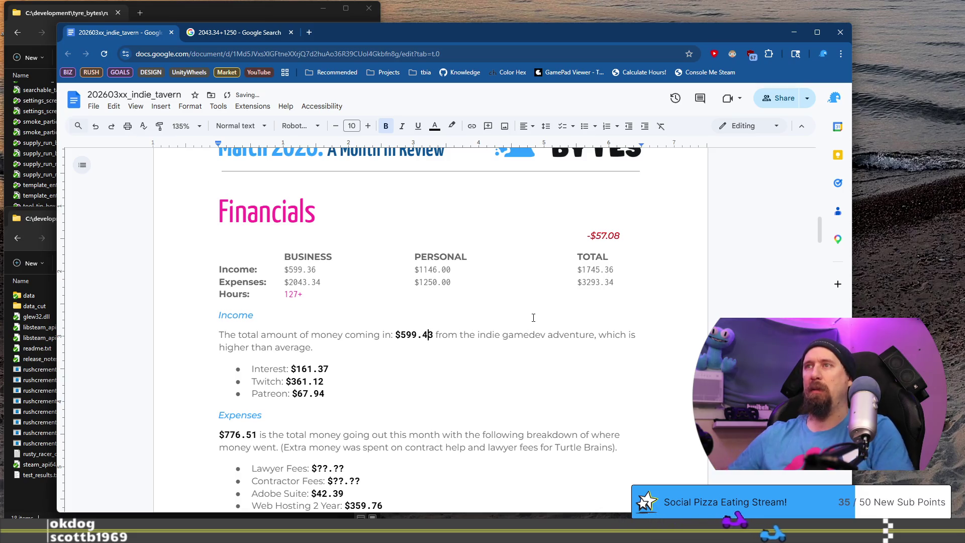
{"action": "key", "text": "BackSpace"}
{"action": "key", "text": "Right"}
{"action": "type", "text": "5"}
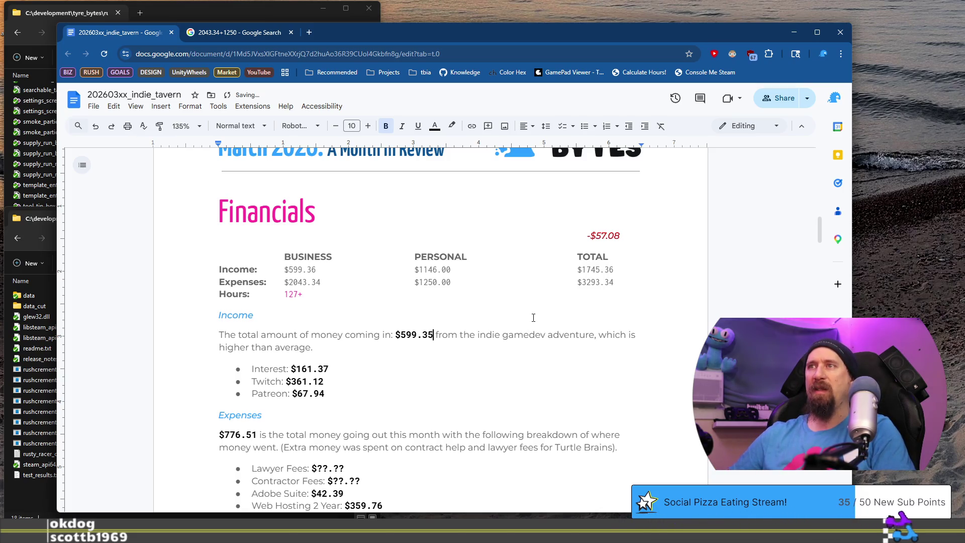
{"action": "key", "text": "BackSpace"}
{"action": "type", "text": "6"}
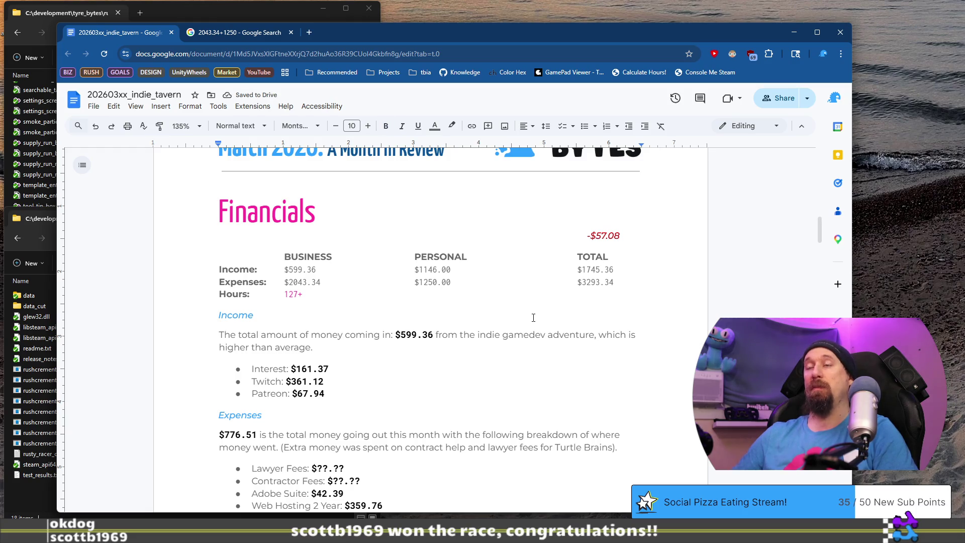
{"action": "key", "text": "Up"}
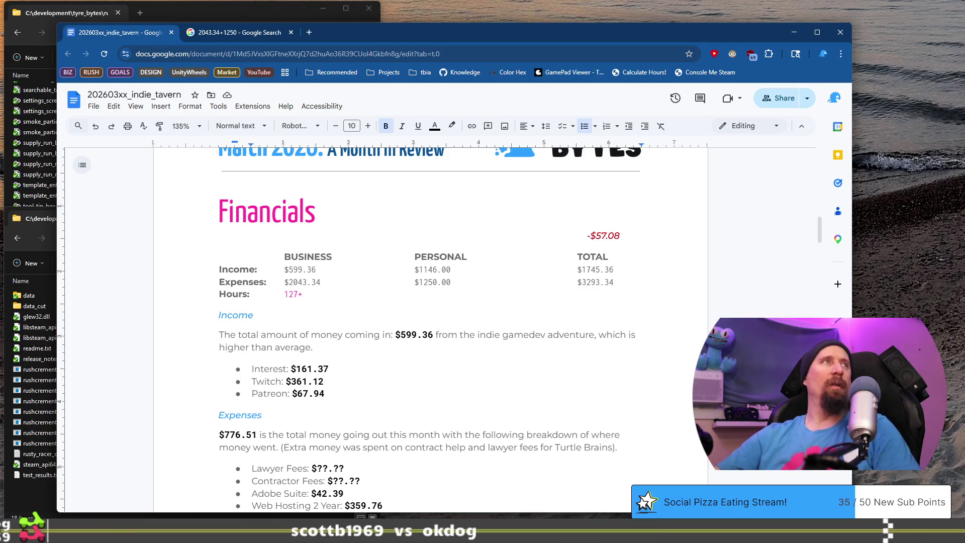
{"action": "key", "text": "ctrl+super+Right"}
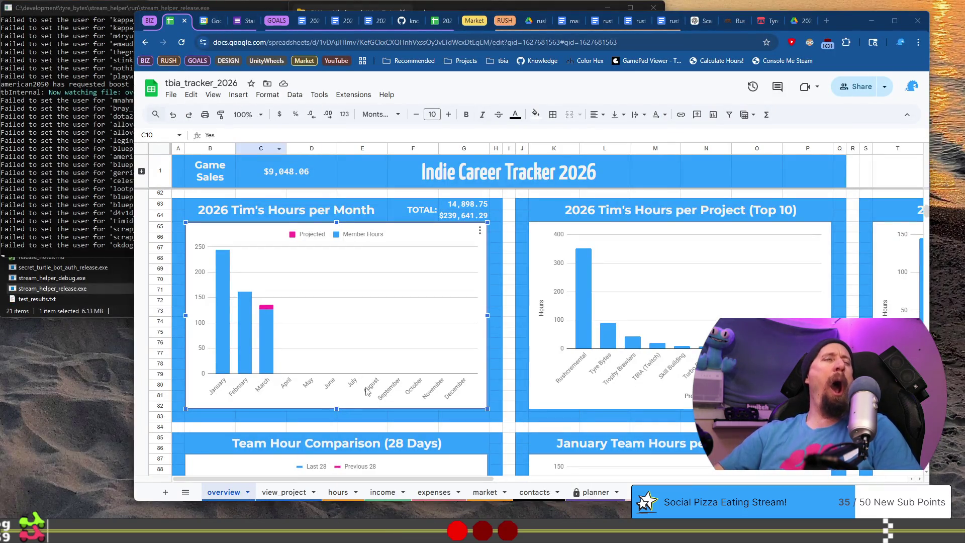
Step: Look up the March Twitch payout on the income sheet and change the doc's Twitch amount to $372.92
{"action": "left_click", "coordinate": [382, 492]}
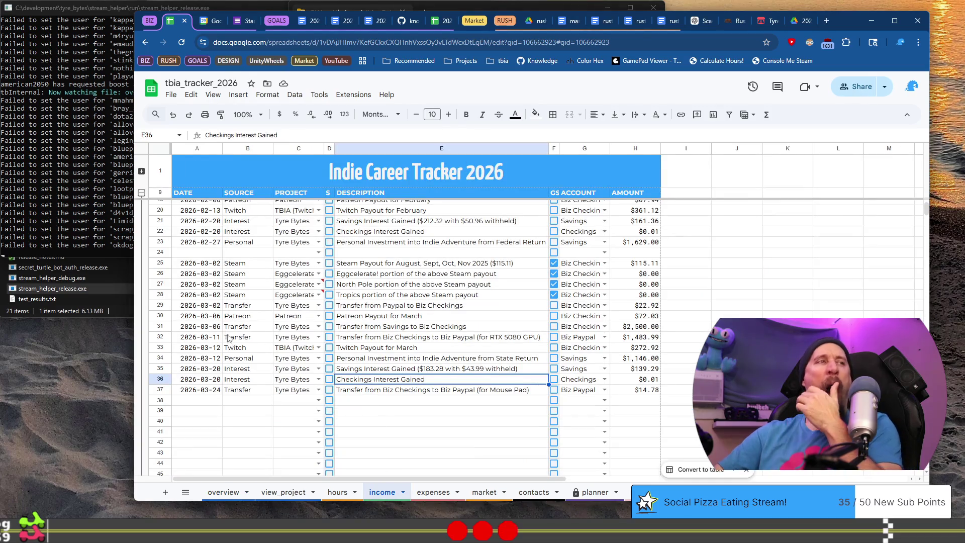
{"action": "left_click", "coordinate": [430, 351]}
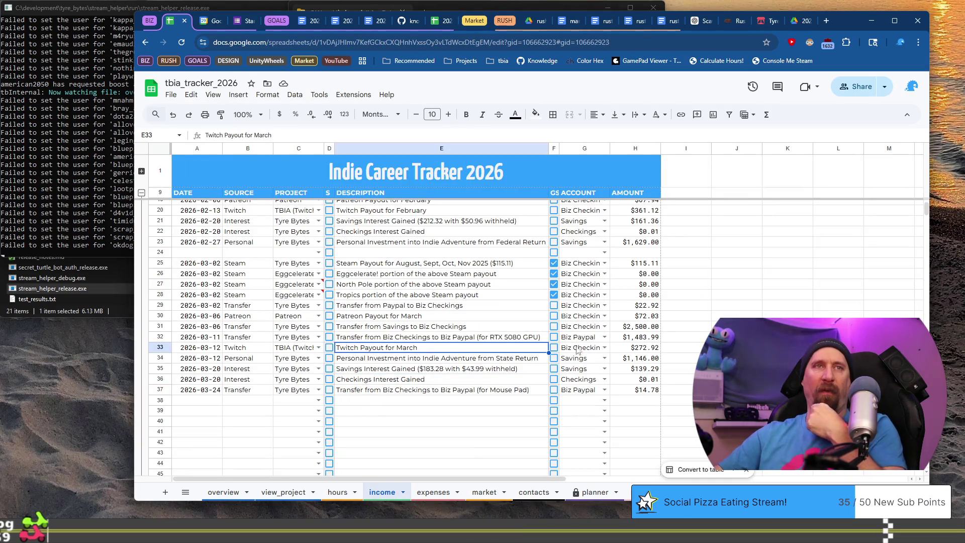
{"action": "key", "text": "alt+Tab"}
{"action": "key", "text": "Right"}
{"action": "key", "text": "Right"}
{"action": "key", "text": "BackSpace"}
{"action": "key", "text": "BackSpace"}
{"action": "type", "text": "72"}
{"action": "key", "text": "Right"}
{"action": "key", "text": "Right"}
{"action": "key", "text": "BackSpace"}
Step: Finish the Twitch amount and change the Patreon amount to $72.03
{"action": "type", "text": "9"}
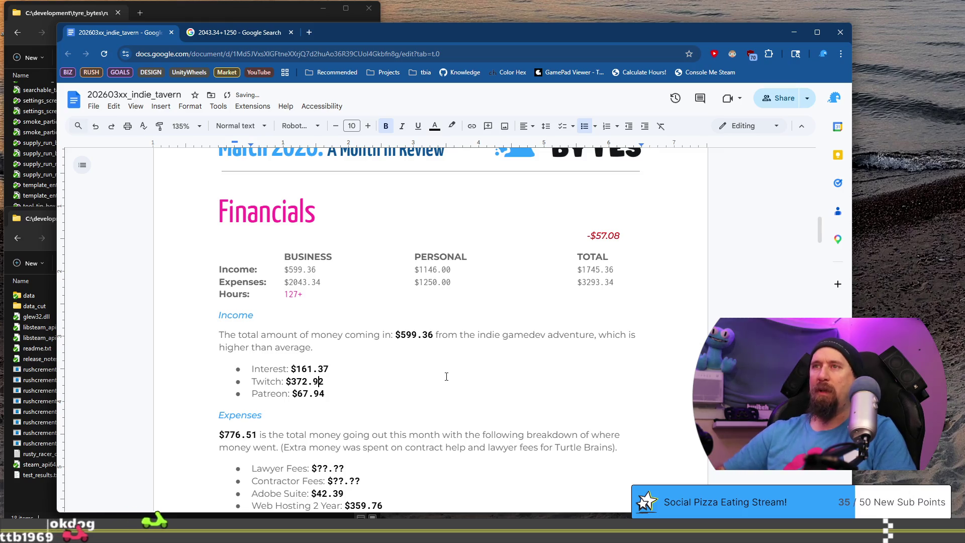
{"action": "key", "text": "Down"}
{"action": "key", "text": "Left"}
{"action": "key", "text": "Left"}
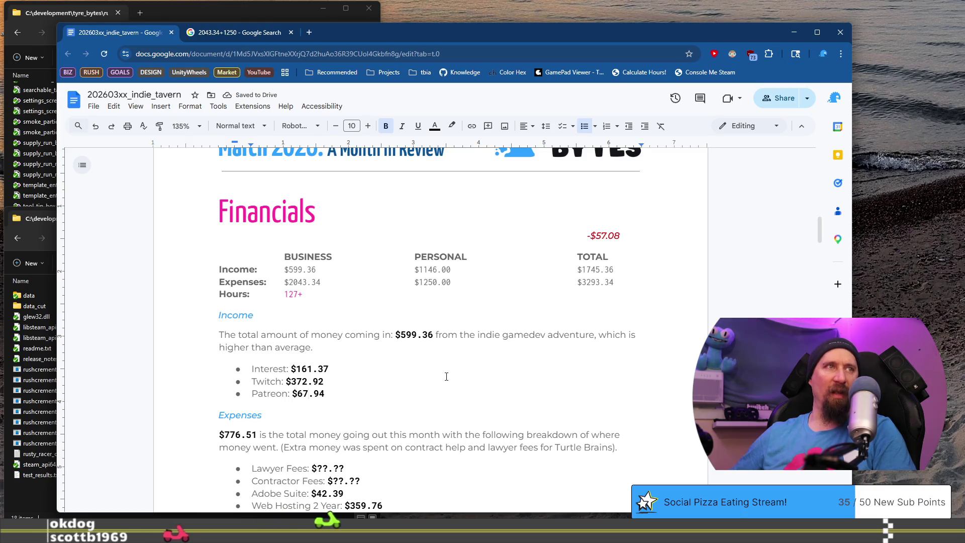
{"action": "key", "text": "BackSpace"}
{"action": "key", "text": "BackSpace"}
{"action": "type", "text": "72"}
{"action": "key", "text": "End"}
{"action": "key", "text": "BackSpace"}
{"action": "key", "text": "BackSpace"}
{"action": "type", "text": "03"}
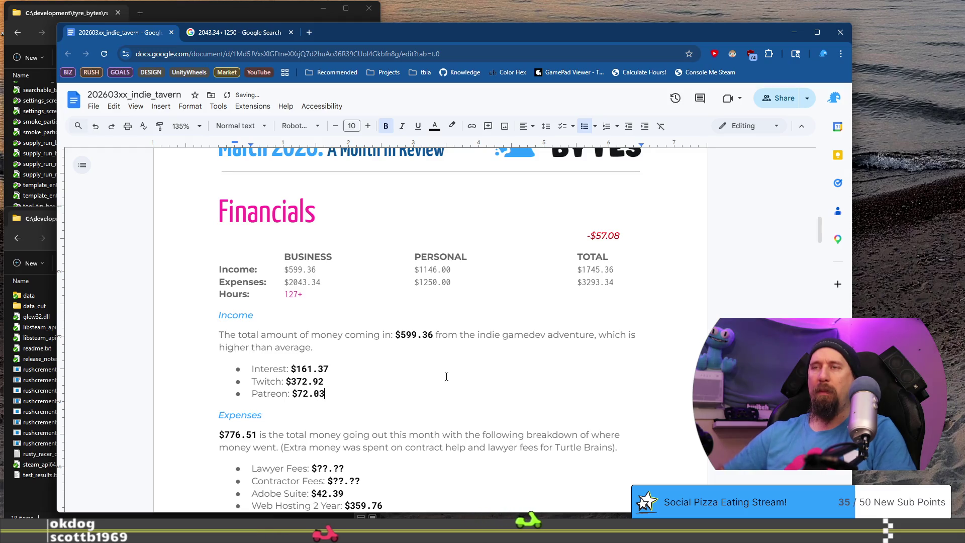
Step: Add an empty bullet above Patreon and paste a copy of the Patreon line into it
{"action": "key", "text": "Up"}
{"action": "key", "text": "Up"}
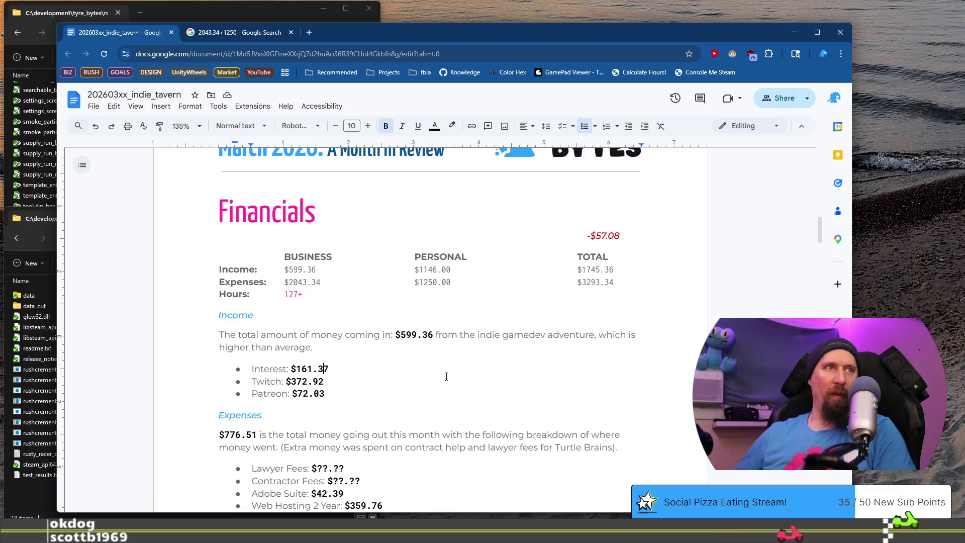
{"action": "key", "text": "Left"}
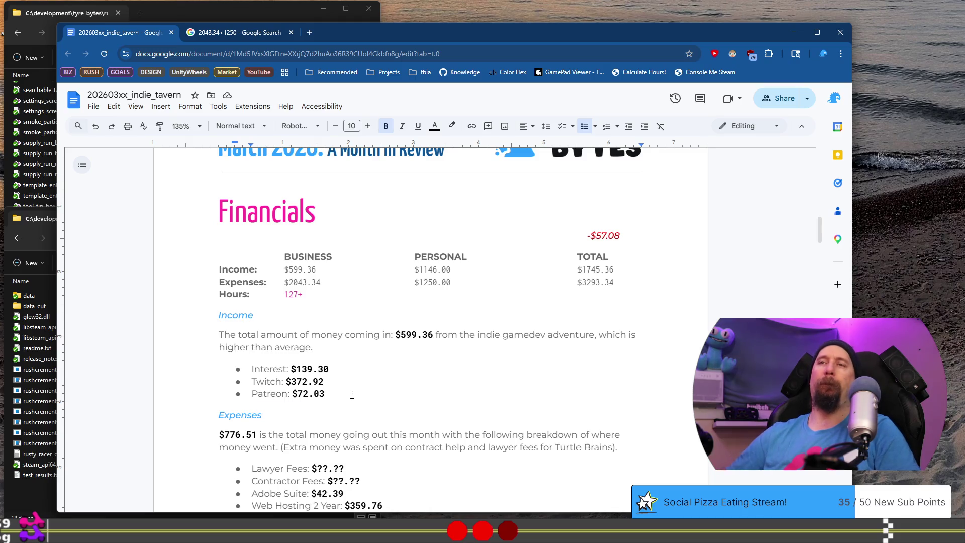
{"action": "key", "text": "Return"}
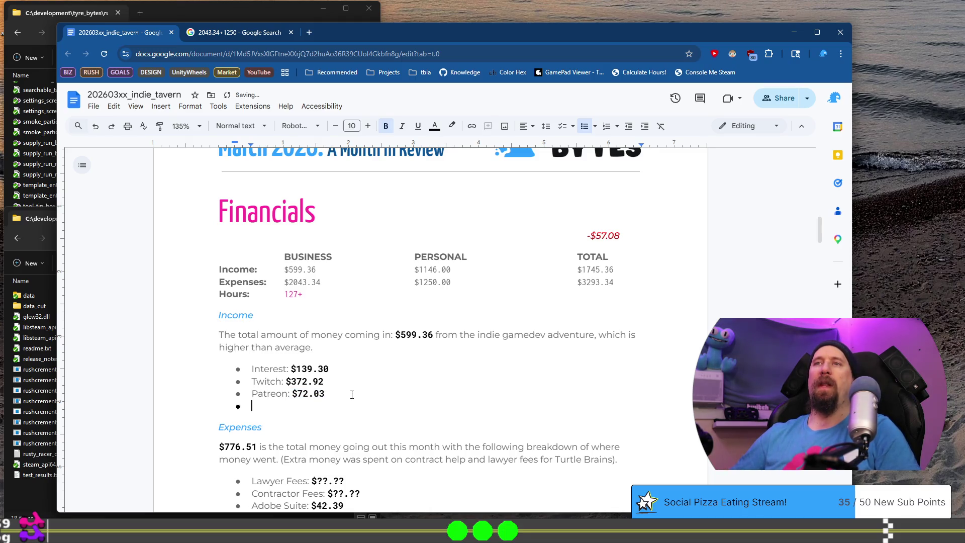
{"action": "key", "text": "BackSpace"}
{"action": "key", "text": "Home"}
{"action": "key", "text": "Return"}
{"action": "key", "text": "Up"}
{"action": "type", "text": "Patreon: $72.03"}
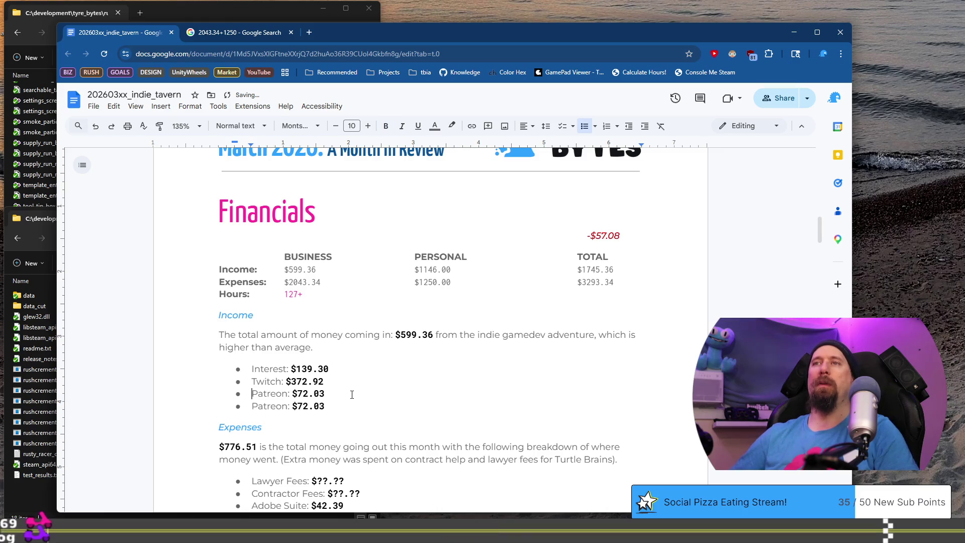
Step: Relabel the new bullet 'Game Sales:' with the amount $115.11
{"action": "key", "text": "ctrl+shift+Right"}
{"action": "type", "text": "Game Sal"}
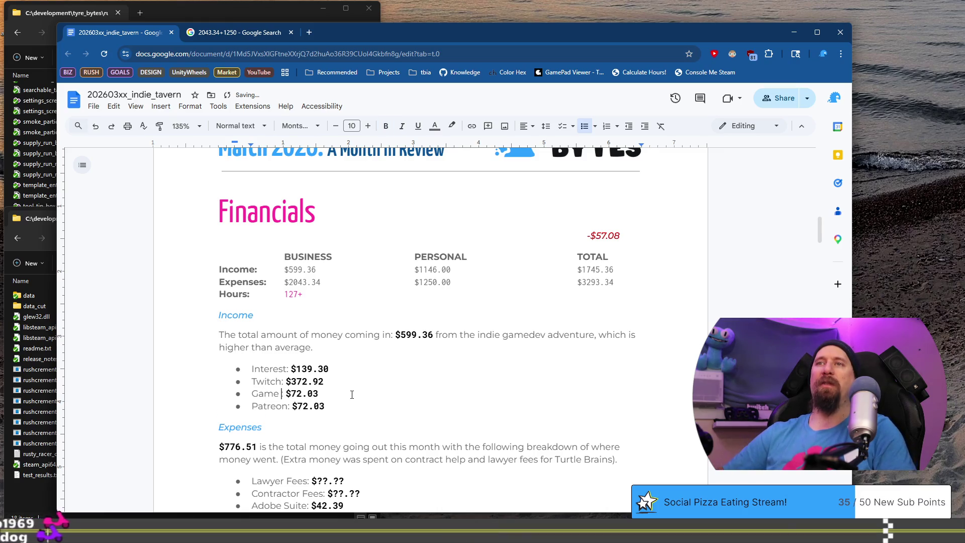
{"action": "type", "text": "es:"}
{"action": "key", "text": "Right"}
{"action": "key", "text": "Right"}
{"action": "key", "text": "Right"}
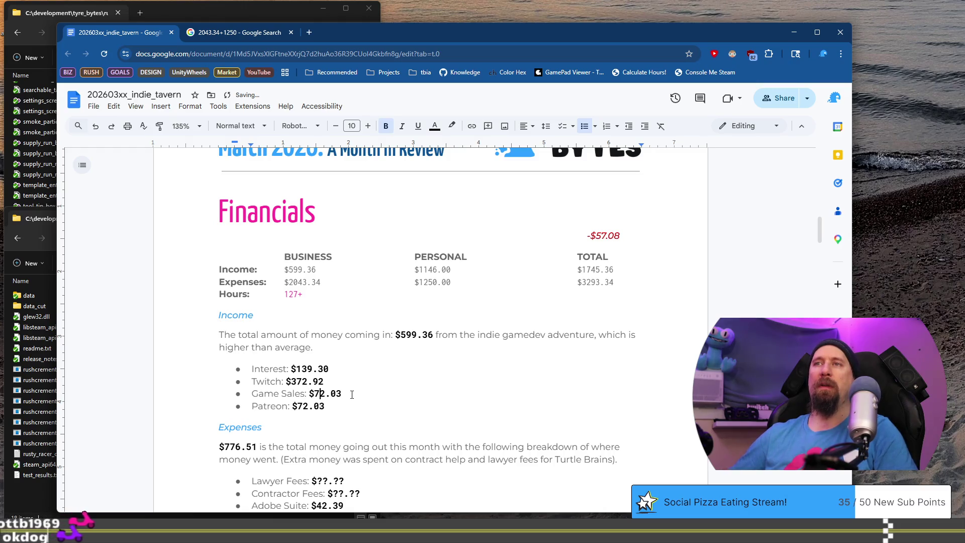
{"action": "key", "text": "shift+Right"}
{"action": "type", "text": "115"}
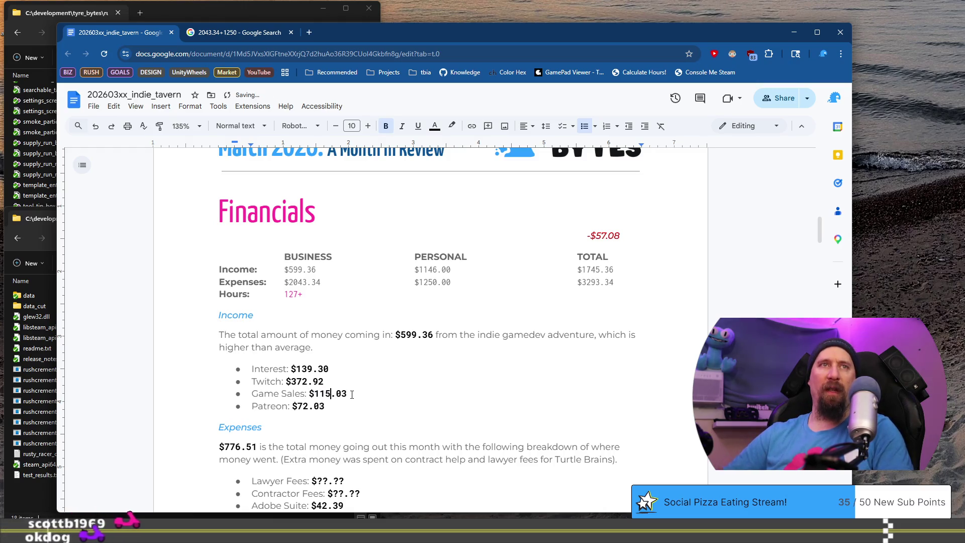
{"action": "key", "text": "End"}
{"action": "key", "text": "BackSpace"}
{"action": "key", "text": "BackSpace"}
{"action": "type", "text": "11"}
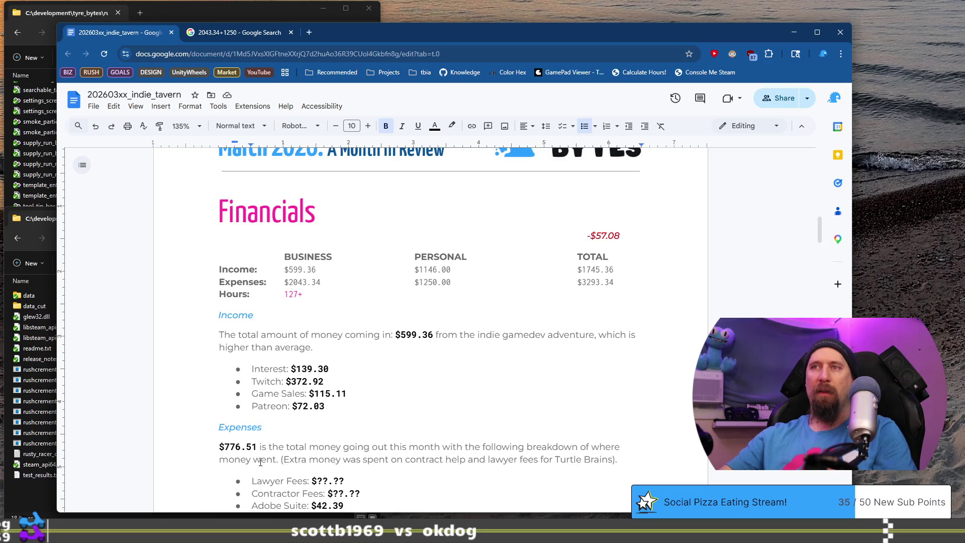
Step: Replace $776.51 at the start of the Expenses paragraph with the month's outgoing total, 3293.24
{"action": "scroll", "coordinate": [260, 463], "scroll_direction": "down", "scroll_amount": 2}
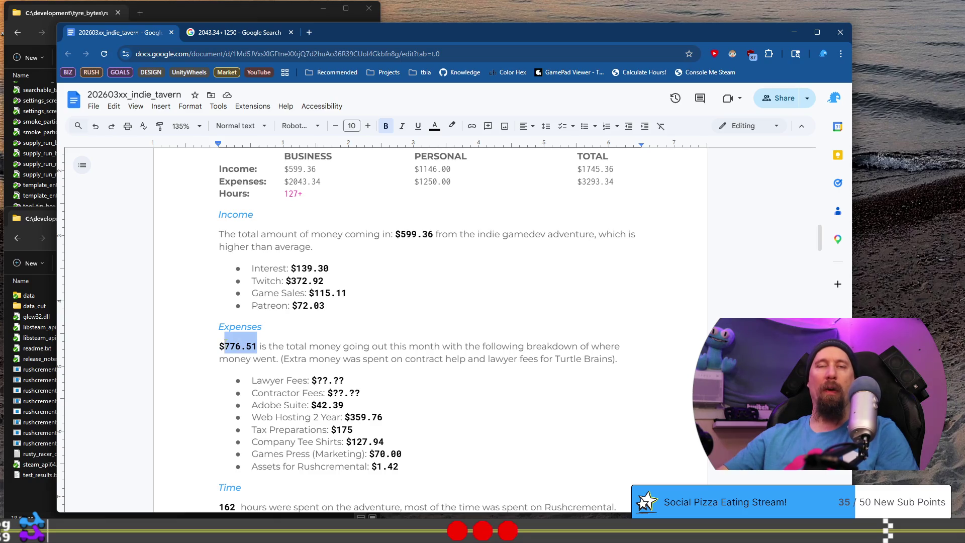
{"action": "scroll", "coordinate": [226, 343], "scroll_direction": "up", "scroll_amount": 2}
{"action": "scroll", "coordinate": [240, 341], "scroll_direction": "down", "scroll_amount": 2}
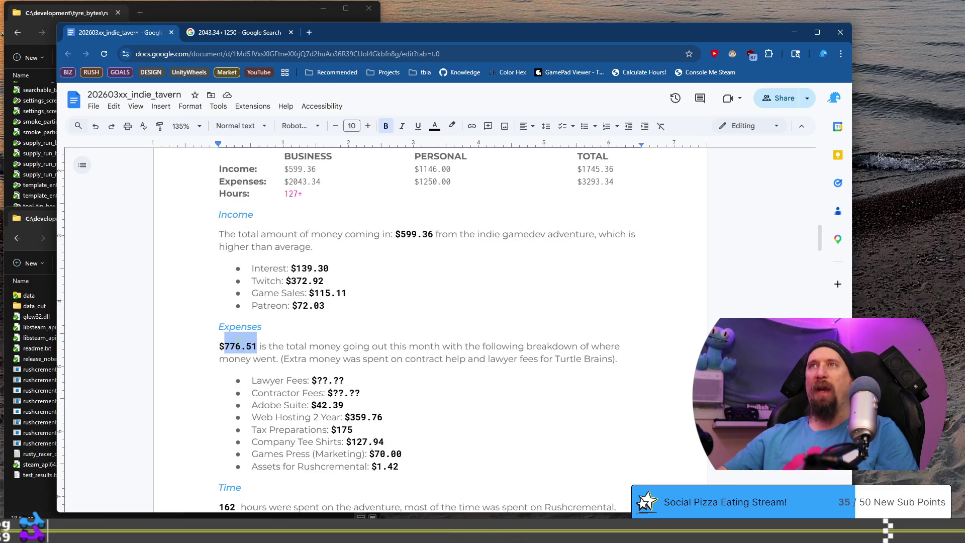
{"action": "type", "text": "2043.34"}
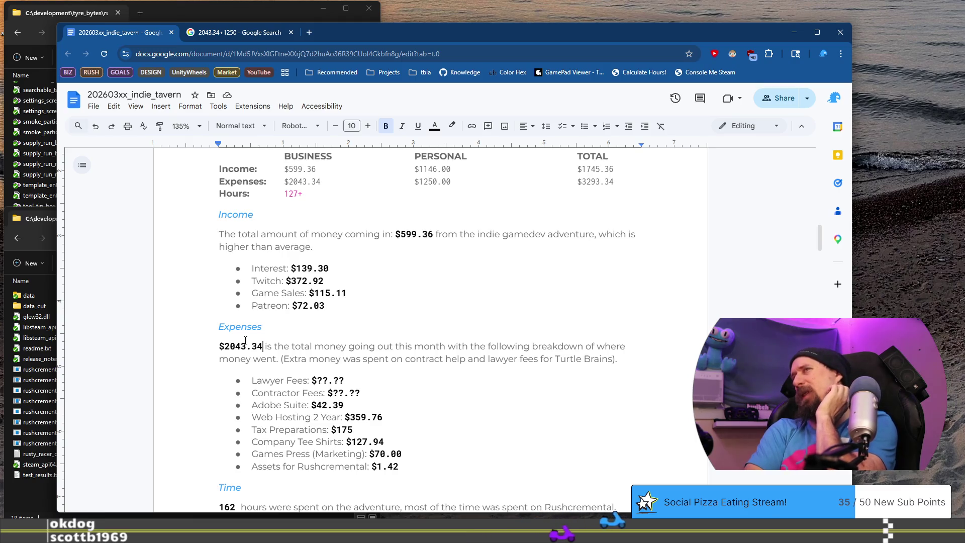
{"action": "key", "text": "ctrl+shift+Left"}
{"action": "key", "text": "ctrl+shift+Left"}
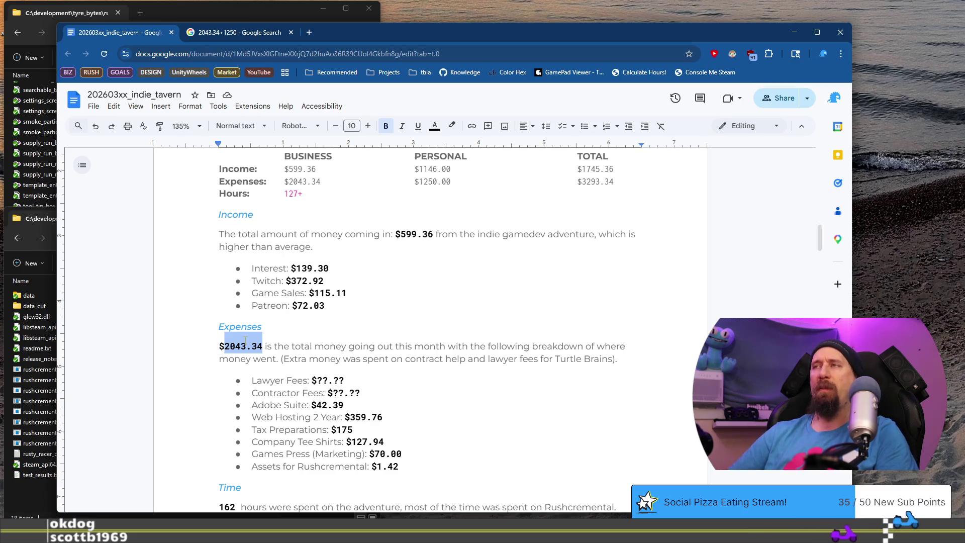
{"action": "type", "text": "3293"}
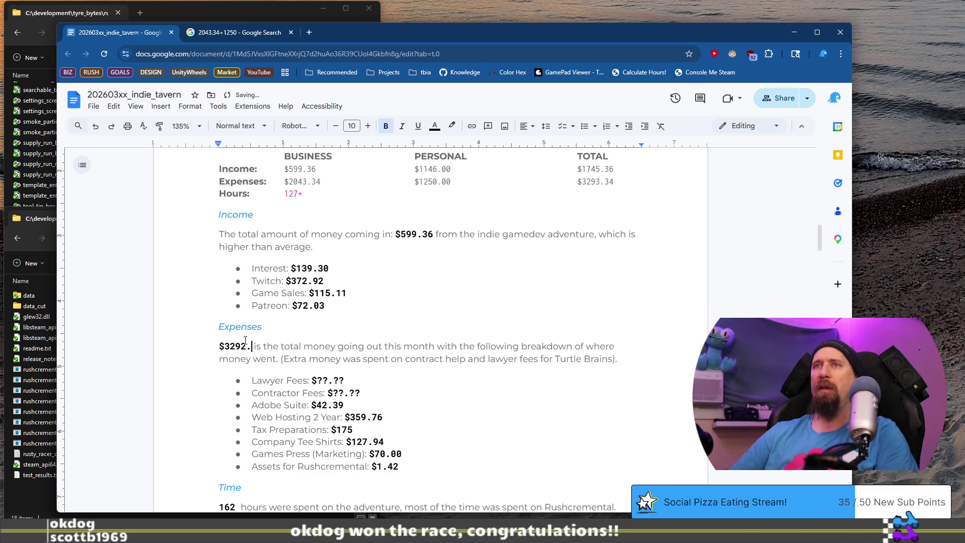
{"action": "type", "text": ".24"}
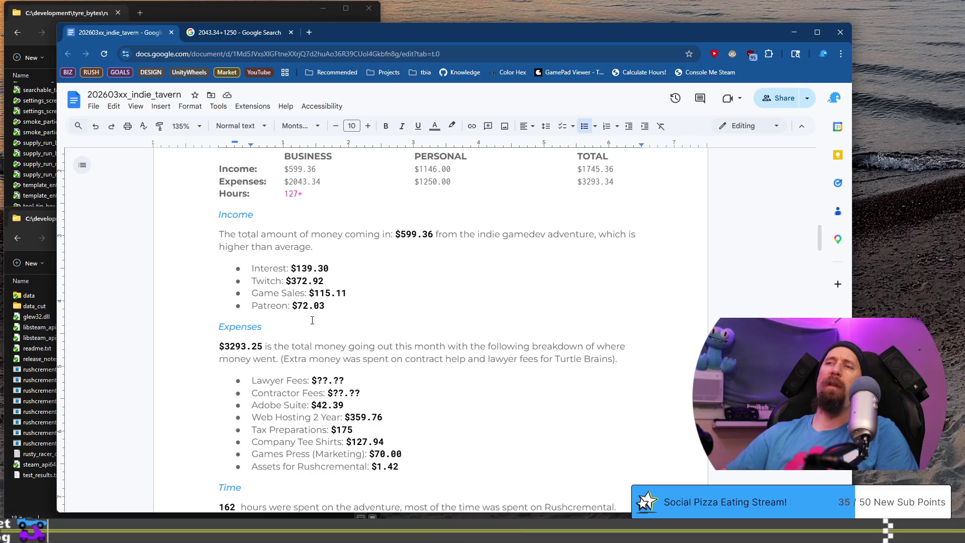
Step: Add a 'Personal Cost of Living:' bullet at the top of Expenses with a bold amount
{"action": "key", "text": "Return"}
{"action": "type", "text": "P"}
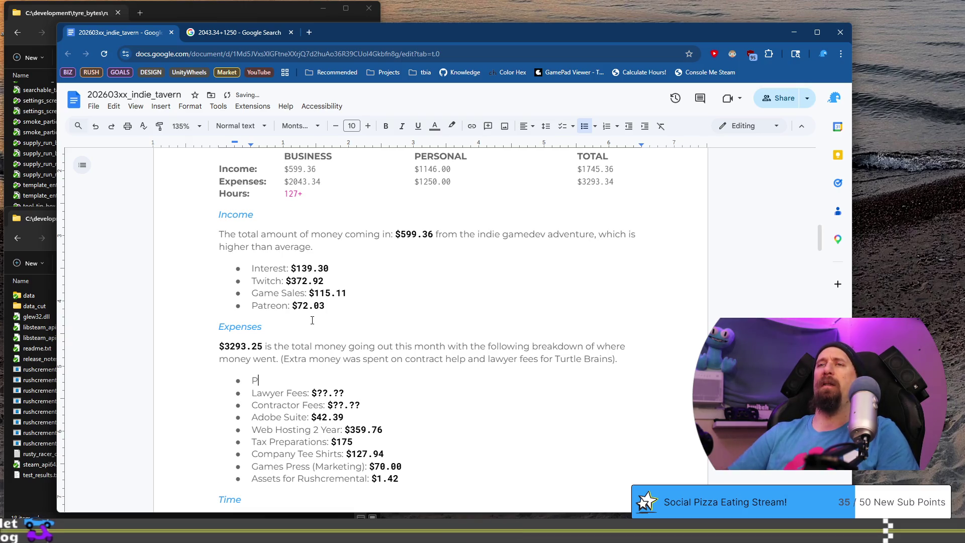
{"action": "key", "text": "BackSpace"}
{"action": "type", "text": "Wi"}
{"action": "key", "text": "BackSpace"}
{"action": "key", "text": "BackSpace"}
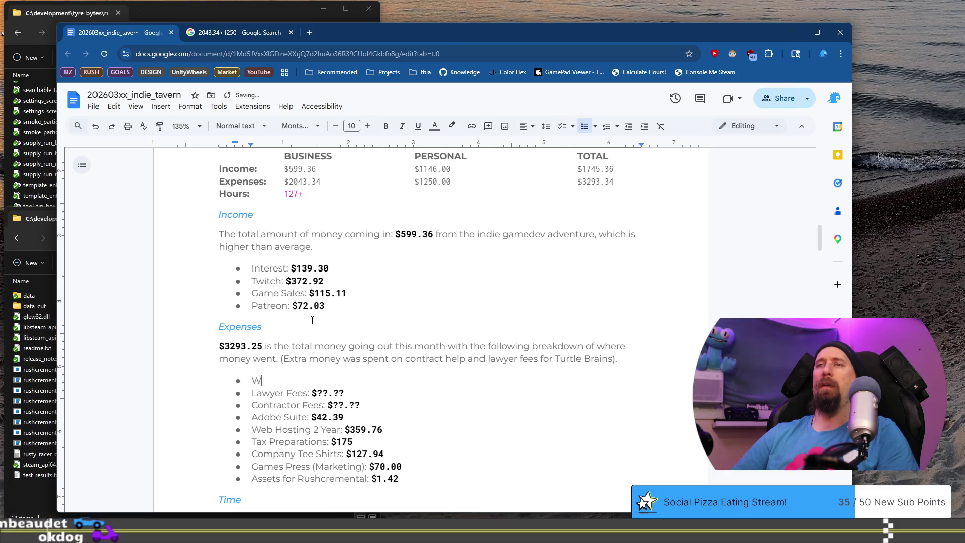
{"action": "type", "text": "Personal Withdraw"}
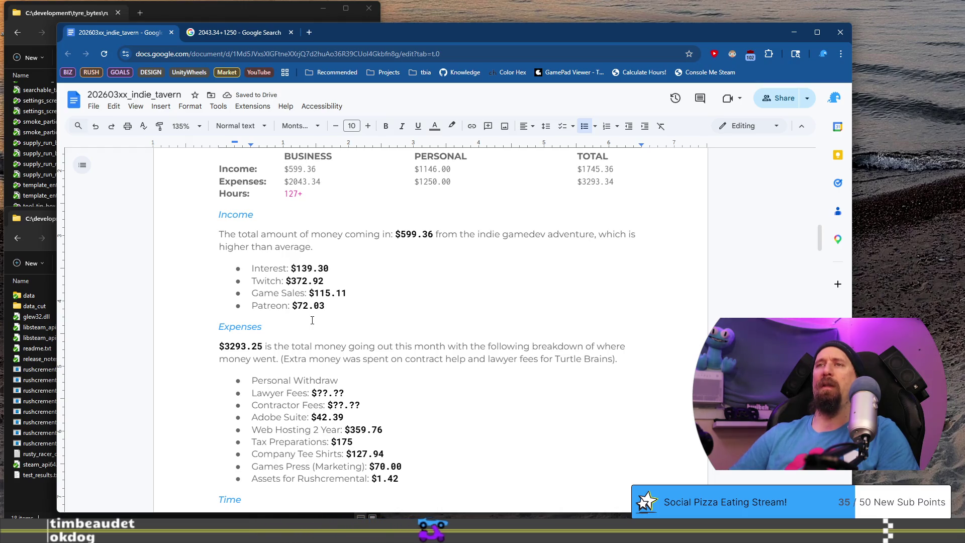
{"action": "key", "text": "ctrl+BackSpace"}
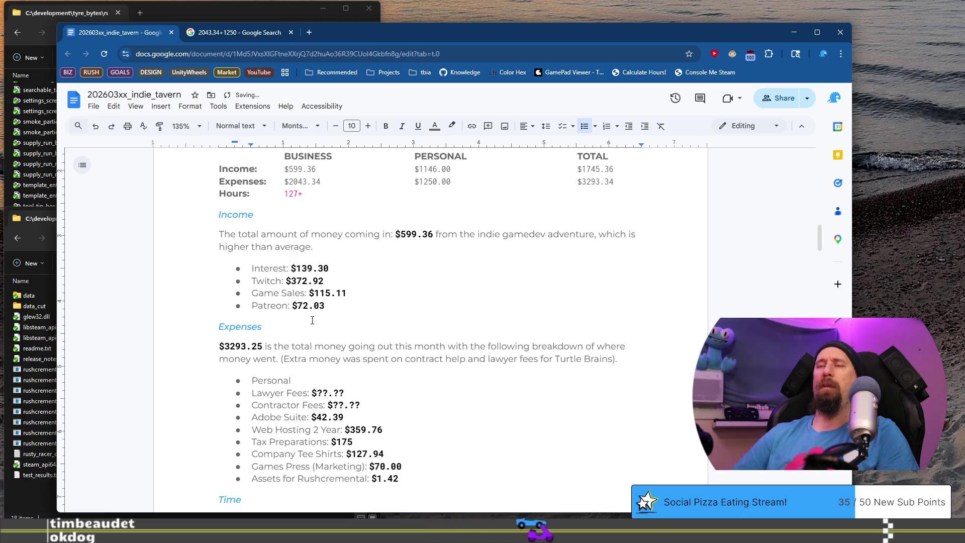
{"action": "type", "text": " Cost of L"}
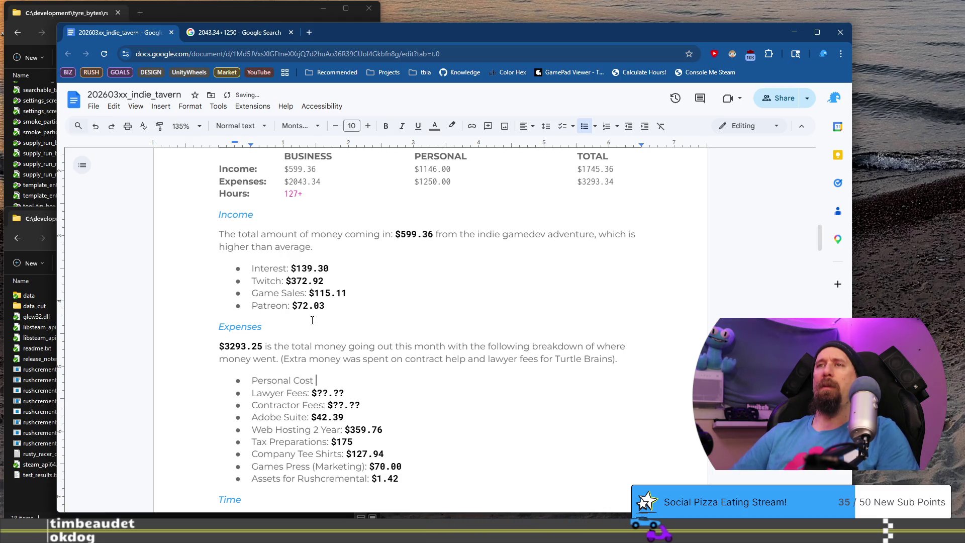
{"action": "type", "text": "iving:"}
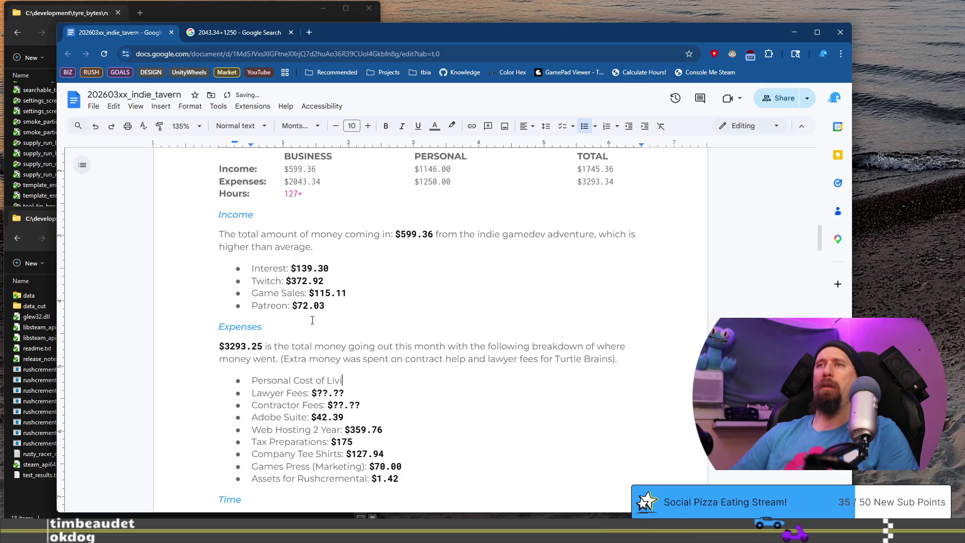
{"action": "key", "text": "Down"}
{"action": "key", "text": "shift+Left"}
{"action": "key", "text": "shift+Left"}
{"action": "key", "text": "shift+Left"}
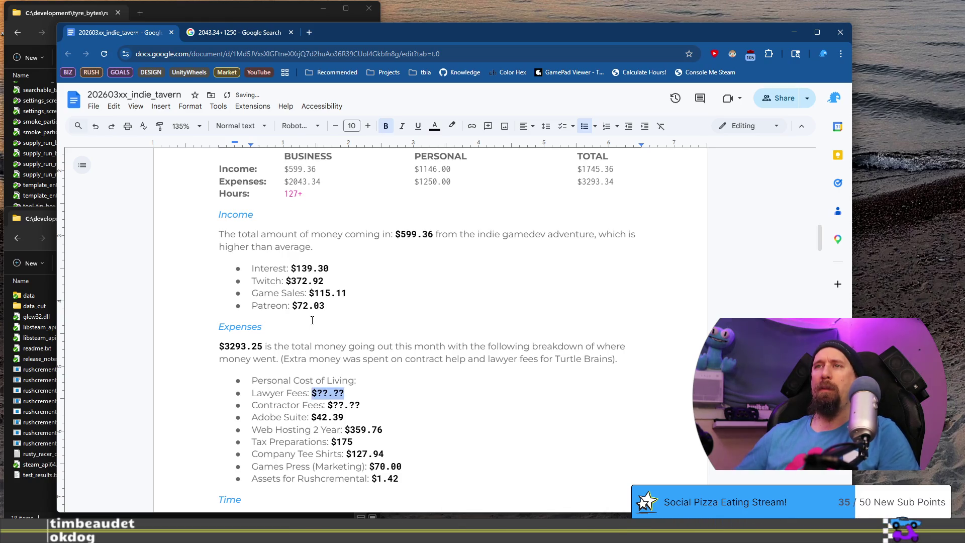
{"action": "type", "text": "$??.??"}
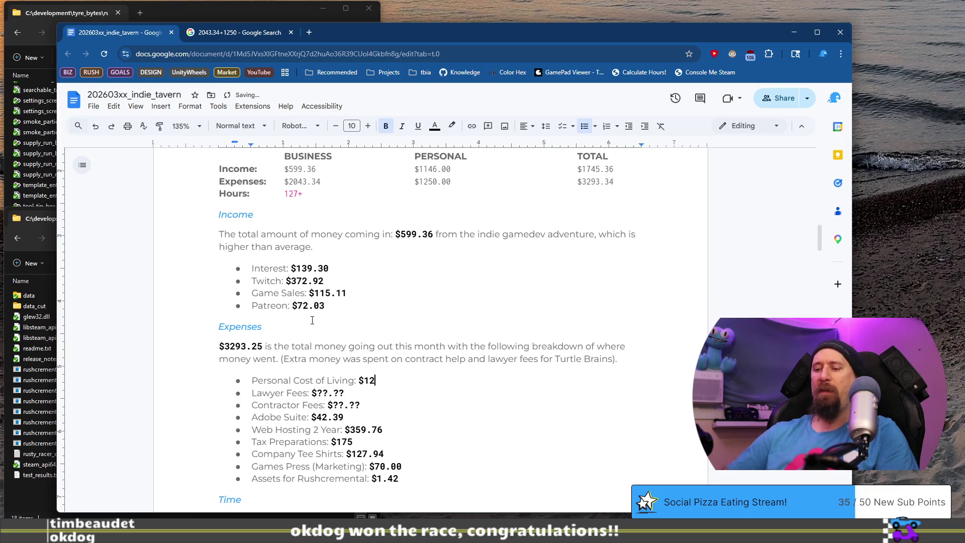
{"action": "type", "text": "0"}
Step: Remove the Lawyer Fees bullet and end the contract help note with 'for Rushcremental art'
{"action": "key", "text": "Down"}
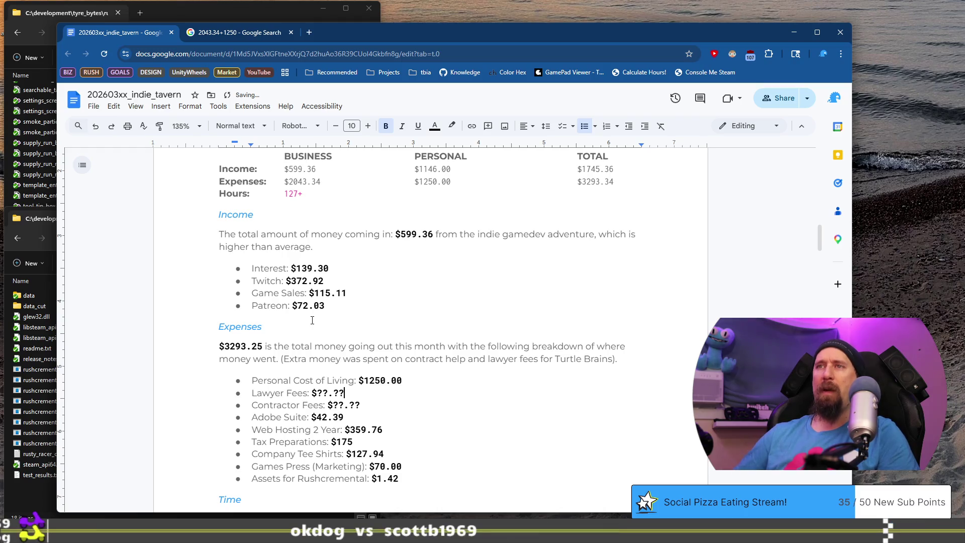
{"action": "key", "text": "shift+Home"}
{"action": "key", "text": "BackSpace"}
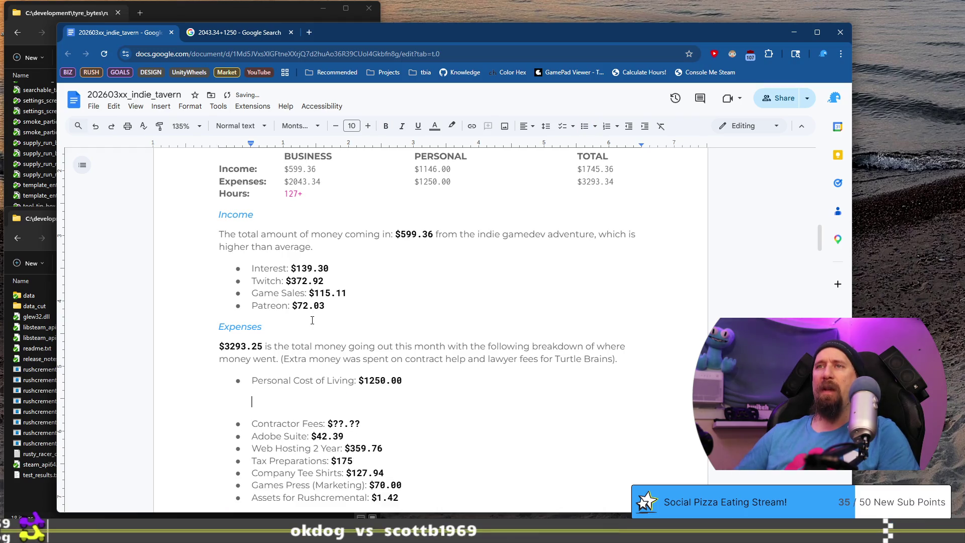
{"action": "key", "text": "BackSpace"}
{"action": "key", "text": "BackSpace"}
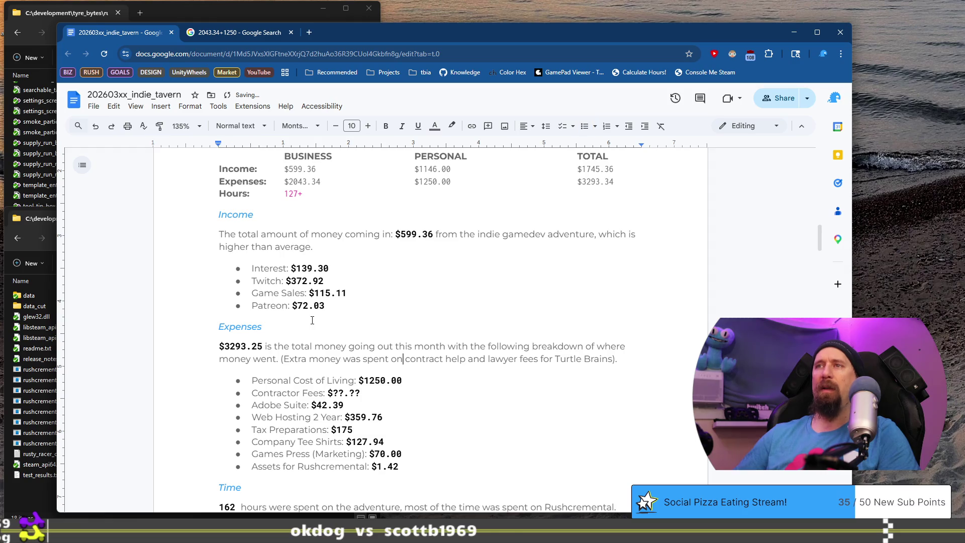
{"action": "key", "text": "ctrl+Right"}
{"action": "key", "text": "ctrl+Right"}
{"action": "key", "text": "shift+End"}
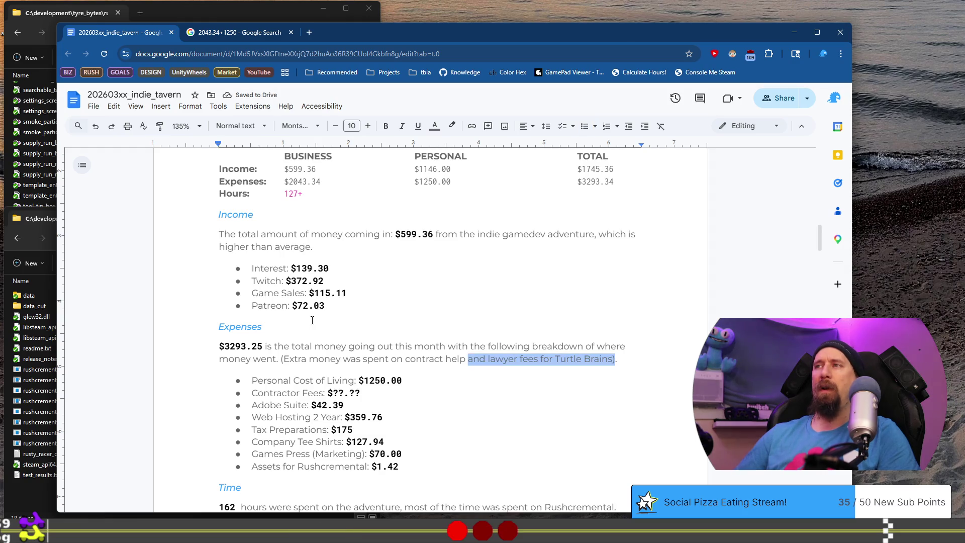
{"action": "type", "text": "for Rushc"}
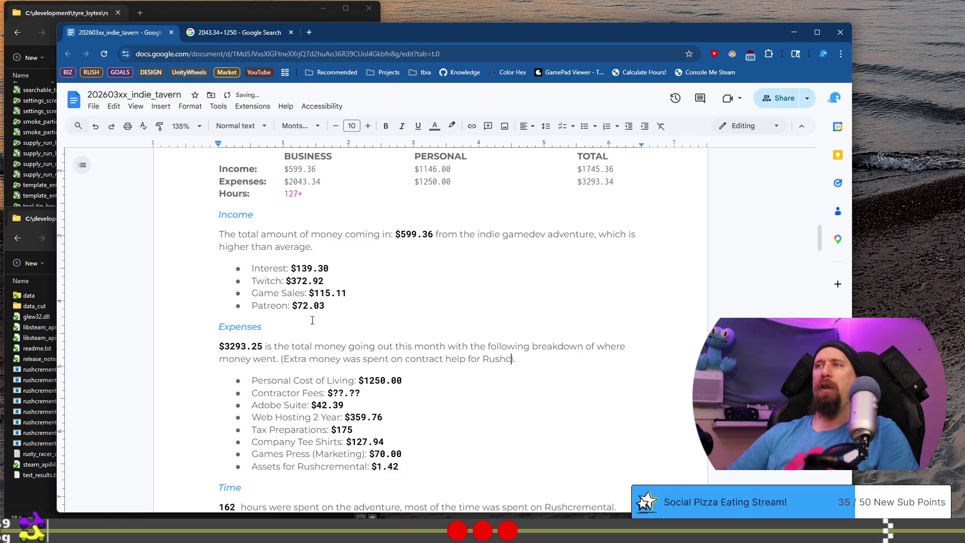
{"action": "type", "text": "remental art"}
Step: Turn the web hosting line into 'Web Domains' at $19.99, dropping '2 Year'
{"action": "key", "text": "Down"}
{"action": "key", "text": "Down"}
{"action": "key", "text": "Home"}
{"action": "key", "text": "ctrl+Right"}
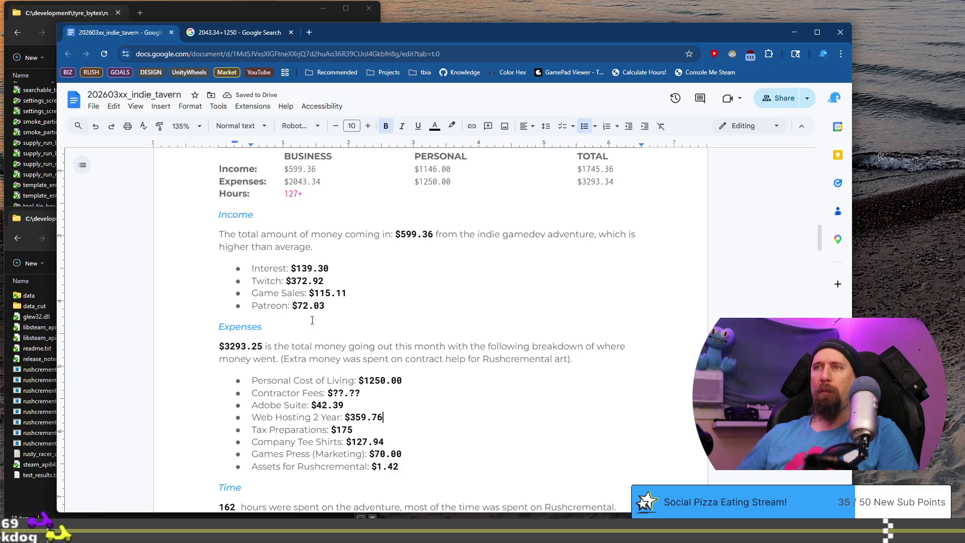
{"action": "key", "text": "ctrl+shift+Right"}
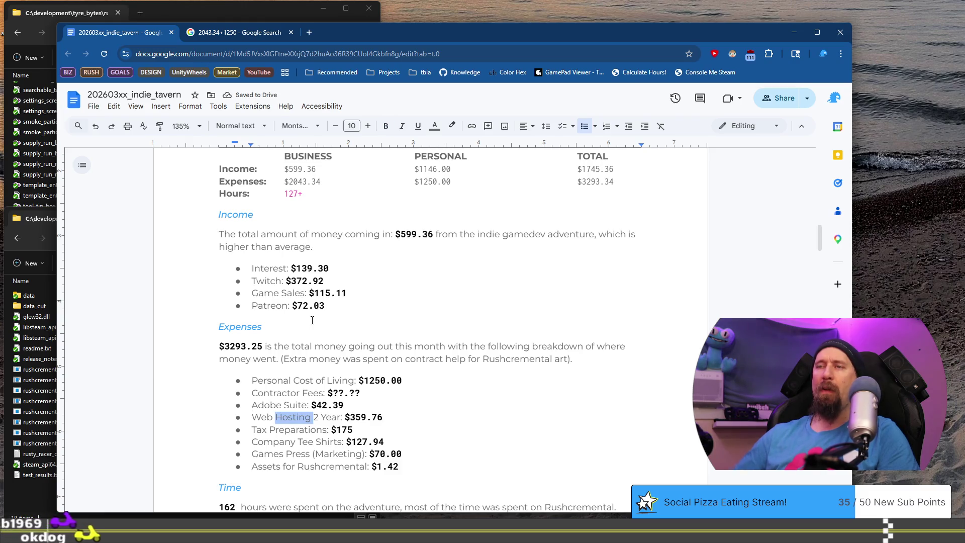
{"action": "type", "text": "Doma"}
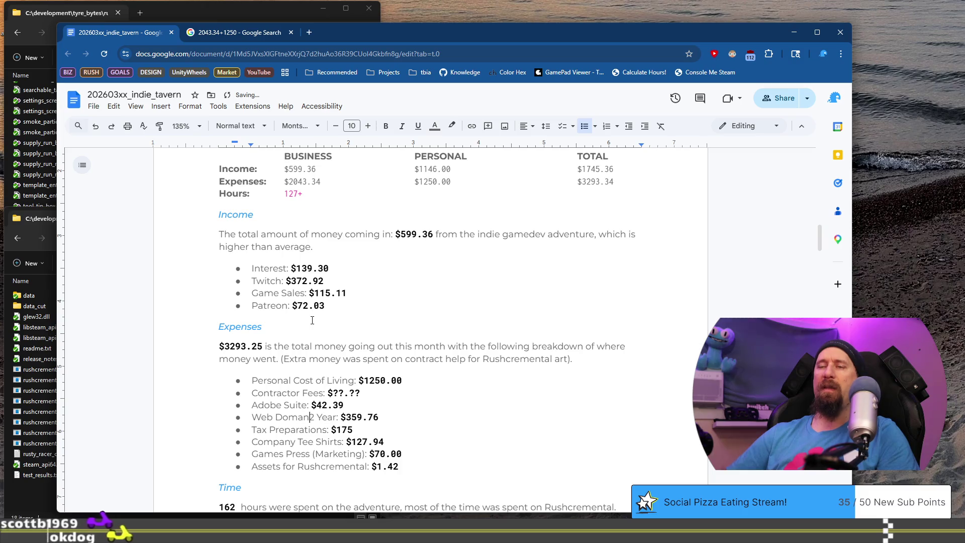
{"action": "type", "text": "ins"}
{"action": "key", "text": "ctrl+Delete"}
{"action": "key", "text": "ctrl+Delete"}
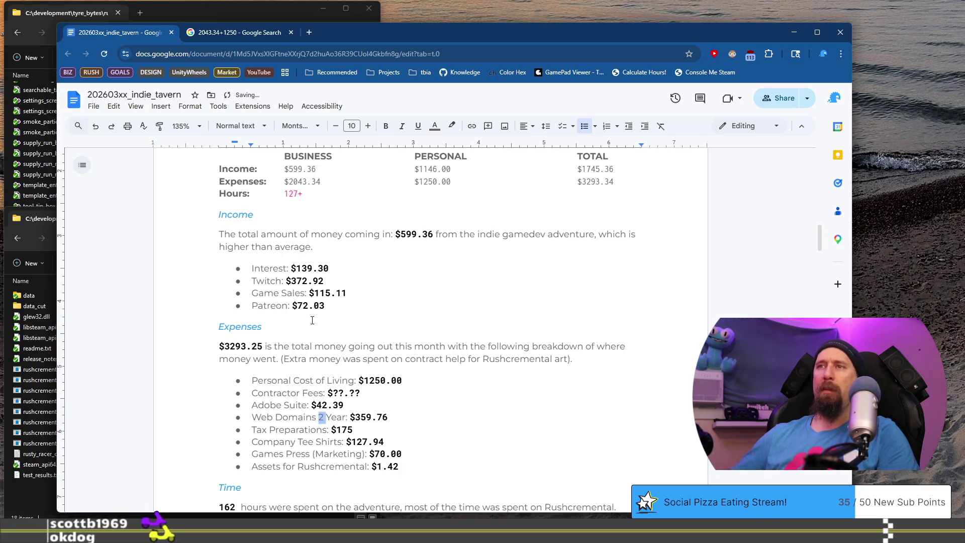
{"action": "key", "text": "BackSpace"}
{"action": "key", "text": "Right"}
{"action": "key", "text": "Right"}
{"action": "key", "text": "Right"}
{"action": "key", "text": "shift+Right"}
{"action": "key", "text": "shift+Right"}
{"action": "key", "text": "shift+Right"}
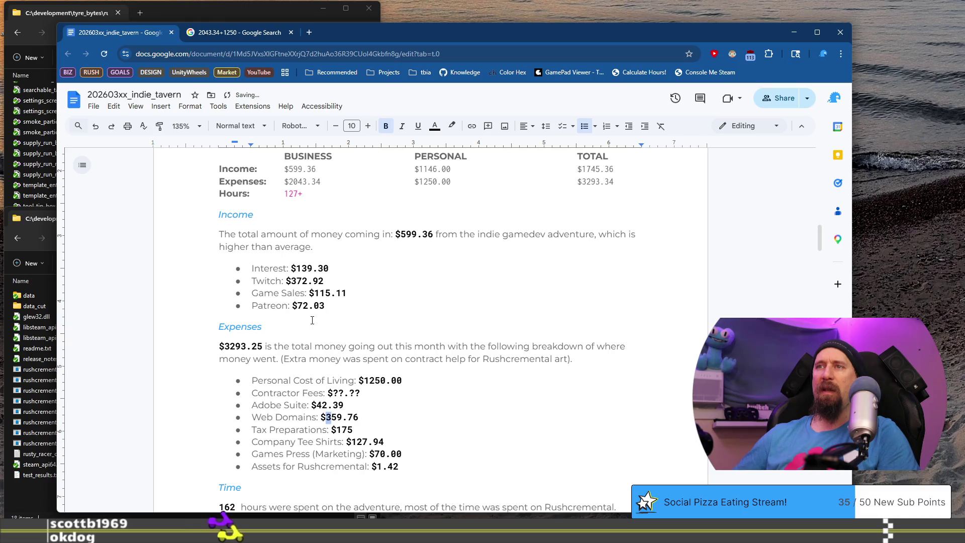
{"action": "type", "text": "19"}
{"action": "key", "text": "Right"}
{"action": "key", "text": "Right"}
{"action": "key", "text": "BackSpace"}
{"action": "key", "text": "Delete"}
{"action": "type", "text": "99"}
Step: Remove the Tax Preparations entry and relabel Company Tee Shirts as 'Company Mouse Pad:'
{"action": "key", "text": "Down"}
{"action": "key", "text": "shift+Home"}
{"action": "key", "text": "BackSpace"}
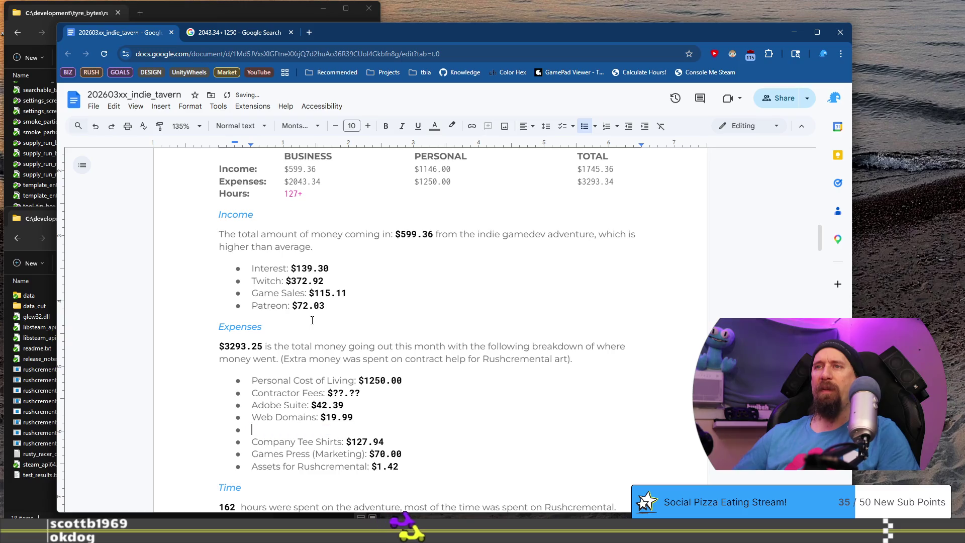
{"action": "key", "text": "Down"}
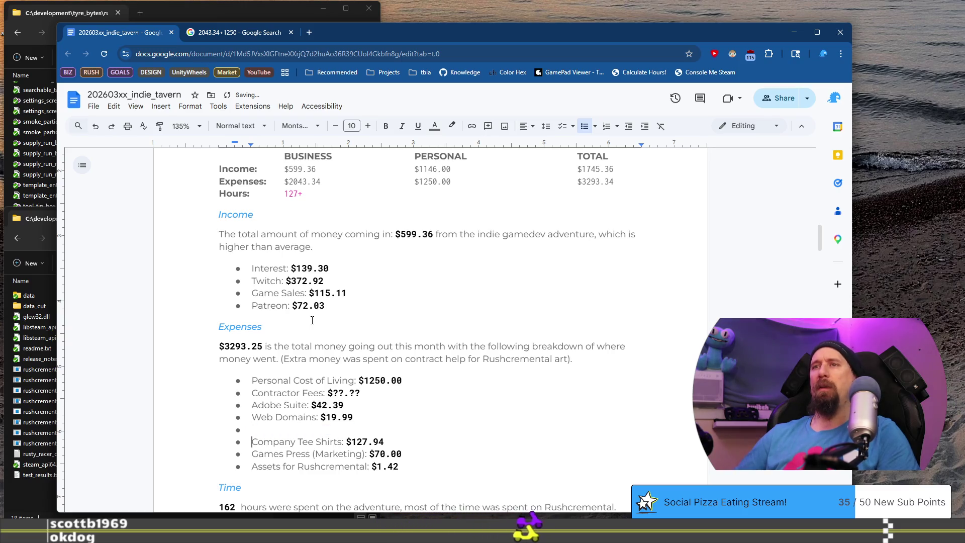
{"action": "key", "text": "ctrl+Right"}
{"action": "key", "text": "ctrl+shift+Right"}
{"action": "key", "text": "ctrl+shift+Right"}
{"action": "type", "text": "Mouse Pad:"}
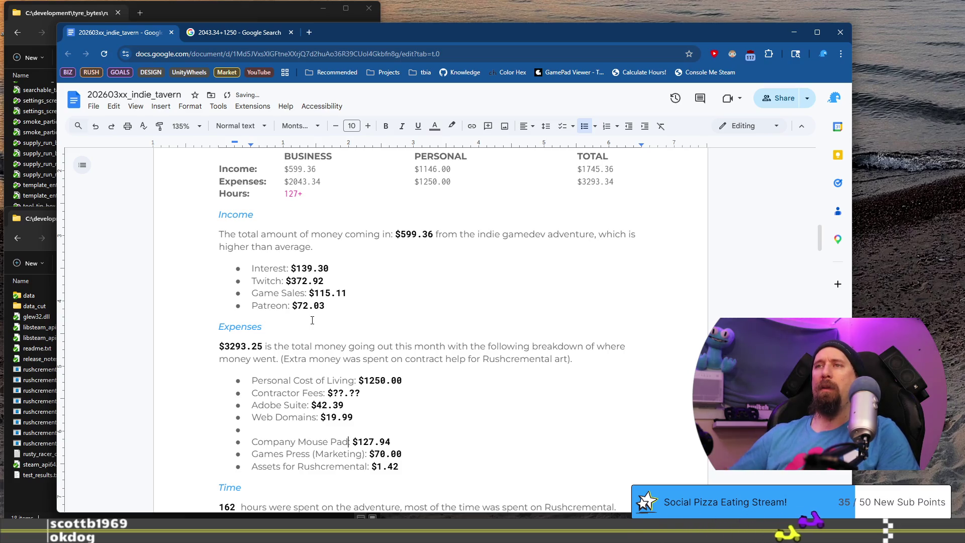
{"action": "key", "text": "ctrl+Right"}
{"action": "key", "text": "ctrl+shift+Right"}
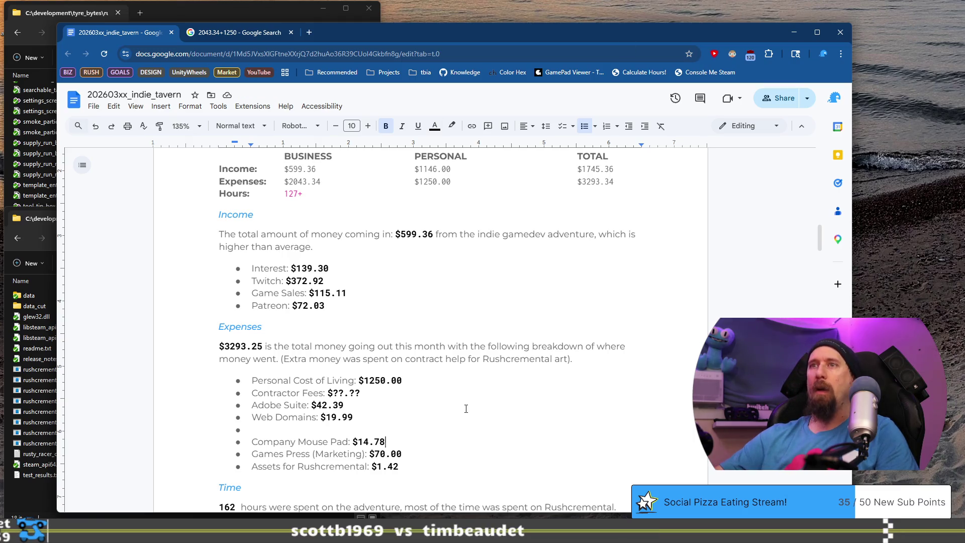
{"action": "scroll", "coordinate": [447, 453], "scroll_direction": "down", "scroll_amount": 2}
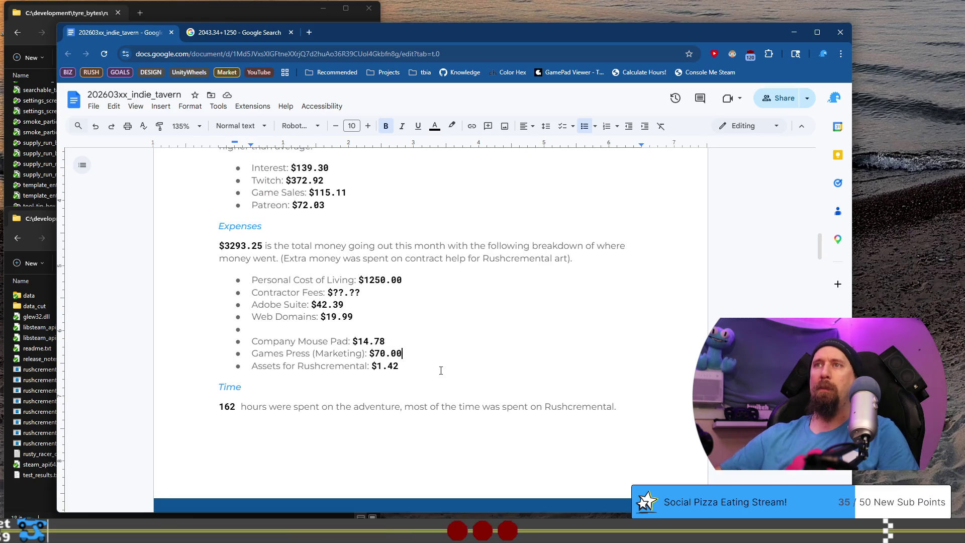
{"action": "triple_click", "coordinate": [441, 371]}
Step: Delete the Assets for Rushcremental entry and duplicate the Company Mouse Pad line into the empty bullet
{"action": "key", "text": "BackSpace"}
{"action": "key", "text": "BackSpace"}
Step: Rename the duplicated bullet to 'Racing Games for Research' with amount $71.56
{"action": "key", "text": "BackSpace"}
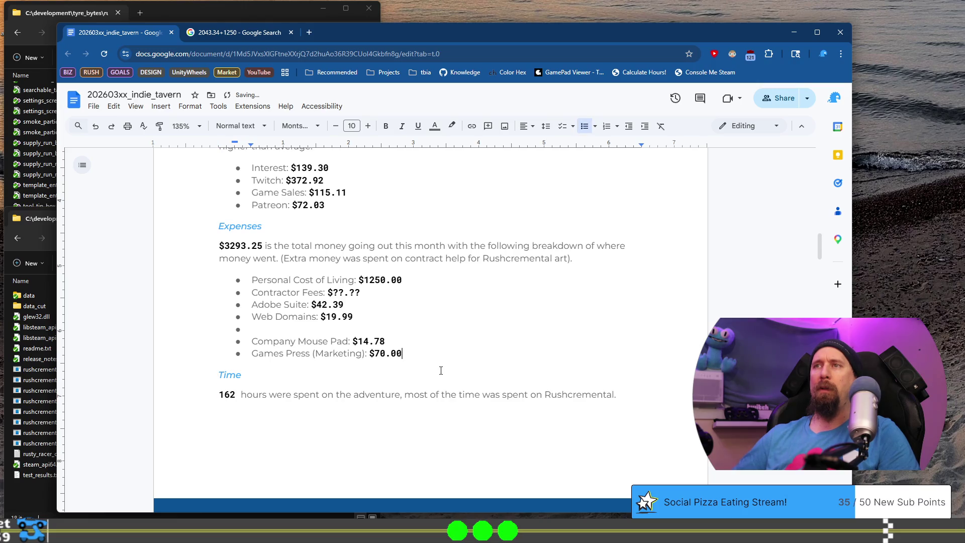
{"action": "key", "text": "shift+End"}
{"action": "key", "text": "ctrl+c"}
{"action": "key", "text": "Up"}
{"action": "key", "text": "ctrl+v"}
{"action": "key", "text": "Home"}
{"action": "key", "text": "ctrl+shift+Right"}
{"action": "key", "text": "ctrl+shift+Right"}
{"action": "key", "text": "ctrl+shift+Right"}
{"action": "key", "text": "BackSpace"}
{"action": "type", "text": "Racing Games"}
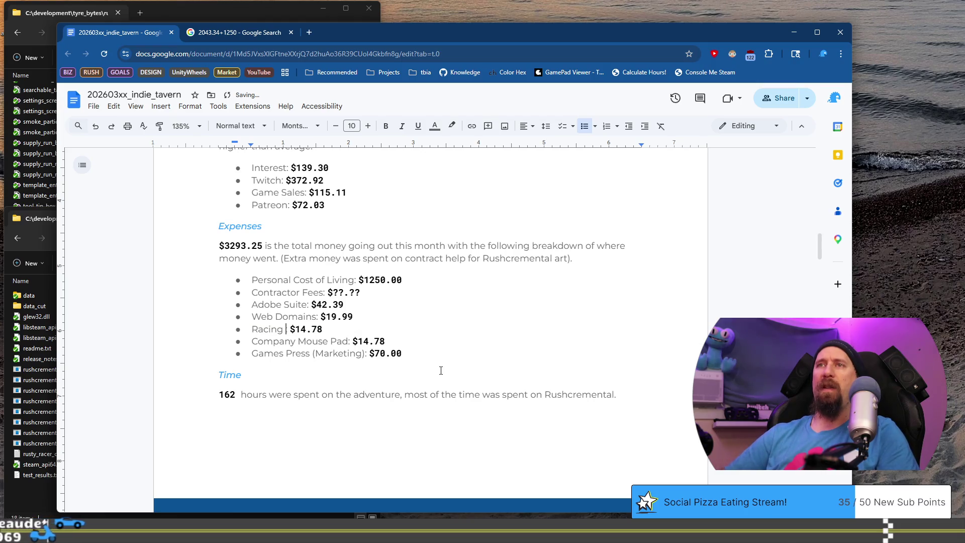
{"action": "type", "text": " for E"}
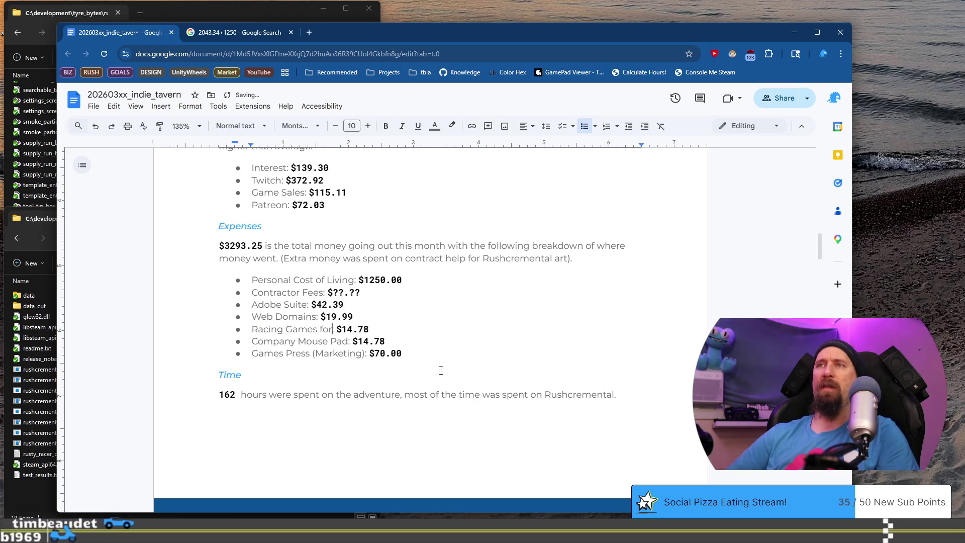
{"action": "type", "text": "esearch"}
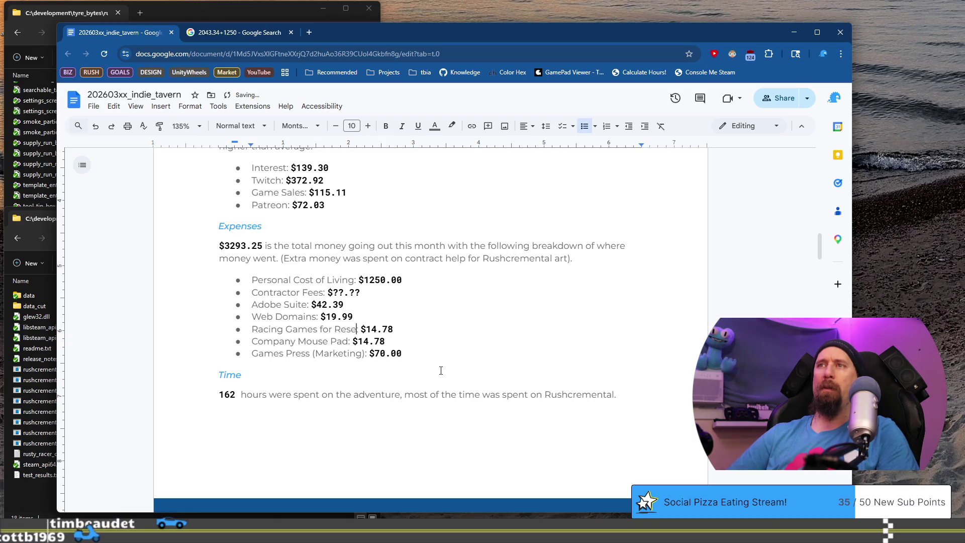
{"action": "type", "text": ":"}
{"action": "key", "text": "End"}
{"action": "key", "text": "ctrl+shift+Left"}
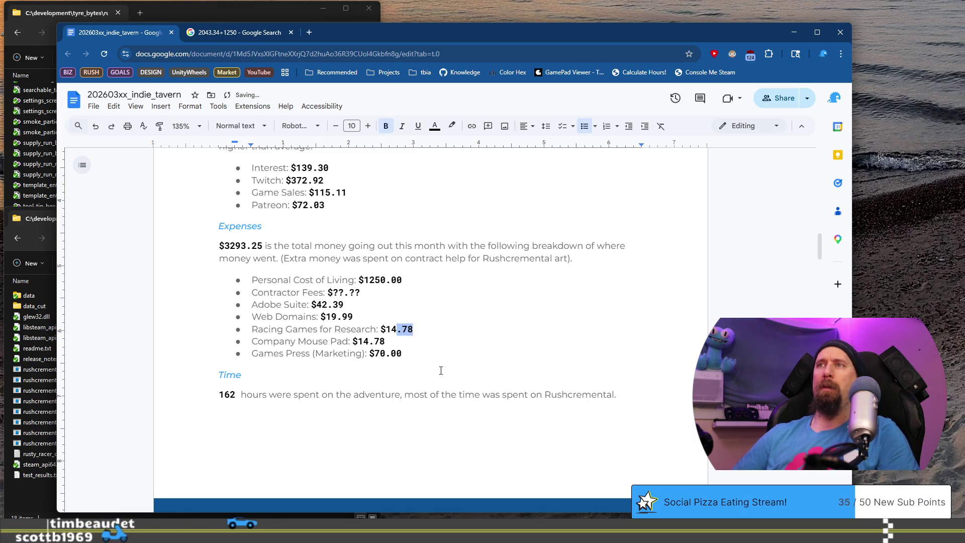
{"action": "type", "text": "71"}
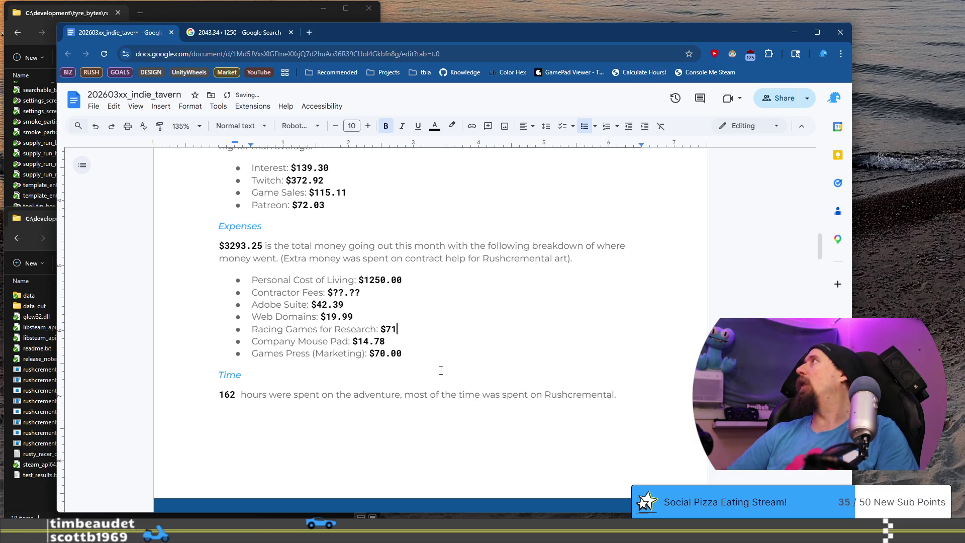
{"action": "type", "text": ".56"}
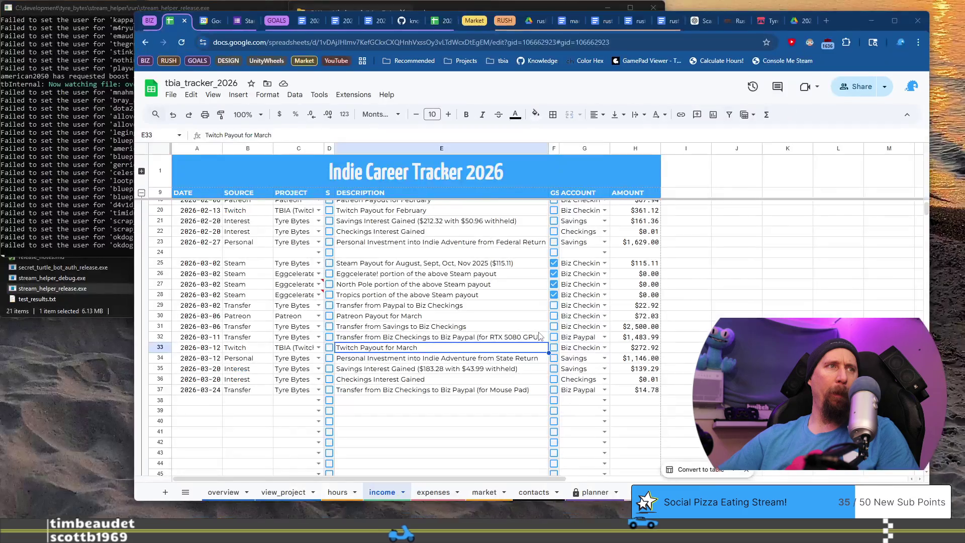
Step: Find the XBox Controller charge of $67.84 in the tracker's expenses sheet, then return to the review doc
{"action": "left_click", "coordinate": [433, 491]}
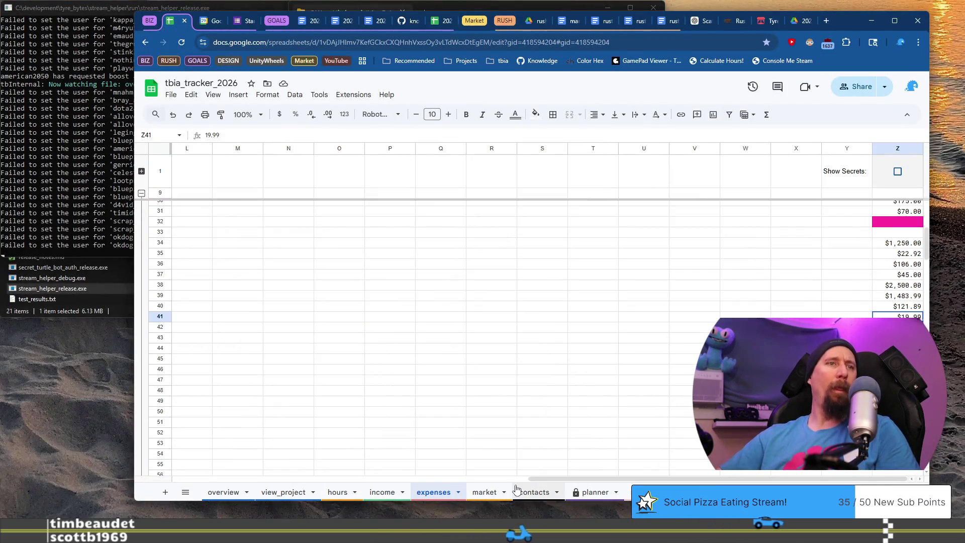
{"action": "left_click", "coordinate": [566, 411]}
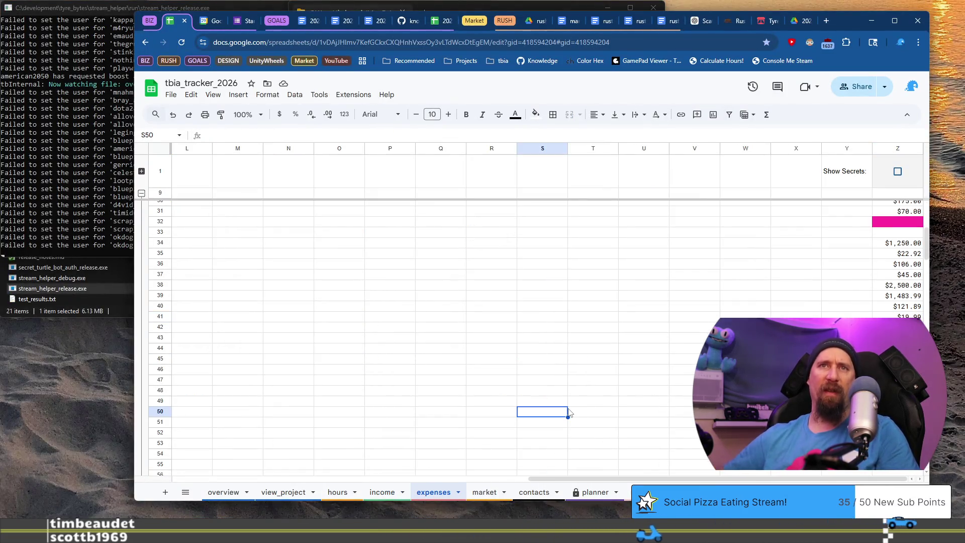
{"action": "key", "text": "Home"}
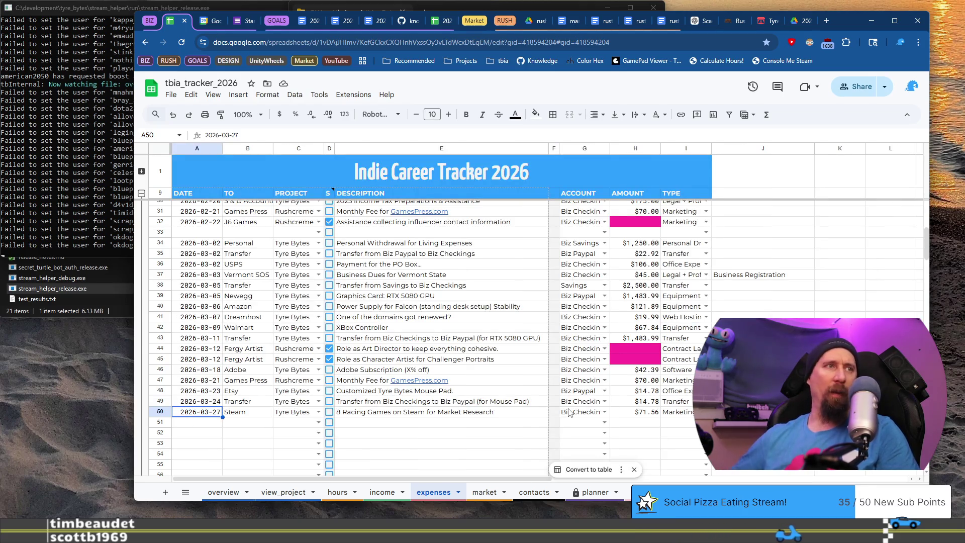
{"action": "key", "text": "Right"}
{"action": "key", "text": "Right"}
{"action": "key", "text": "Right"}
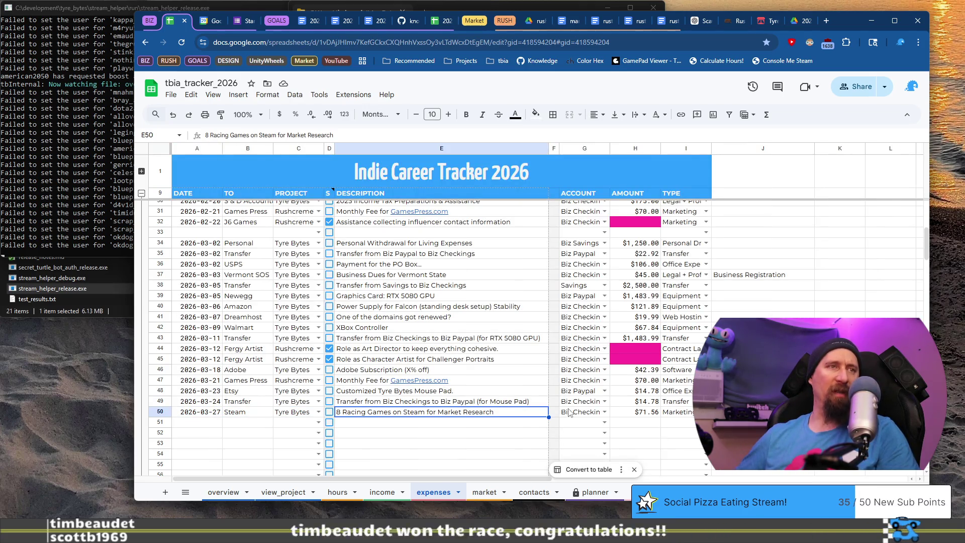
{"action": "key", "text": "Up"}
{"action": "key", "text": "Up"}
{"action": "key", "text": "Up"}
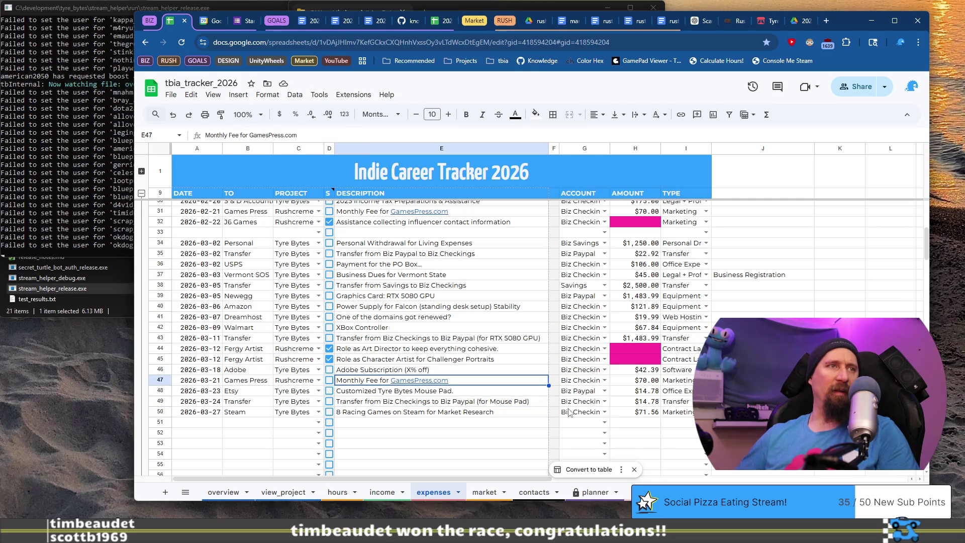
{"action": "key", "text": "Up"}
{"action": "key", "text": "Up"}
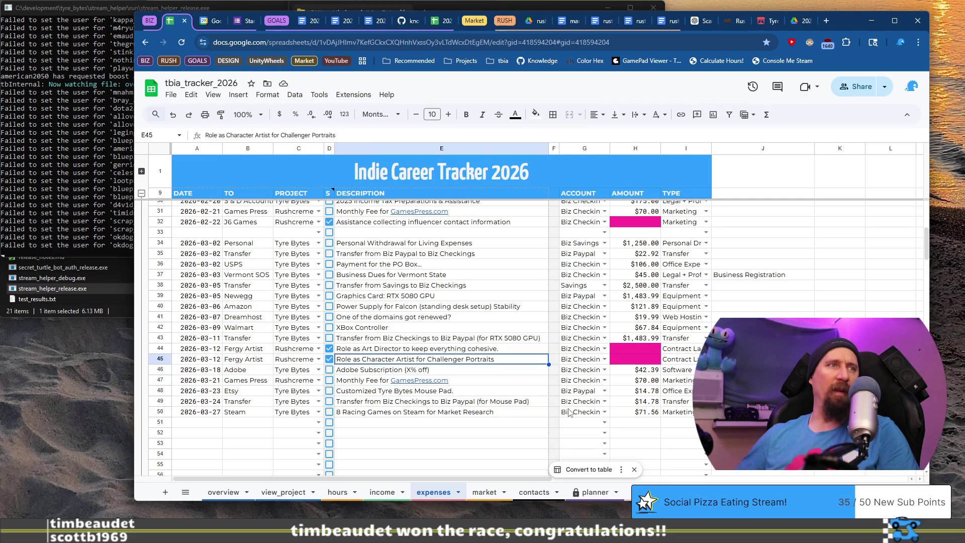
{"action": "key", "text": "Up"}
{"action": "key", "text": "Up"}
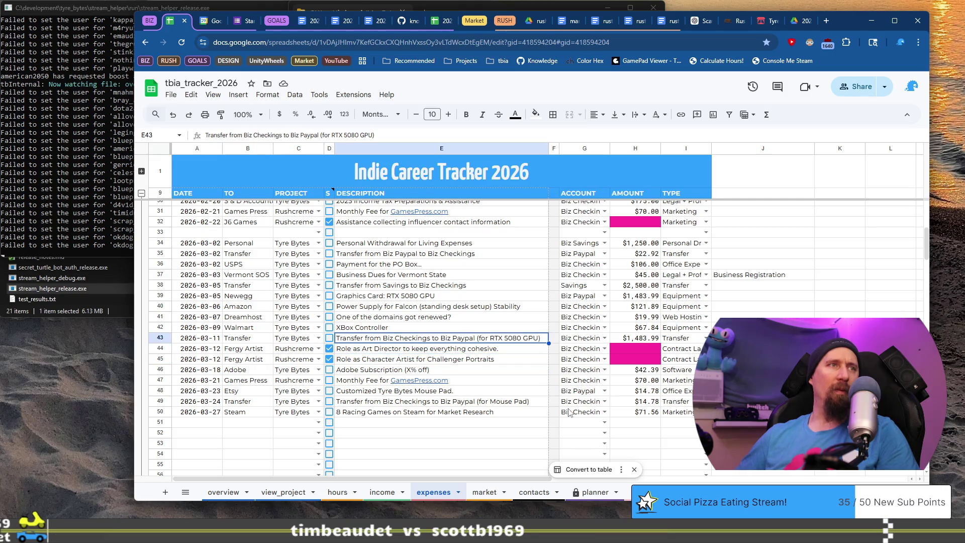
{"action": "key", "text": "Up"}
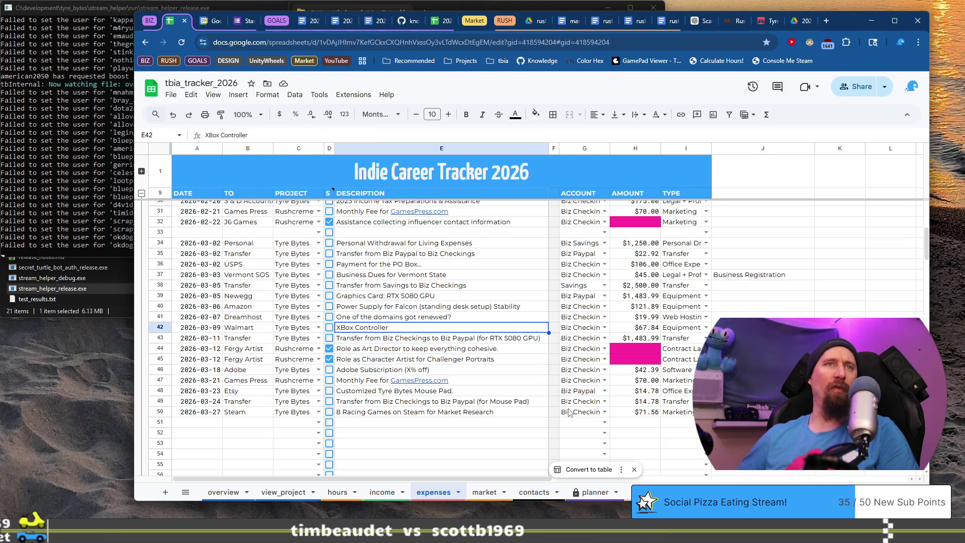
{"action": "key", "text": "Right"}
{"action": "key", "text": "Right"}
{"action": "key", "text": "Right"}
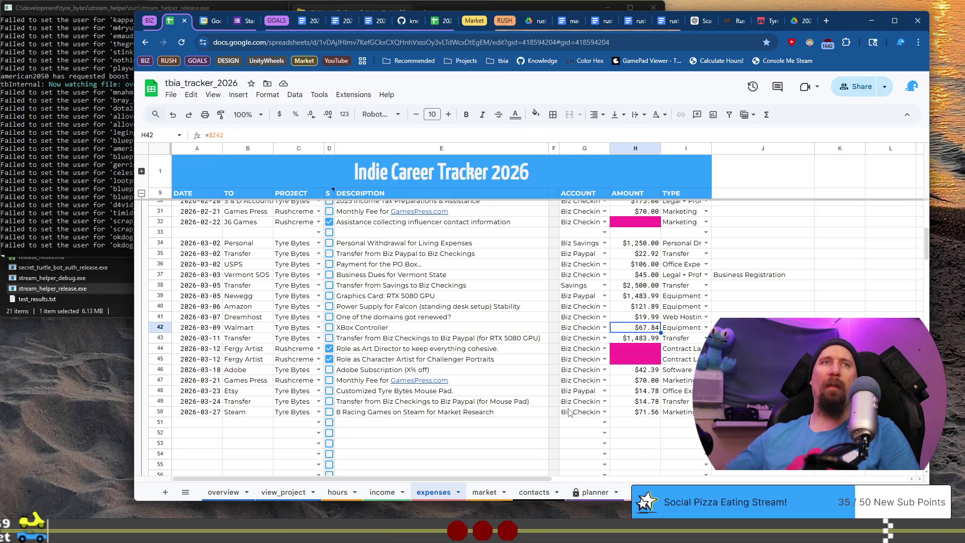
{"action": "key", "text": "alt+Tab"}
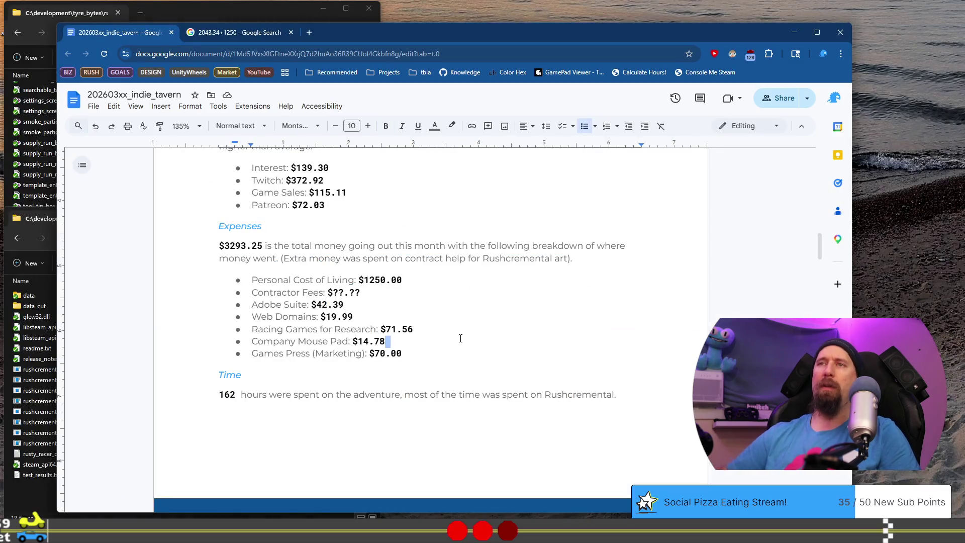
Step: Duplicate the Racing Games line and rewrite the copy as 'Replaced Broken XBox Controller: $67.84'
{"action": "key", "text": "shift+Home"}
{"action": "key", "text": "Home"}
{"action": "key", "text": "shift+End"}
{"action": "key", "text": "ctrl+c"}
{"action": "key", "text": "Right"}
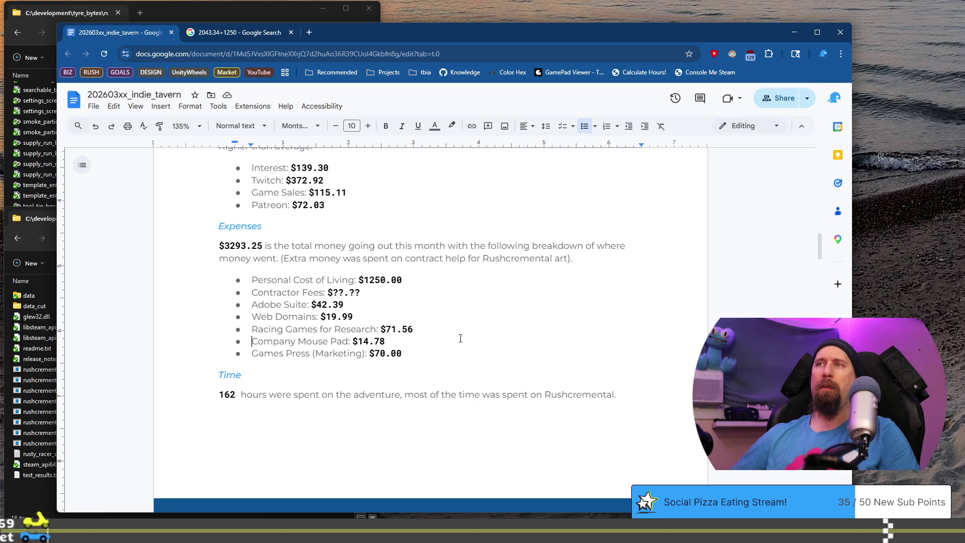
{"action": "key", "text": "Return"}
{"action": "key", "text": "ctrl+v"}
{"action": "key", "text": "Home"}
{"action": "key", "text": "ctrl+shift+Right"}
{"action": "key", "text": "ctrl+shift+Right"}
{"action": "key", "text": "ctrl+shift+Right"}
{"action": "key", "text": "ctrl+shift+Right"}
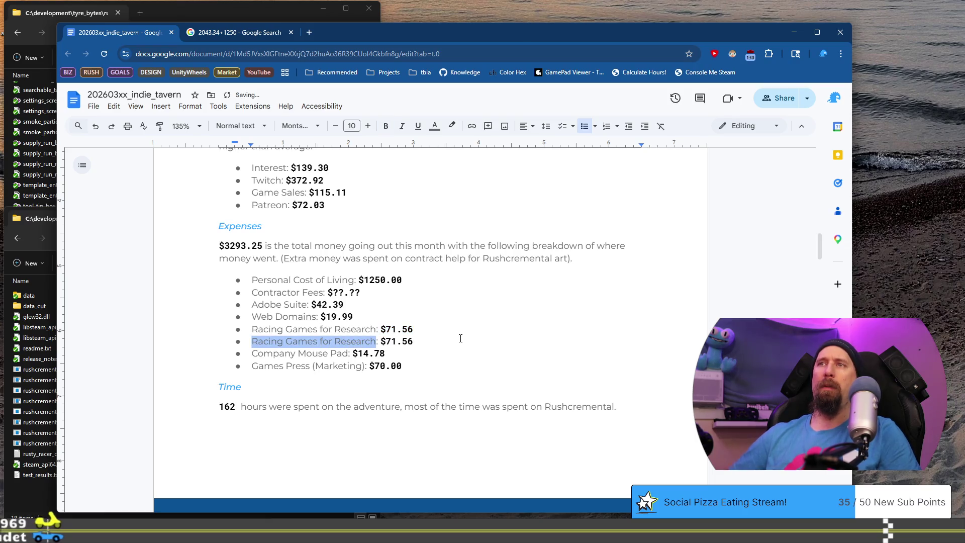
{"action": "type", "text": "X"}
{"action": "key", "text": "BackSpace"}
{"action": "type", "text": "Replaced Broken XBox Controll"}
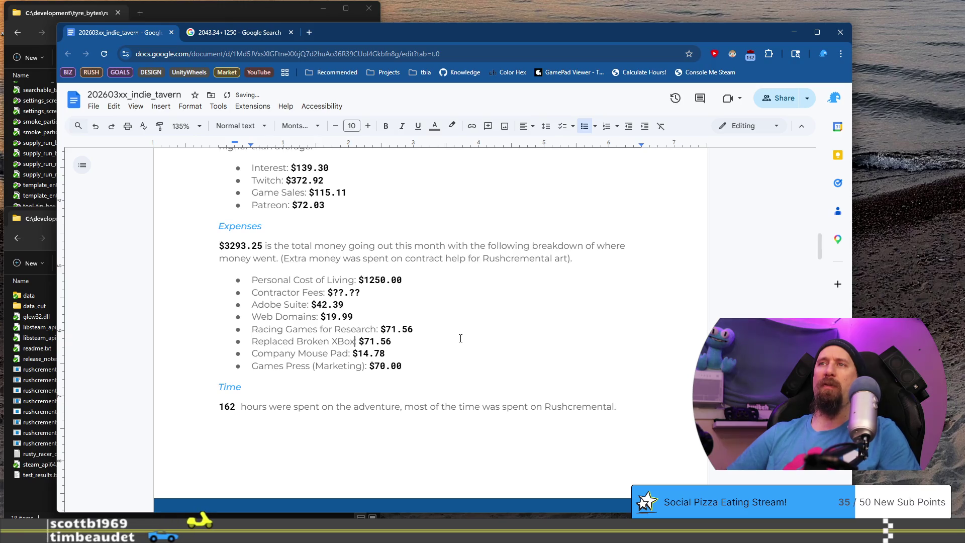
{"action": "type", "text": "er:"}
{"action": "key", "text": "End"}
{"action": "key", "text": "BackSpace"}
{"action": "key", "text": "BackSpace"}
{"action": "key", "text": "BackSpace"}
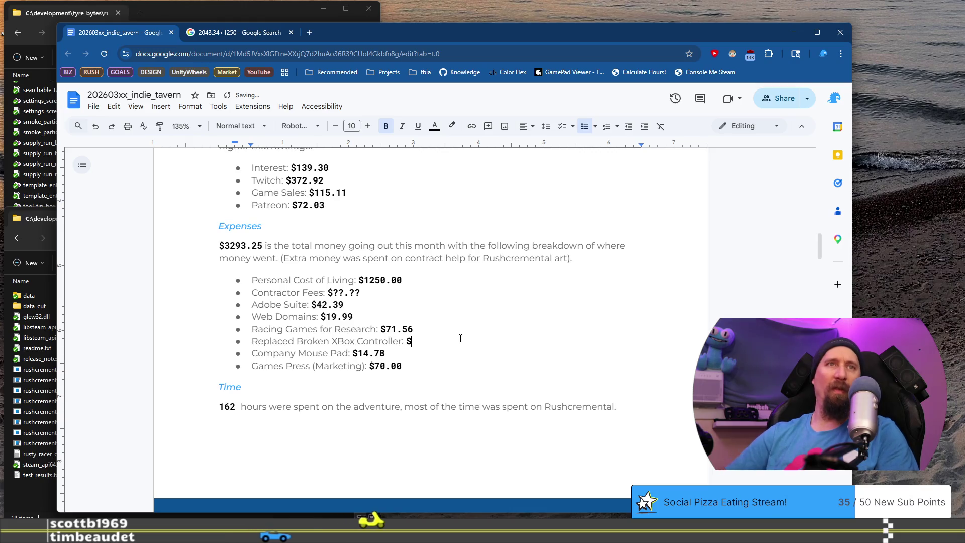
{"action": "type", "text": "67."}
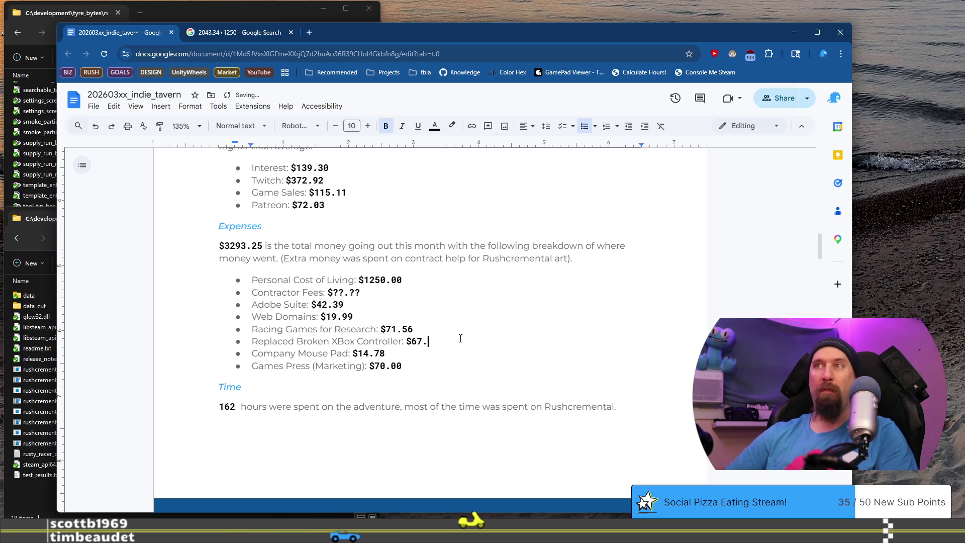
{"action": "type", "text": "8"}
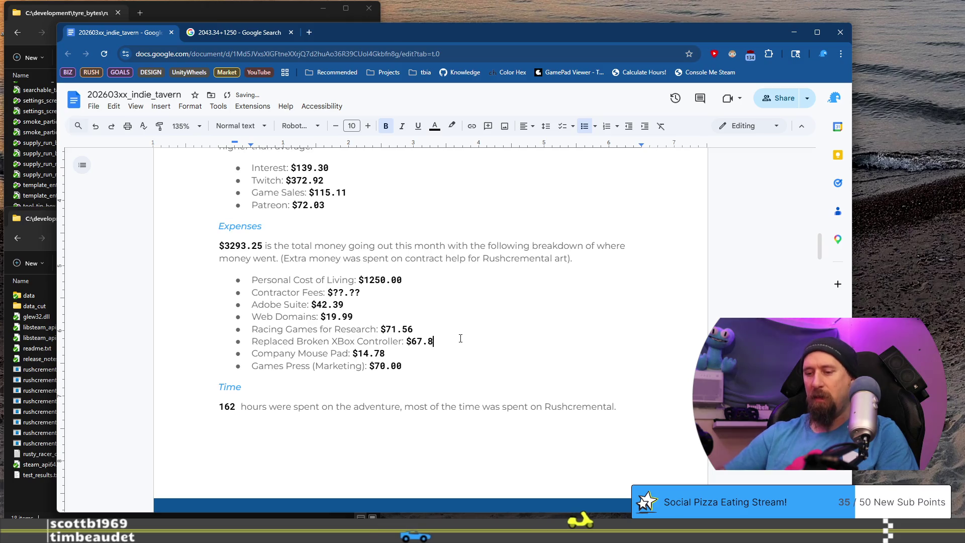
{"action": "type", "text": "4"}
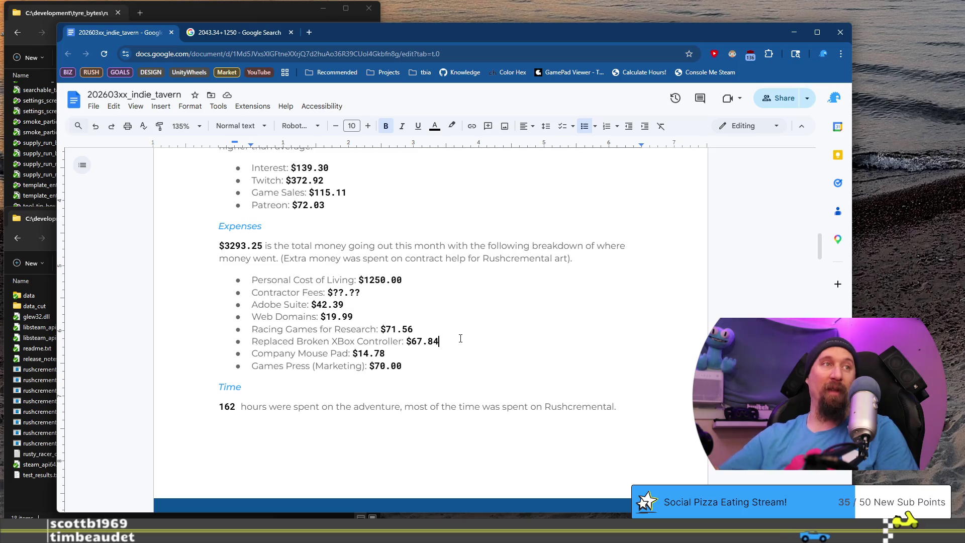
Step: After rechecking the expenses sheet, insert an empty bullet above Racing Games for Research
{"action": "key", "text": "alt+Tab"}
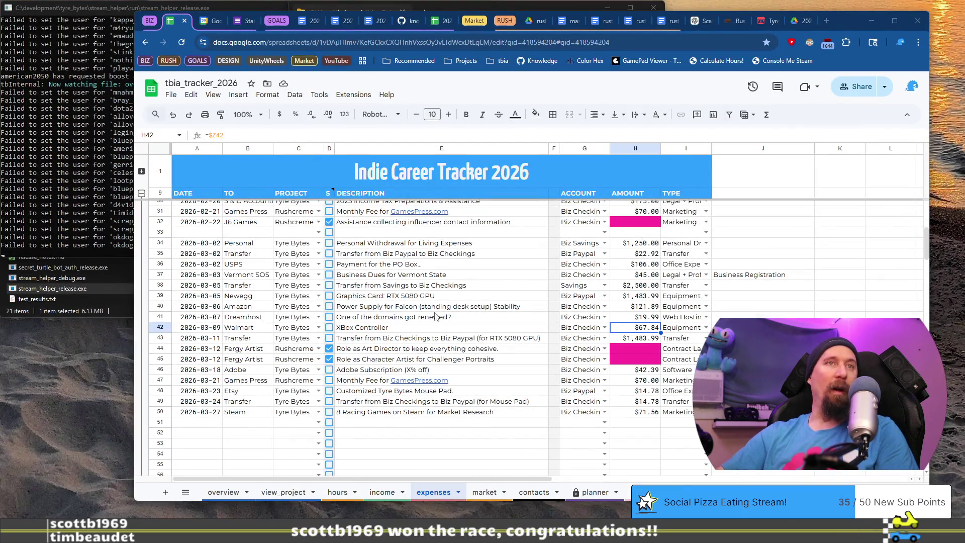
{"action": "key", "text": "alt+Tab"}
{"action": "left_click", "coordinate": [254, 331]}
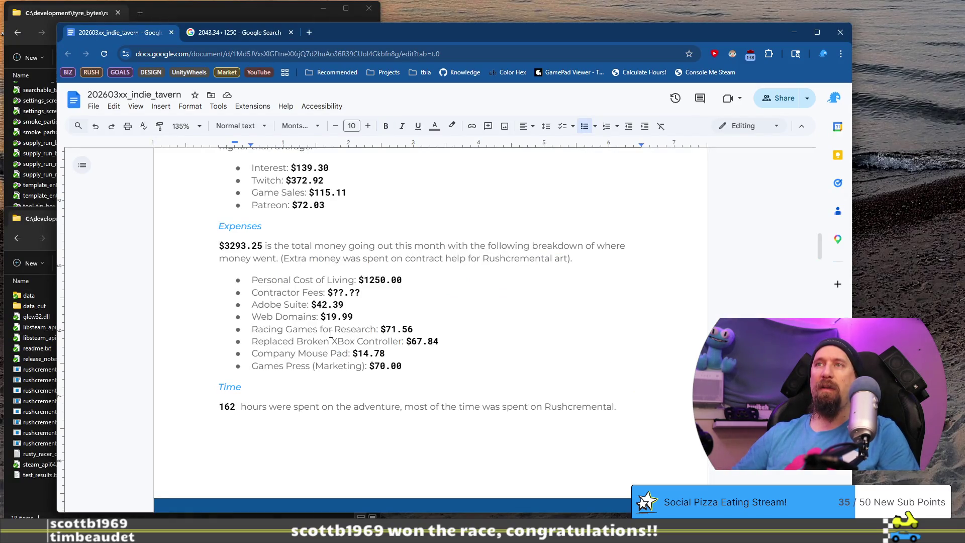
{"action": "key", "text": "Return"}
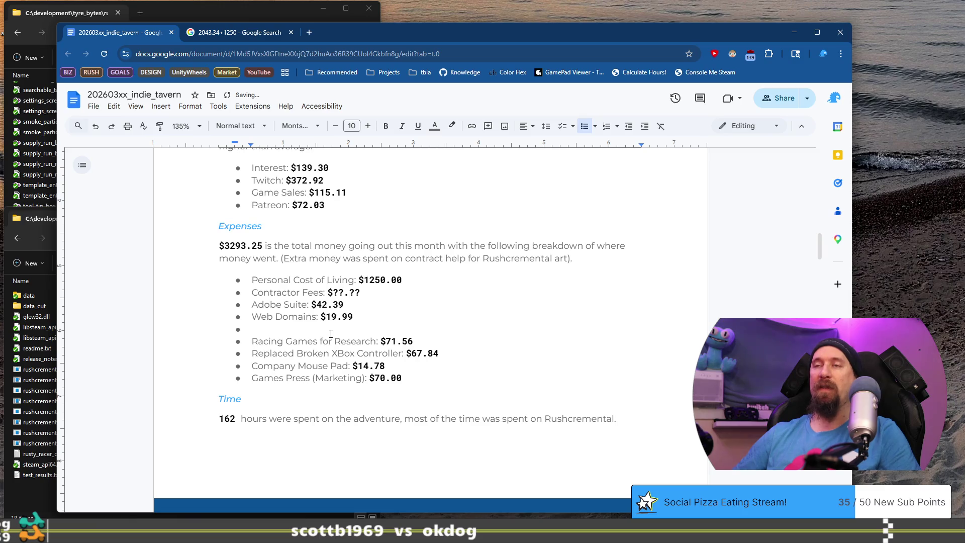
Step: Fill the new bullet as 'Power Supply for Standing Desk PC: $121.89'
{"action": "key", "text": "Up"}
{"action": "key", "text": "ctrl+v"}
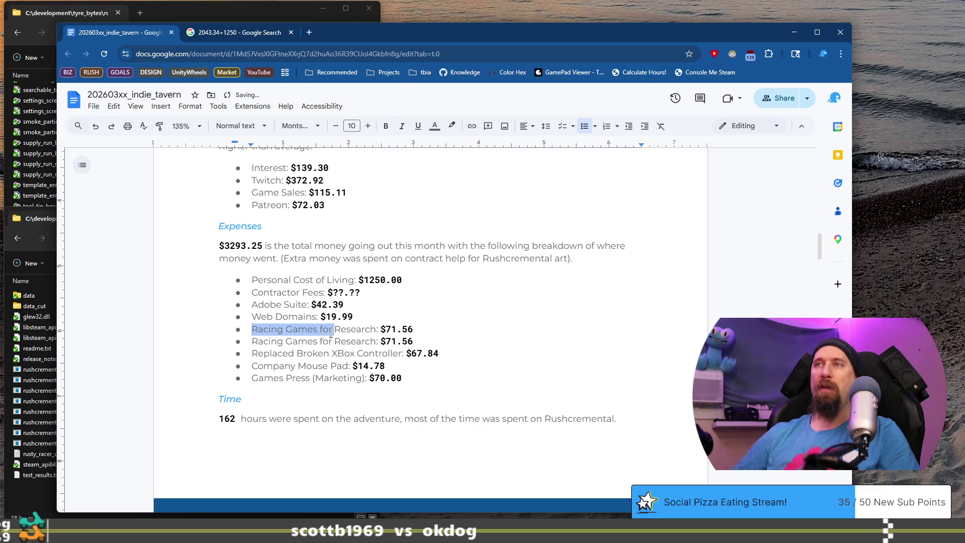
{"action": "key", "text": "ctrl+shift+Right"}
{"action": "key", "text": "ctrl+shift+Page_Down"}
{"action": "type", "text": "Power Supply"}
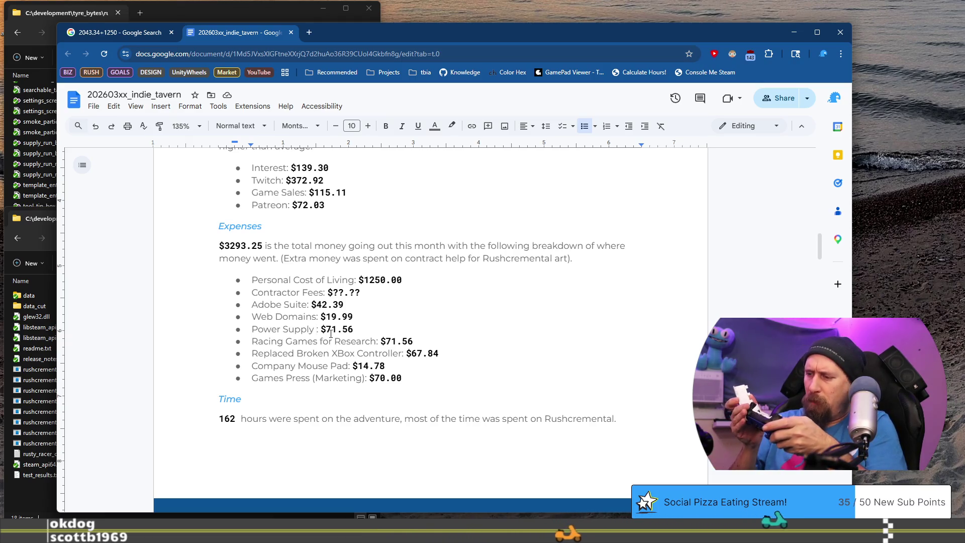
{"action": "type", "text": ":"}
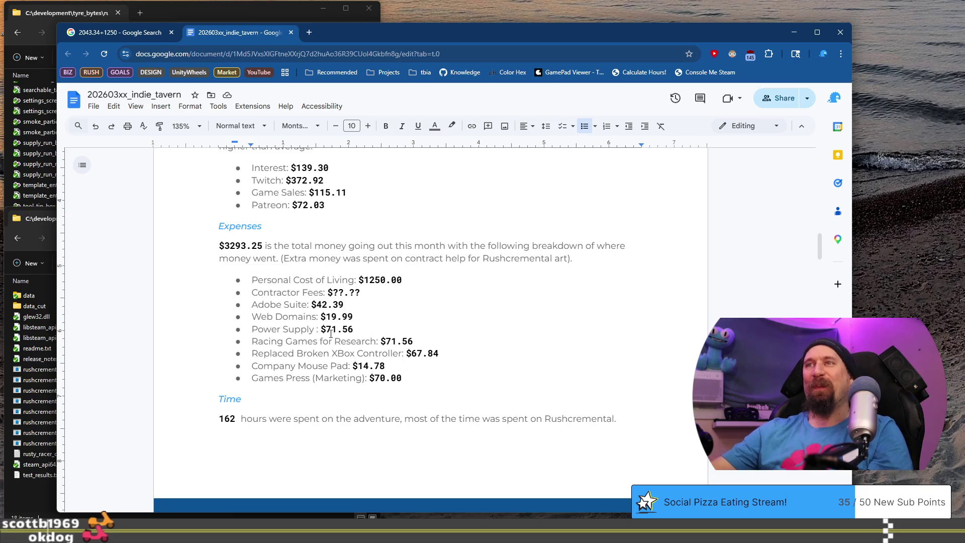
{"action": "type", "text": ":"}
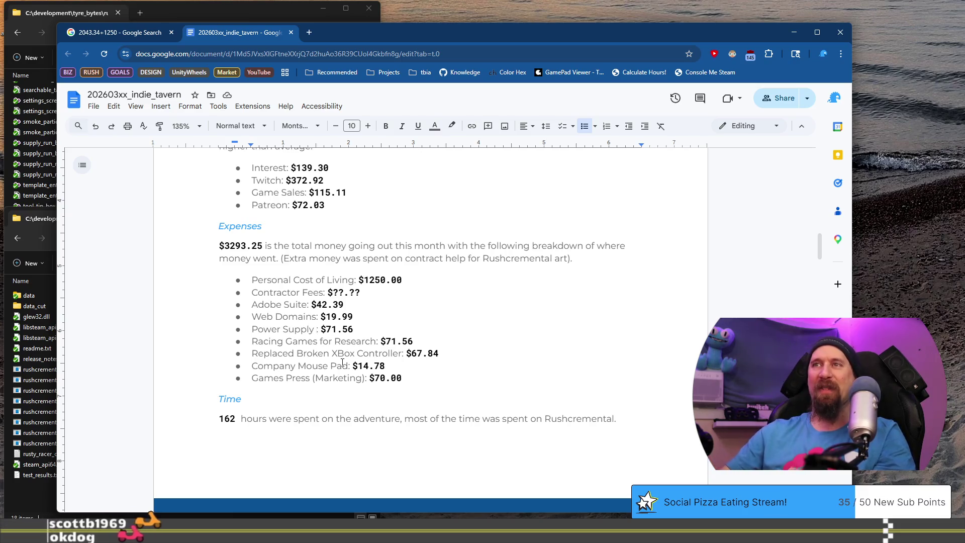
{"action": "type", "text": "for St"}
{"action": "type", "text": "anding Des"}
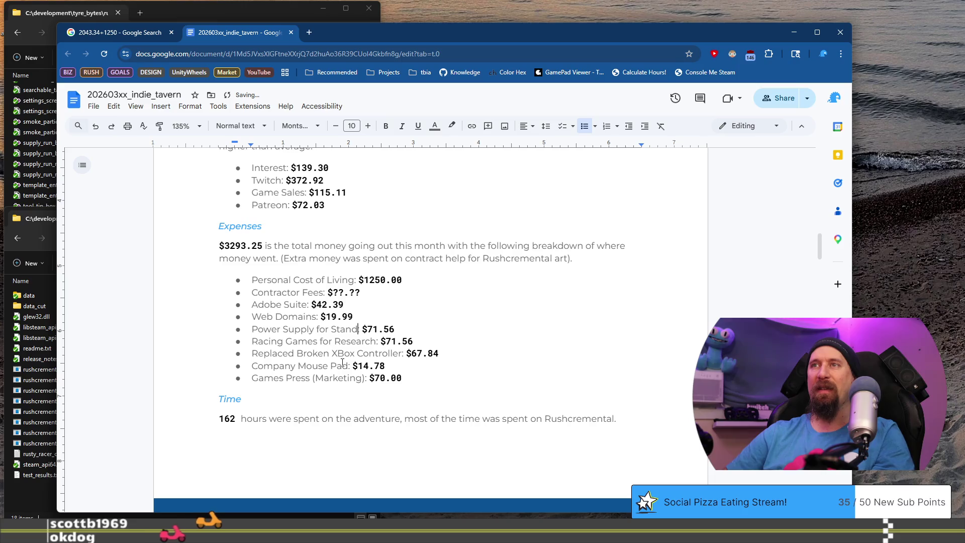
{"action": "type", "text": "k"}
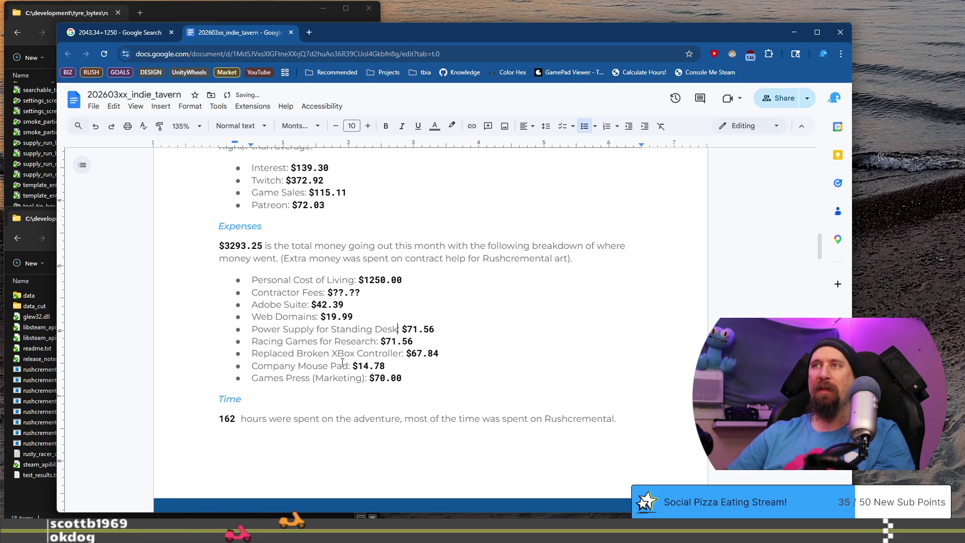
{"action": "type", "text": ":"}
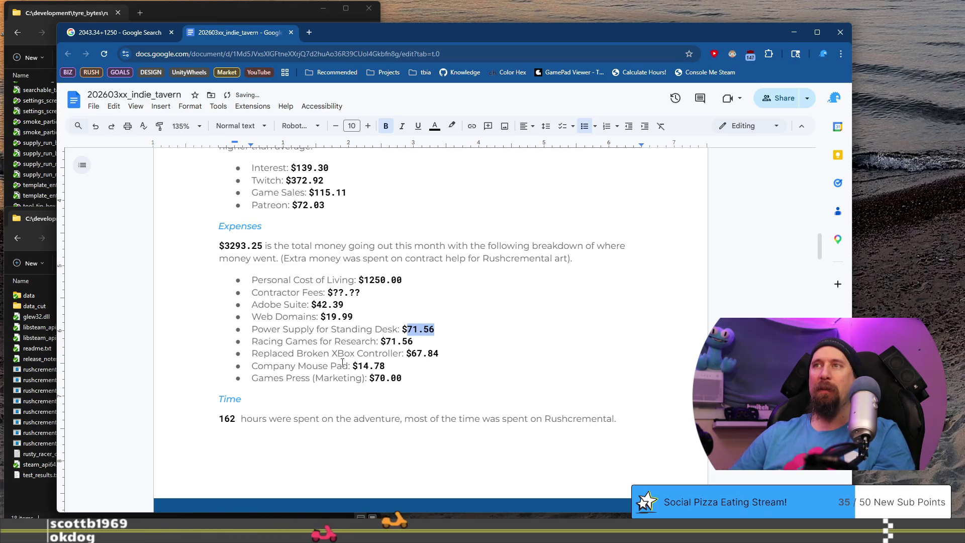
{"action": "type", "text": " PC:"}
{"action": "key", "text": "End"}
{"action": "key", "text": "ctrl+shift+Left"}
{"action": "type", "text": "121"}
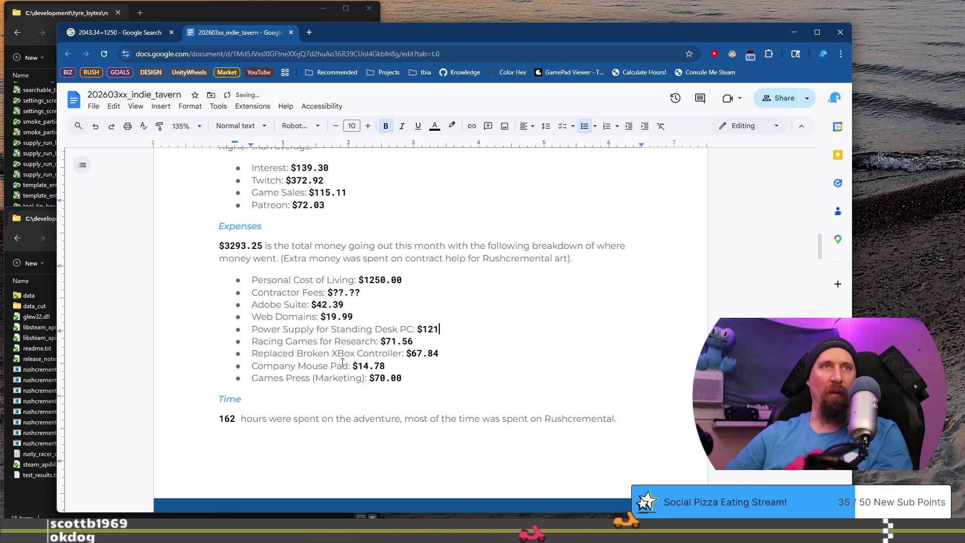
{"action": "type", "text": ".89"}
Step: Paste another Racing Games for Research line as its own bullet above the power supply item
{"action": "key", "text": "Home"}
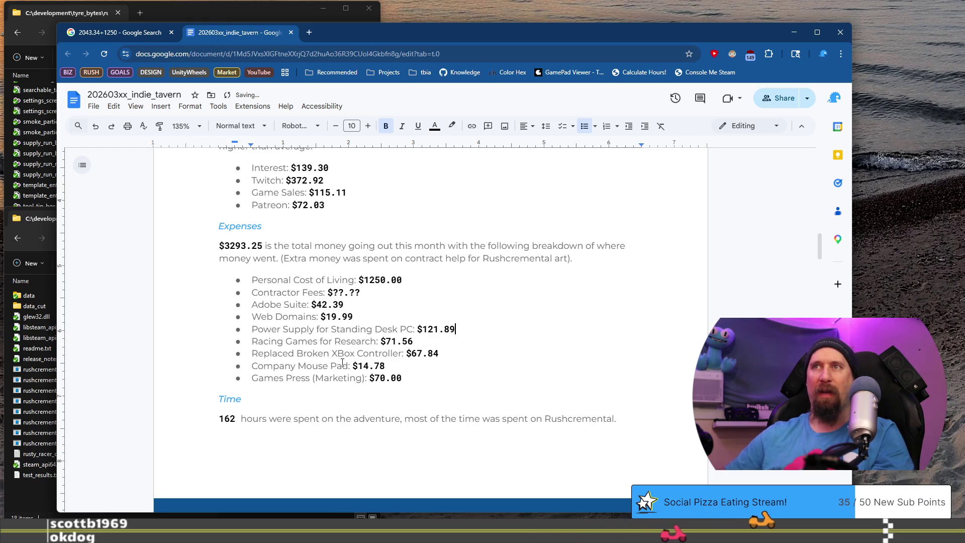
{"action": "key", "text": "ctrl+v"}
{"action": "key", "text": "Return"}
{"action": "key", "text": "Up"}
{"action": "key", "text": "ctrl+shift+Right"}
{"action": "key", "text": "ctrl+shift+Right"}
{"action": "key", "text": "ctrl+shift+Right"}
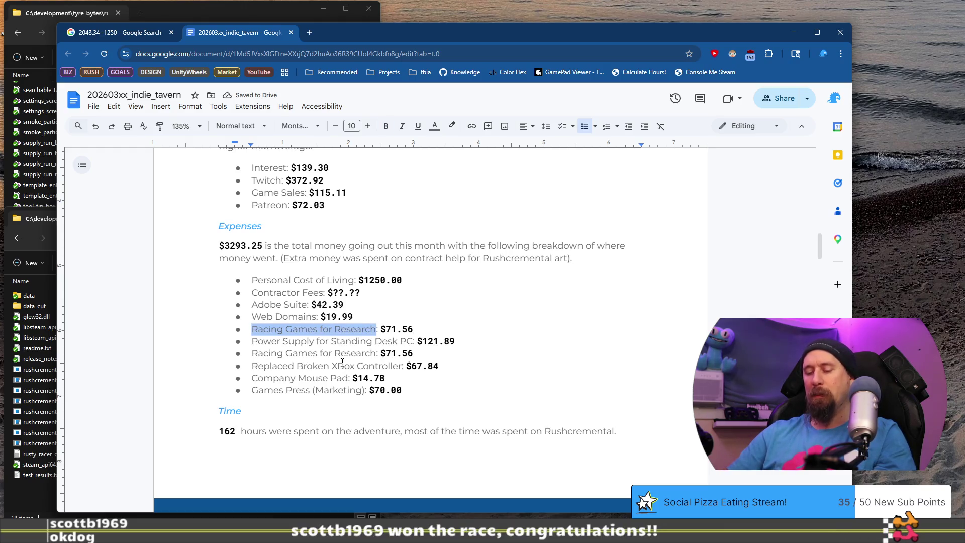
Step: Rename the copied Racing Games line to RTX 5080 GPU: $1483.99
{"action": "type", "text": "RTX "}
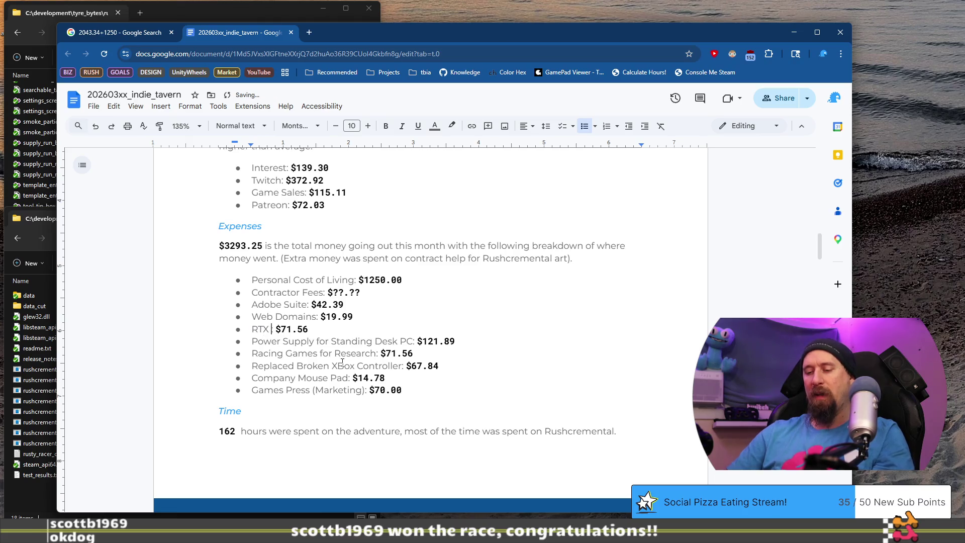
{"action": "type", "text": "5080 GPU:"}
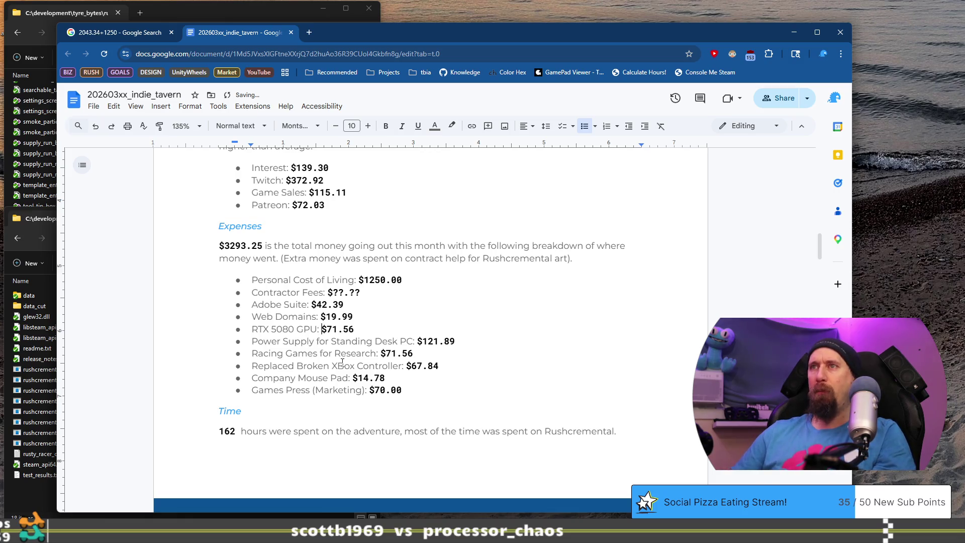
{"action": "key", "text": "Right"}
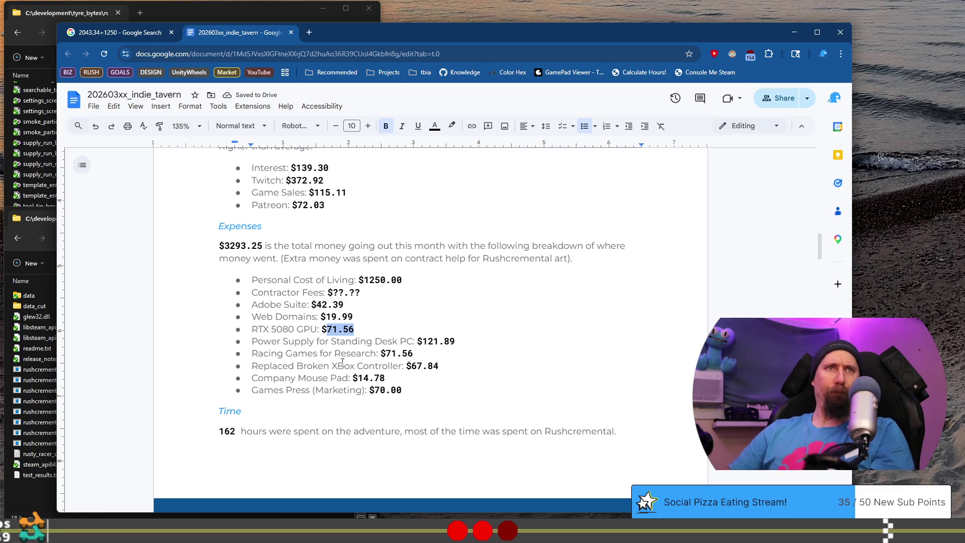
{"action": "type", "text": "14"}
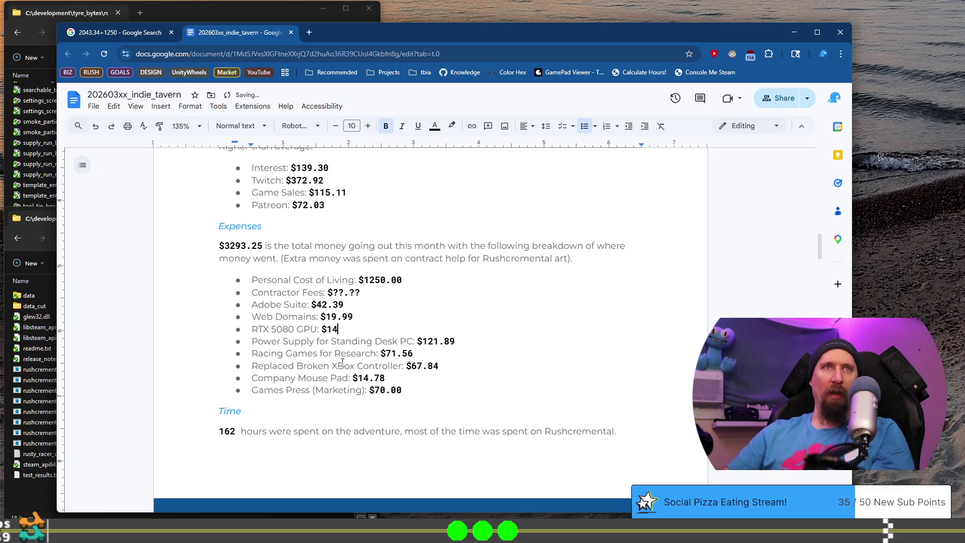
{"action": "type", "text": "83.99"}
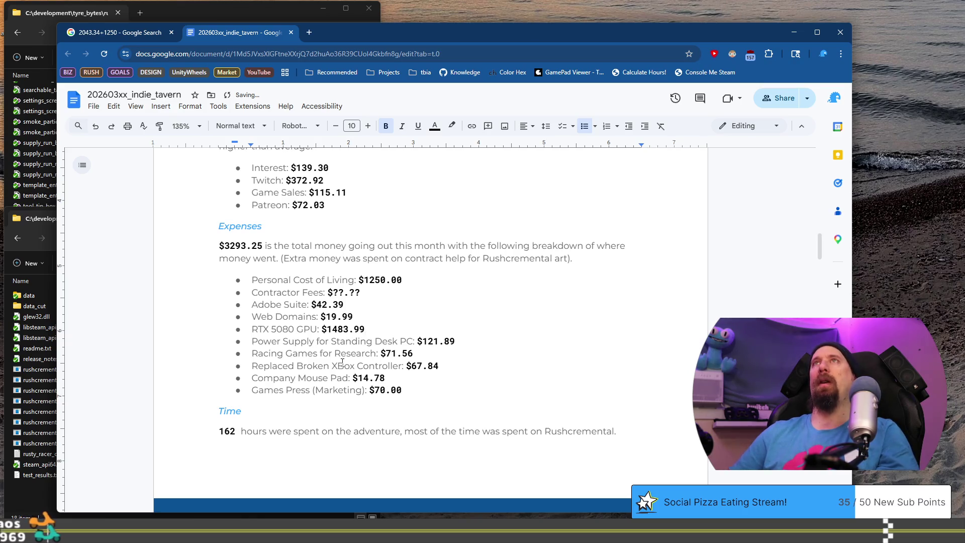
Step: Move the RTX 5080 GPU line to a new bullet above Contractor Fees
{"action": "key", "text": "shift+Home"}
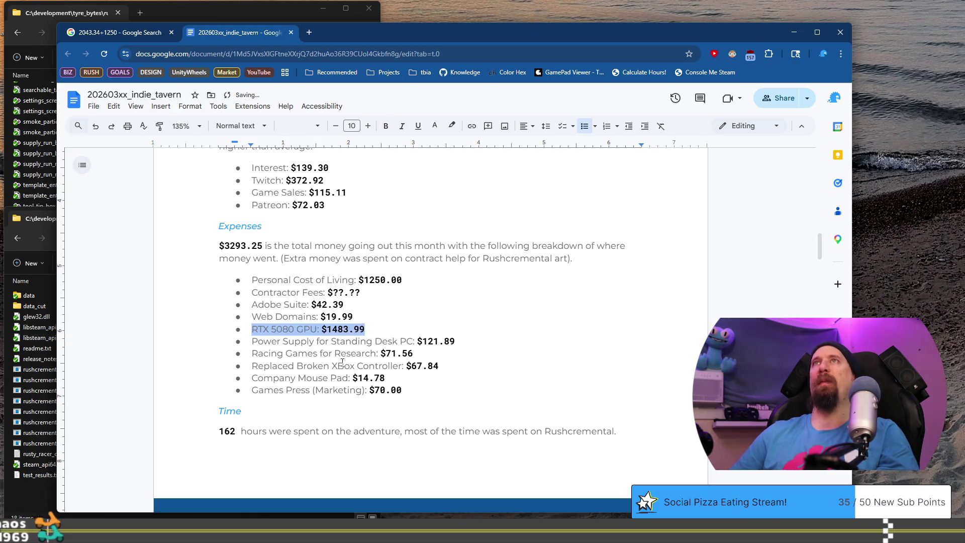
{"action": "key", "text": "ctrl+x"}
{"action": "key", "text": "Up"}
{"action": "key", "text": "Up"}
{"action": "key", "text": "Up"}
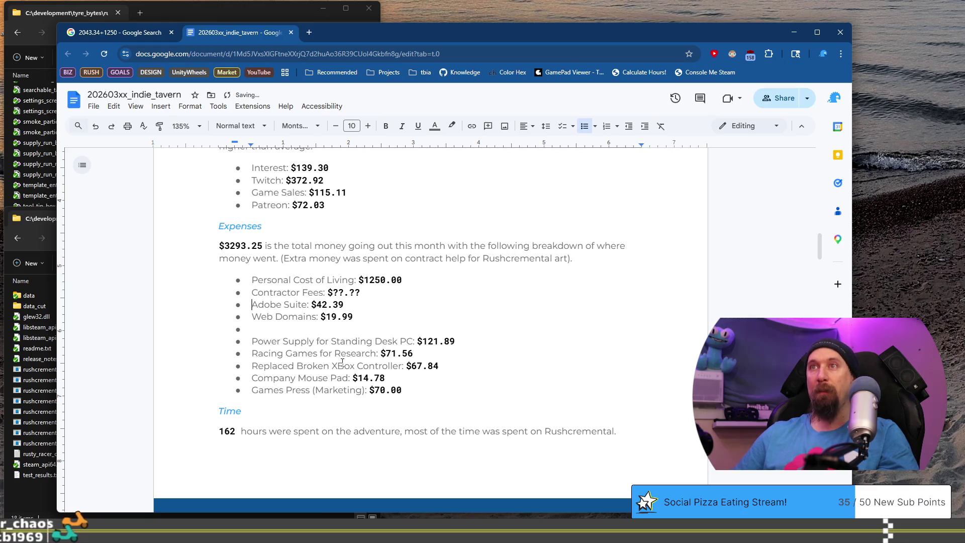
{"action": "key", "text": "Return"}
{"action": "key", "text": "Up"}
{"action": "key", "text": "ctrl+v"}
Step: Move the Power Supply line to a new bullet above Contractor Fees
{"action": "key", "text": "Down"}
{"action": "key", "text": "Down"}
{"action": "key", "text": "Down"}
{"action": "key", "text": "Home"}
{"action": "key", "text": "shift+End"}
{"action": "key", "text": "ctrl+x"}
{"action": "key", "text": "Up"}
{"action": "key", "text": "Up"}
{"action": "key", "text": "Up"}
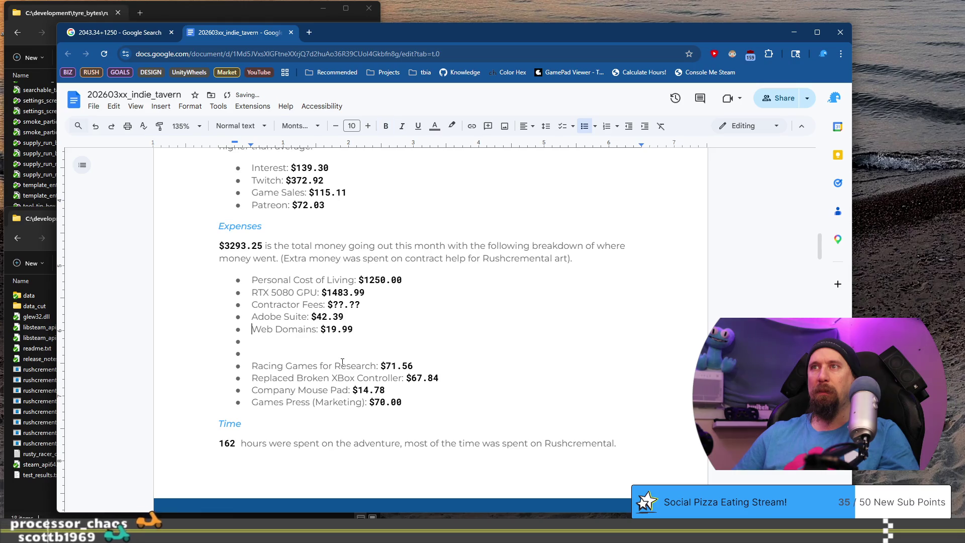
{"action": "key", "text": "Return"}
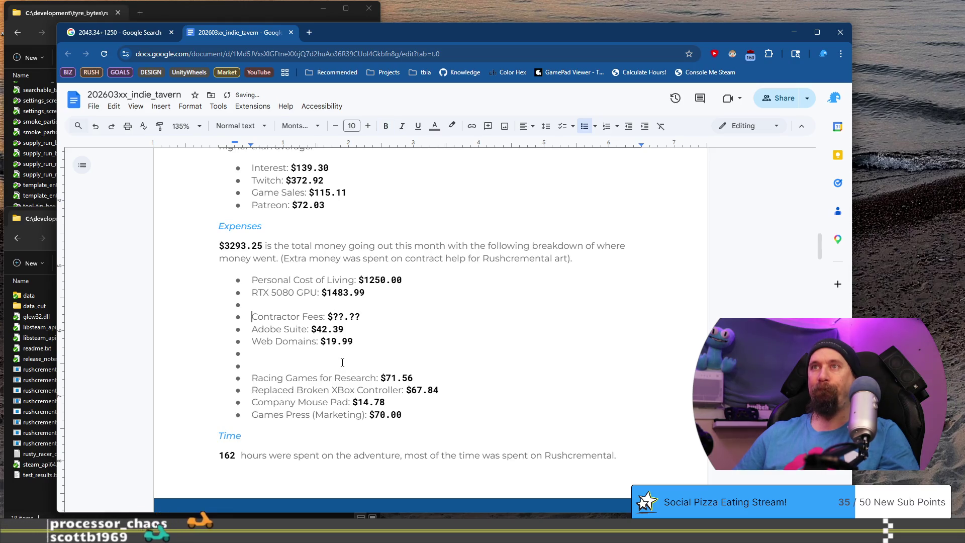
{"action": "key", "text": "Up"}
{"action": "key", "text": "ctrl+v"}
Step: Move the Racing Games line above Contractor Fees
{"action": "key", "text": "Down"}
{"action": "key", "text": "Down"}
{"action": "key", "text": "Down"}
{"action": "key", "text": "End"}
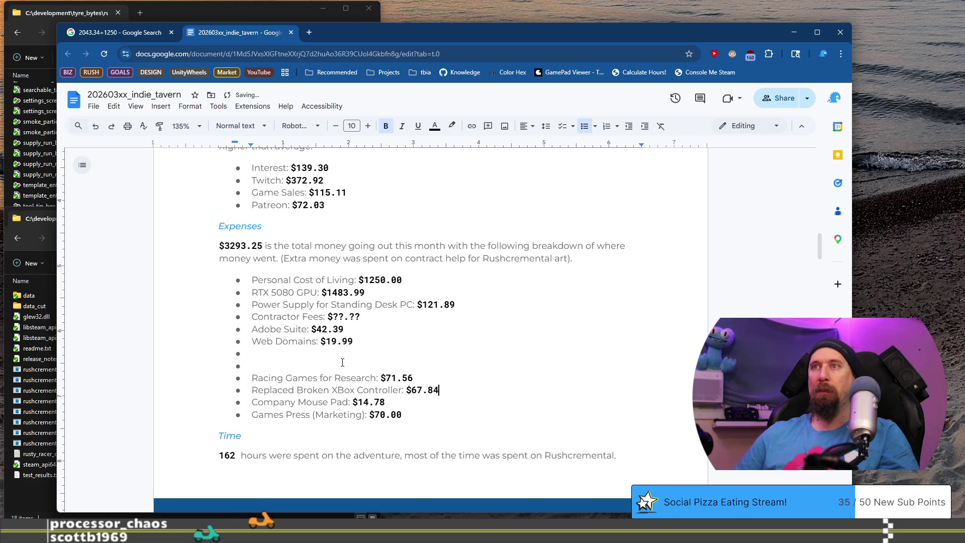
{"action": "key", "text": "Up"}
{"action": "key", "text": "Home"}
{"action": "key", "text": "shift+End"}
{"action": "key", "text": "ctrl+x"}
{"action": "key", "text": "Up"}
{"action": "key", "text": "Up"}
{"action": "key", "text": "Up"}
{"action": "key", "text": "Up"}
{"action": "key", "text": "ctrl+v"}
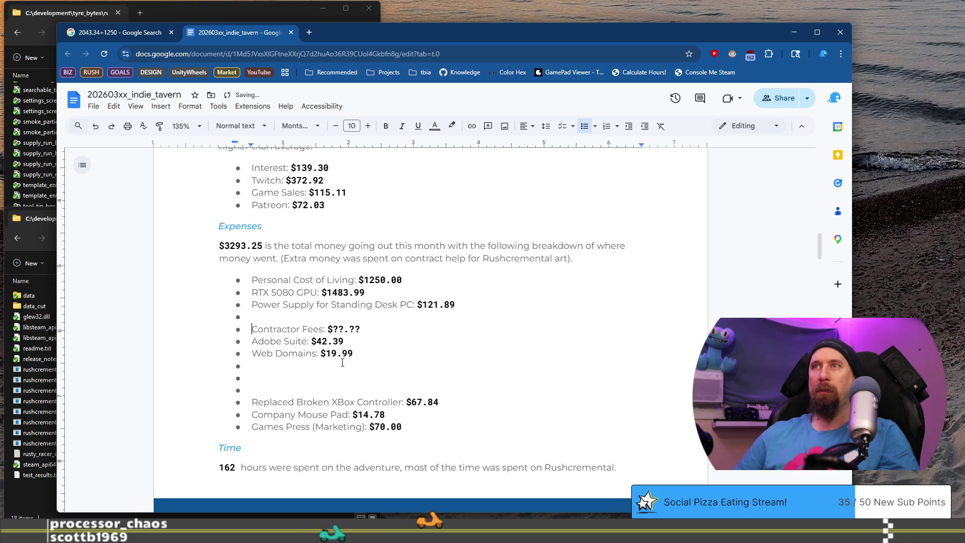
Step: Move the Games Press line to a new bullet above Contractor Fees
{"action": "key", "text": "Down"}
{"action": "key", "text": "Down"}
{"action": "key", "text": "Down"}
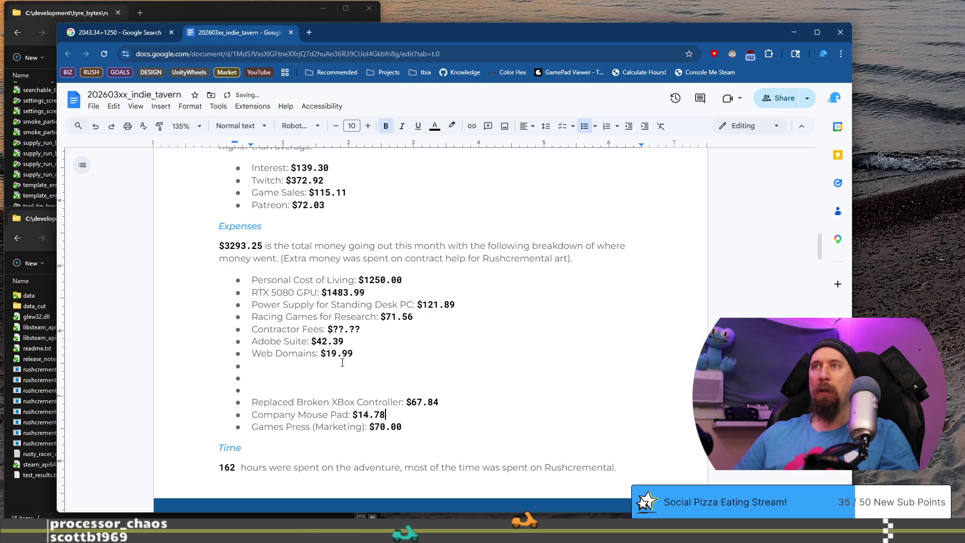
{"action": "key", "text": "Down"}
{"action": "key", "text": "Down"}
{"action": "key", "text": "shift+End"}
{"action": "key", "text": "ctrl+x"}
{"action": "key", "text": "Up"}
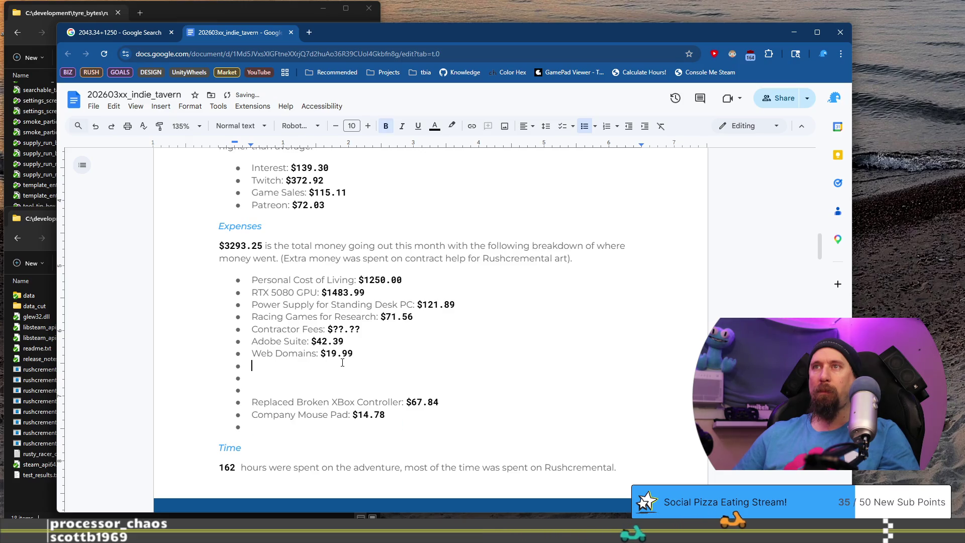
{"action": "key", "text": "Up"}
{"action": "key", "text": "Up"}
{"action": "key", "text": "Up"}
{"action": "key", "text": "Return"}
{"action": "key", "text": "Up"}
{"action": "key", "text": "ctrl+v"}
Step: Relocate the XBox controller line, undo the Company Mouse Pad cut, and select RTX 5080 GPU
{"action": "key", "text": "Down"}
{"action": "key", "text": "Down"}
{"action": "key", "text": "Down"}
{"action": "key", "text": "ctrl+Right"}
{"action": "key", "text": "ctrl+Right"}
{"action": "key", "text": "shift+End"}
{"action": "key", "text": "ctrl+x"}
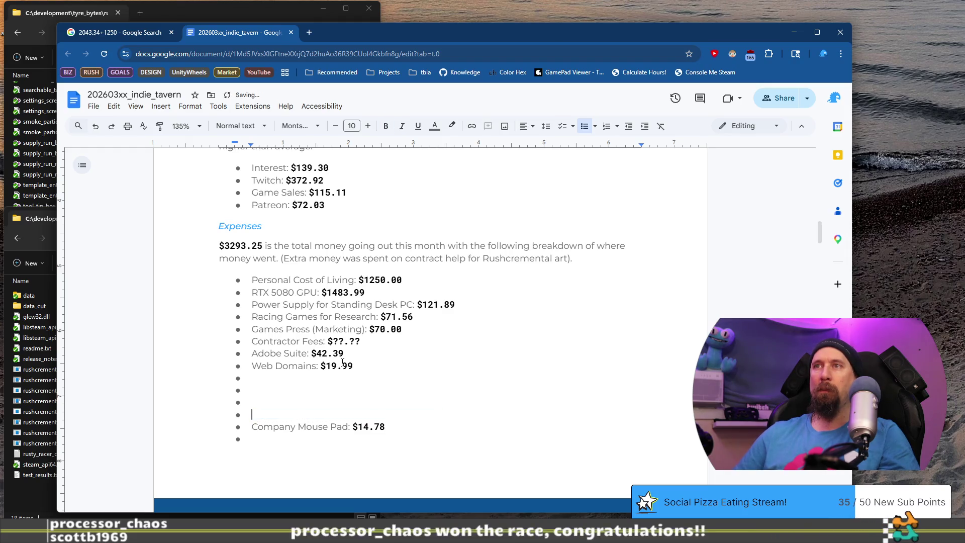
{"action": "key", "text": "Return"}
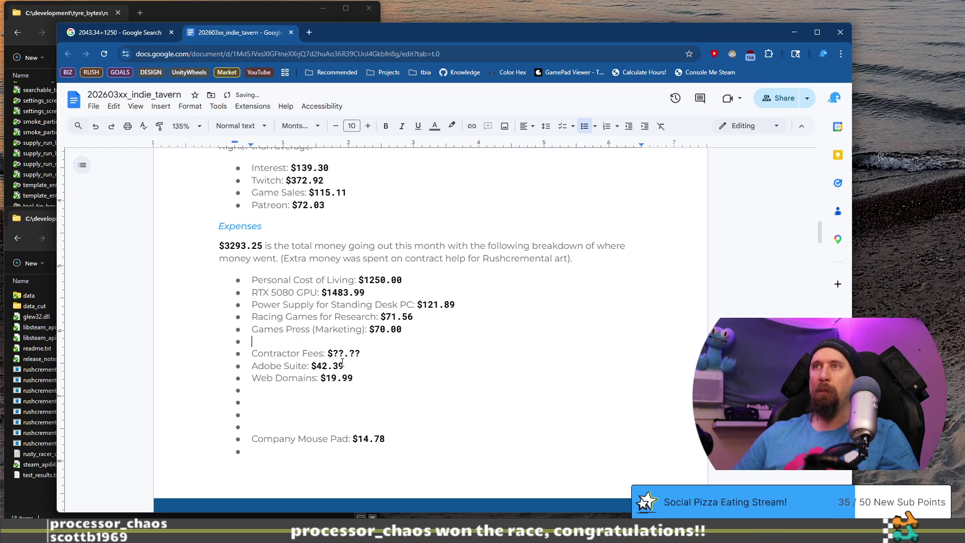
{"action": "key", "text": "Up"}
{"action": "key", "text": "ctrl+v"}
{"action": "key", "text": "Down"}
{"action": "key", "text": "shift+Home"}
{"action": "key", "text": "ctrl+x"}
{"action": "key", "text": "ctrl+z"}
{"action": "key", "text": "ctrl+z"}
{"action": "key", "text": "ctrl+z"}
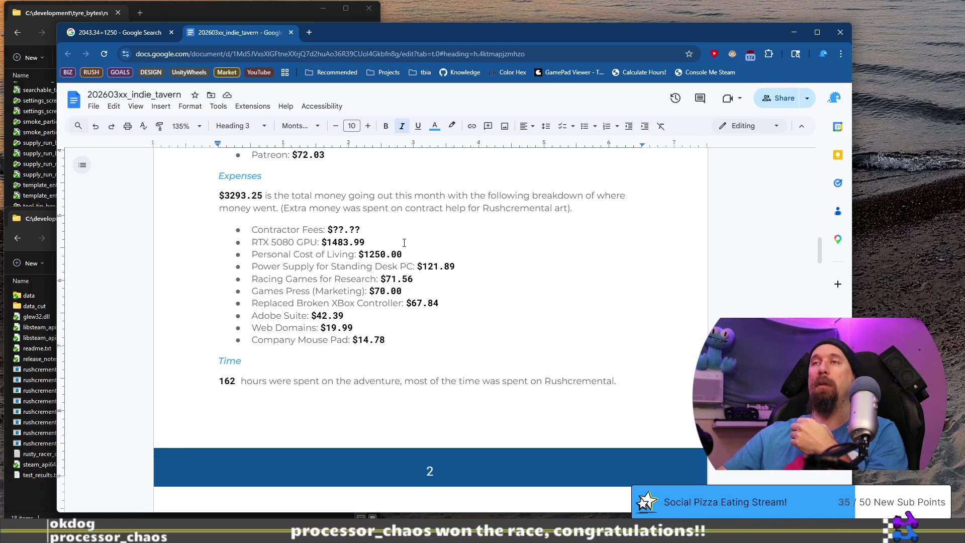
{"action": "left_click_drag", "start_coordinate": [386, 240], "coordinate": [232, 245]}
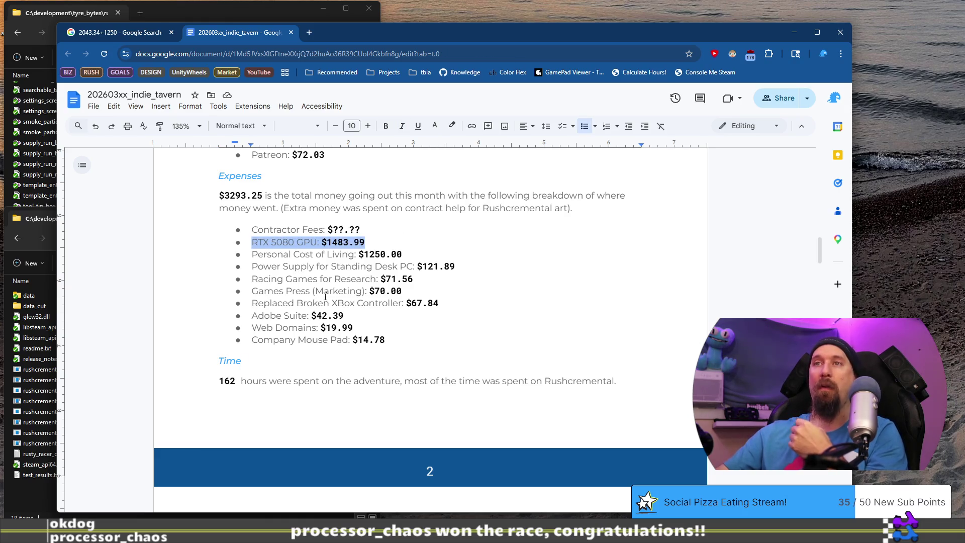
Step: Change the Time paragraph's 162 hours to 127+ and colour it custom pink
{"action": "scroll", "coordinate": [331, 304], "scroll_direction": "down", "scroll_amount": 1}
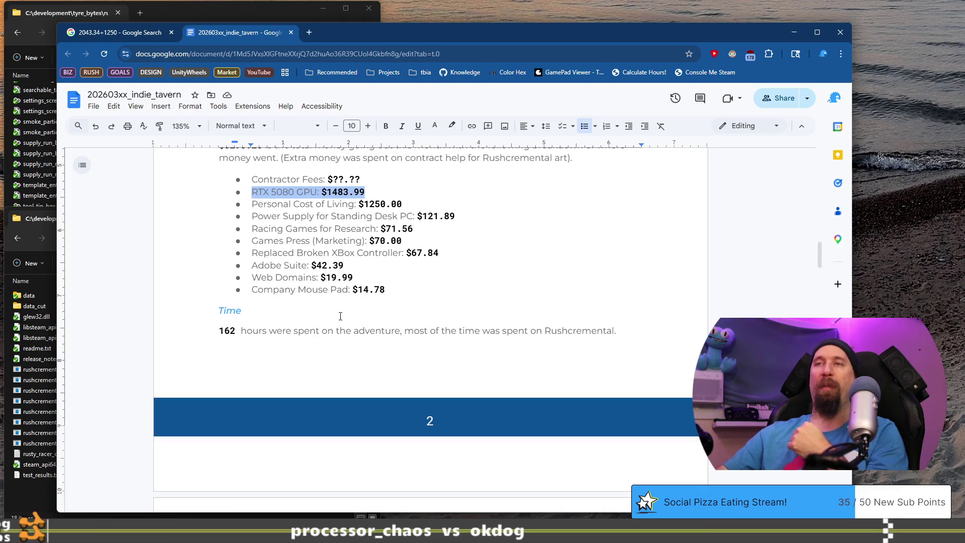
{"action": "left_click", "coordinate": [235, 330]}
{"action": "scroll", "coordinate": [332, 296], "scroll_direction": "up", "scroll_amount": 7}
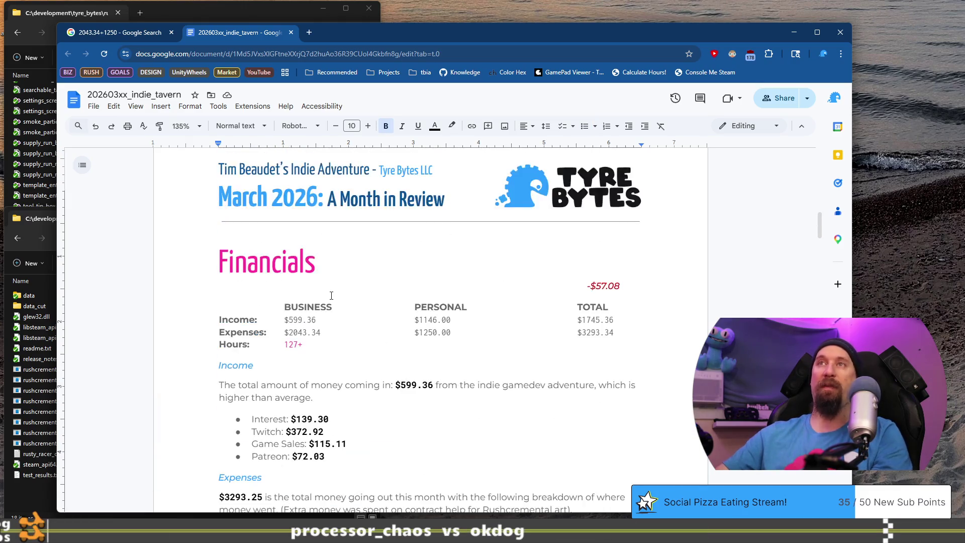
{"action": "scroll", "coordinate": [331, 296], "scroll_direction": "down", "scroll_amount": 8}
{"action": "key", "text": "Left"}
{"action": "key", "text": "BackSpace"}
{"action": "type", "text": "7"}
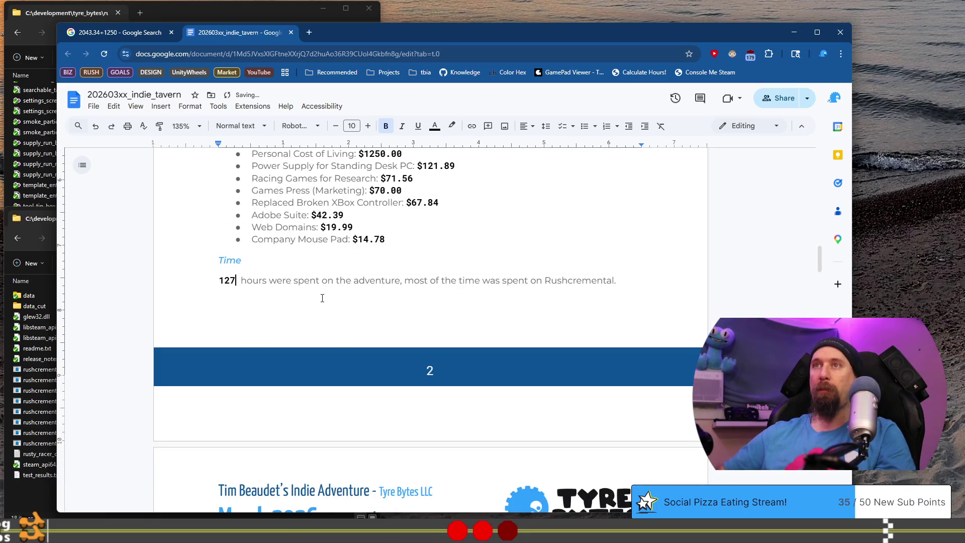
{"action": "type", "text": "+"}
{"action": "key", "text": "shift+Home"}
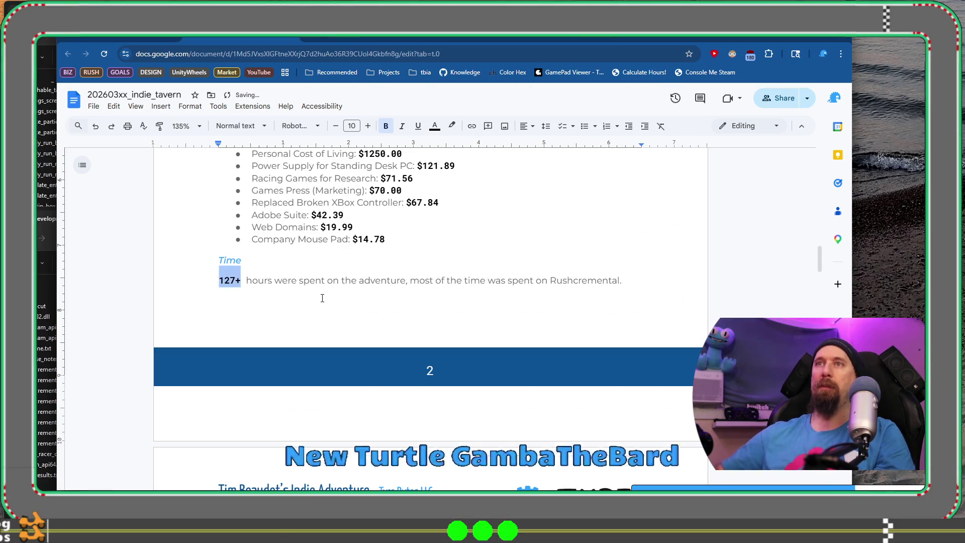
{"action": "left_click", "coordinate": [435, 126]}
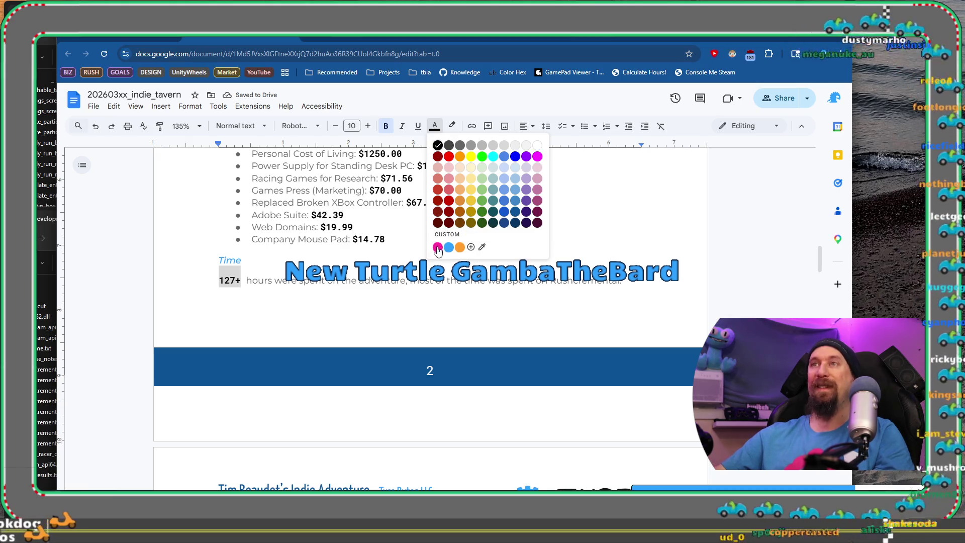
{"action": "left_click", "coordinate": [408, 280]}
{"action": "scroll", "coordinate": [409, 241], "scroll_direction": "down", "scroll_amount": 7}
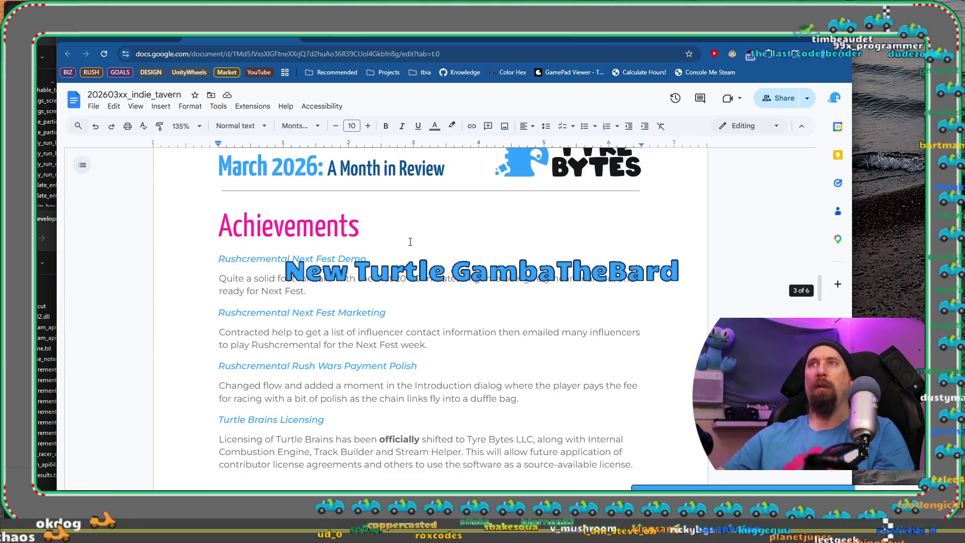
{"action": "key", "text": "alt+Tab"}
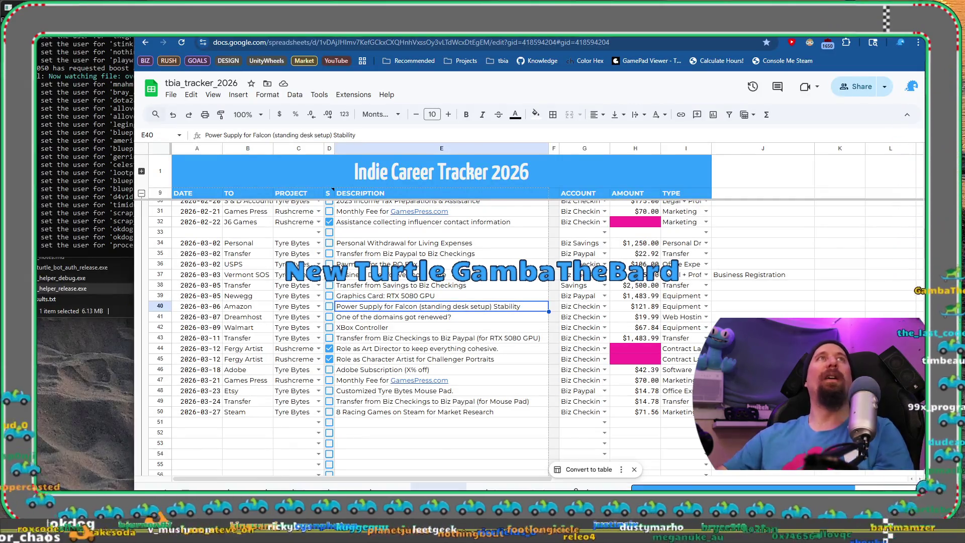
{"action": "key", "text": "alt+Tab"}
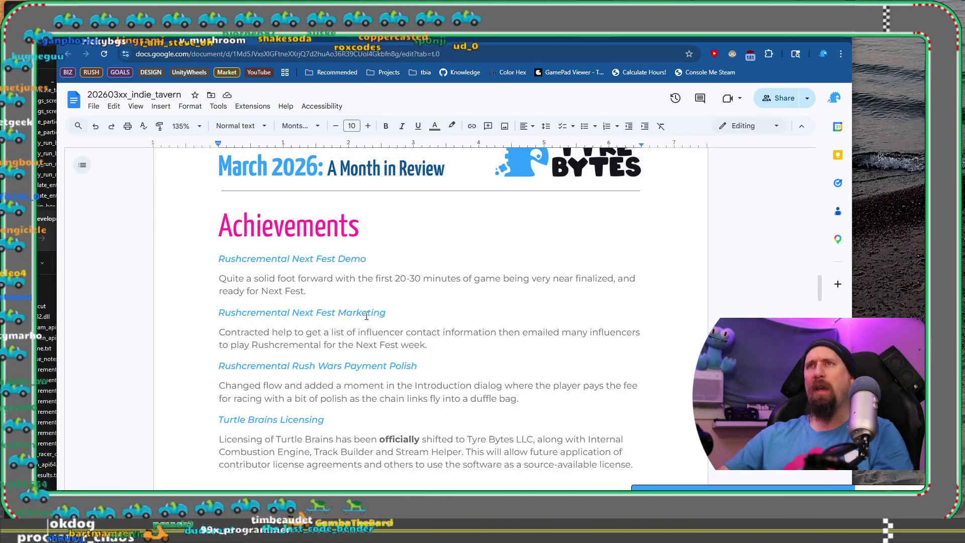
{"action": "scroll", "coordinate": [366, 316], "scroll_direction": "down", "scroll_amount": 15}
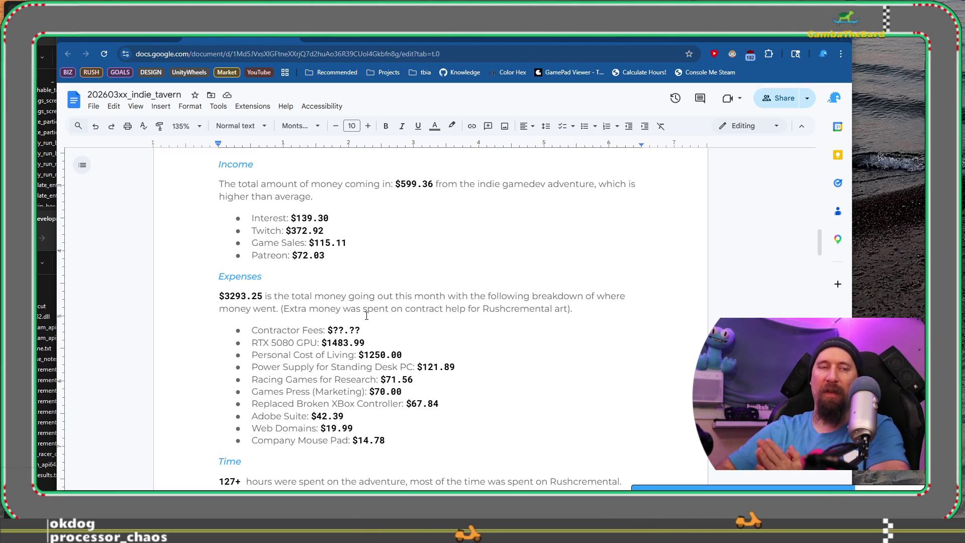
{"action": "scroll", "coordinate": [367, 316], "scroll_direction": "up", "scroll_amount": 5}
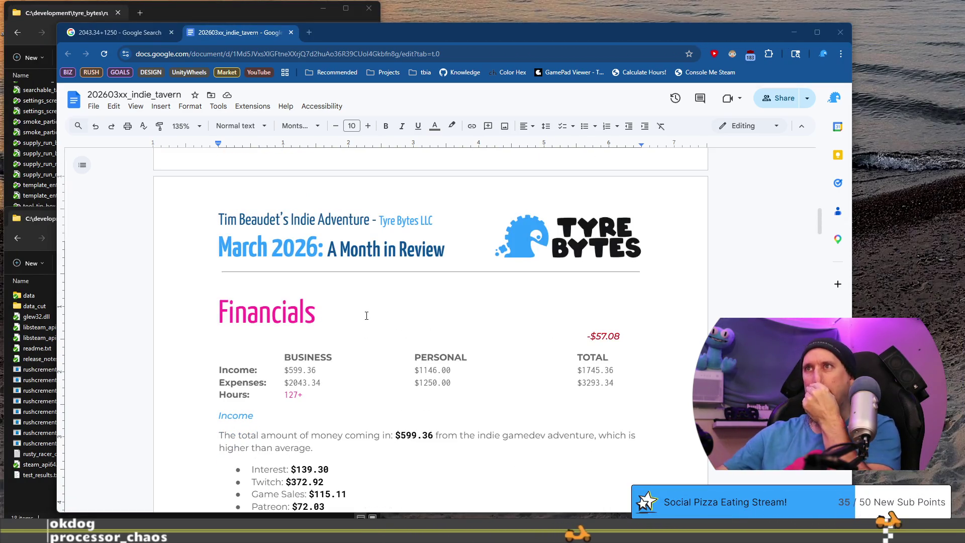
{"action": "scroll", "coordinate": [366, 316], "scroll_direction": "down", "scroll_amount": 5}
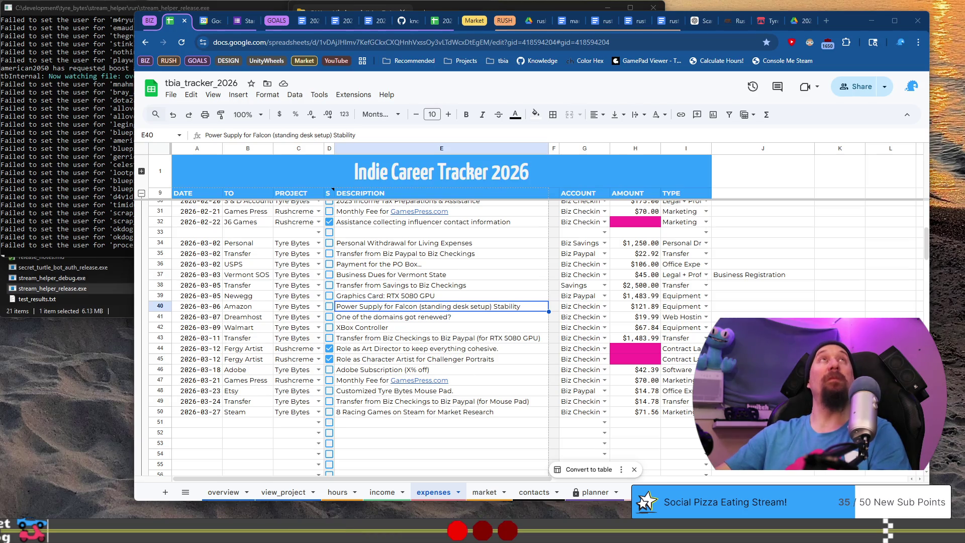
{"action": "key", "text": "alt+Tab"}
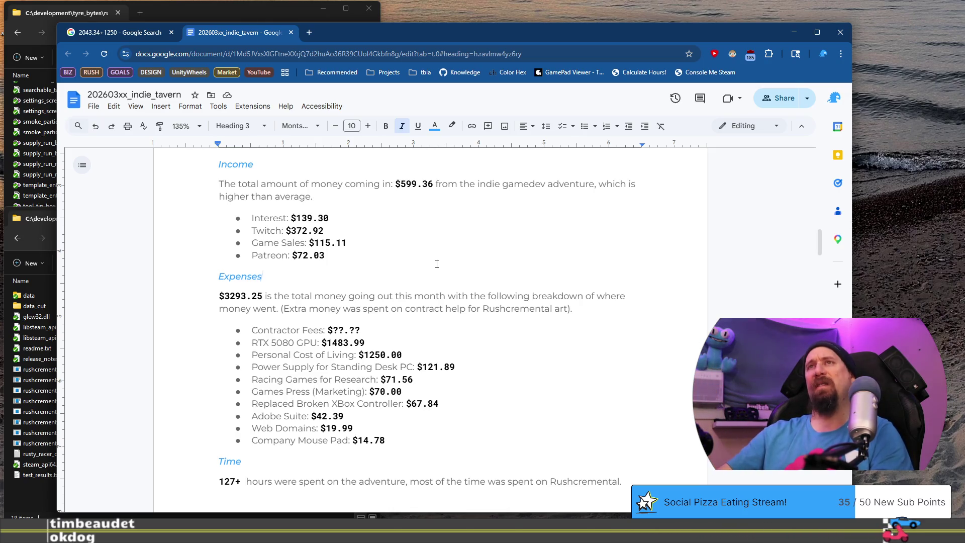
{"action": "scroll", "coordinate": [436, 262], "scroll_direction": "down", "scroll_amount": 4}
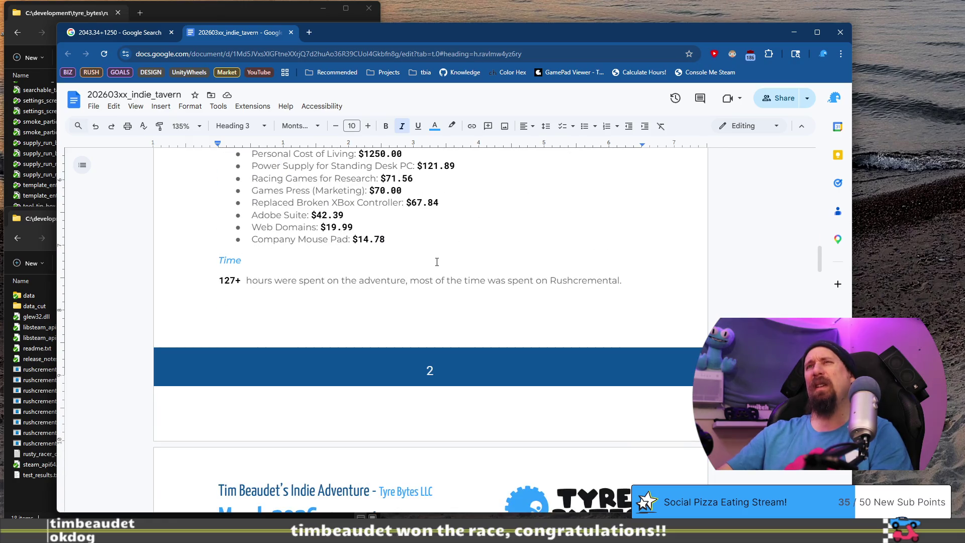
{"action": "scroll", "coordinate": [437, 262], "scroll_direction": "down", "scroll_amount": 2}
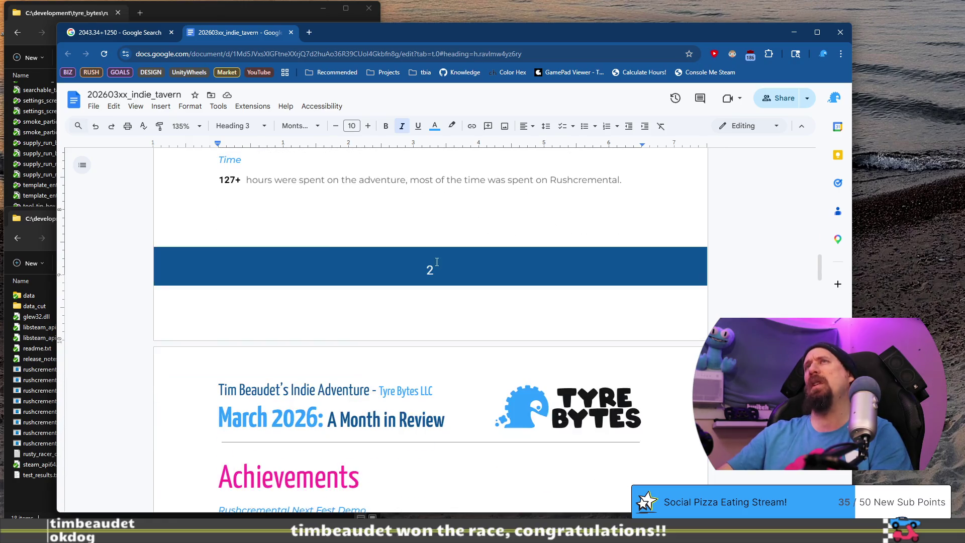
{"action": "scroll", "coordinate": [436, 262], "scroll_direction": "up", "scroll_amount": 6}
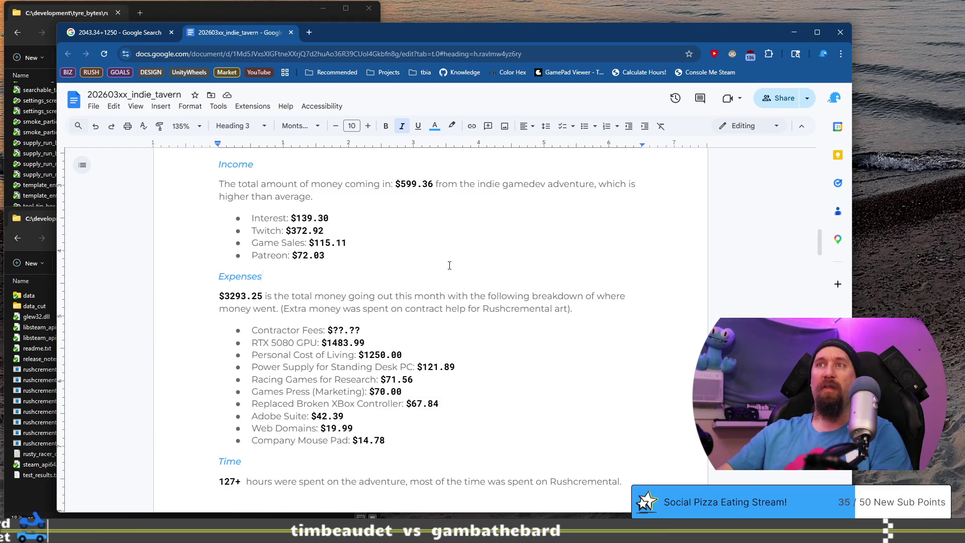
{"action": "left_click_drag", "start_coordinate": [380, 327], "coordinate": [234, 327]}
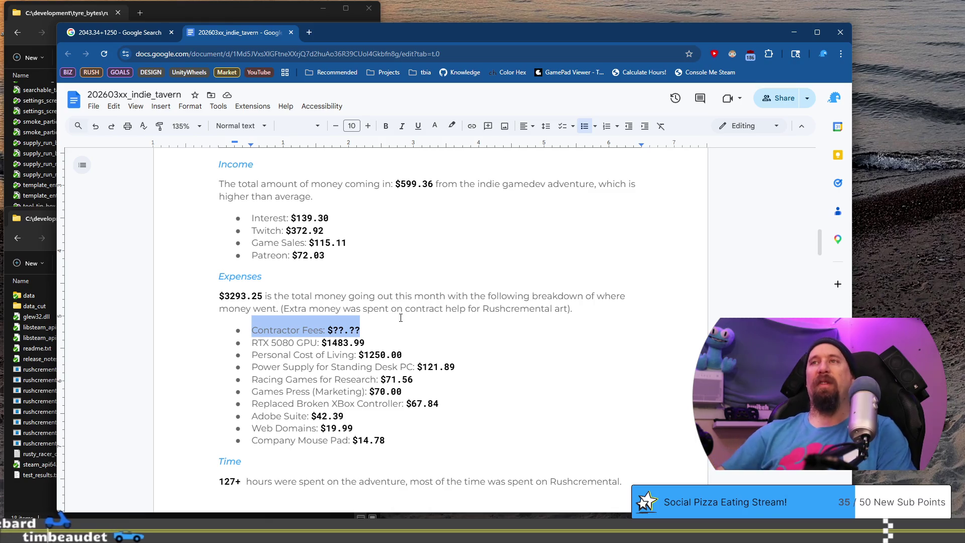
{"action": "left_click", "coordinate": [434, 346]}
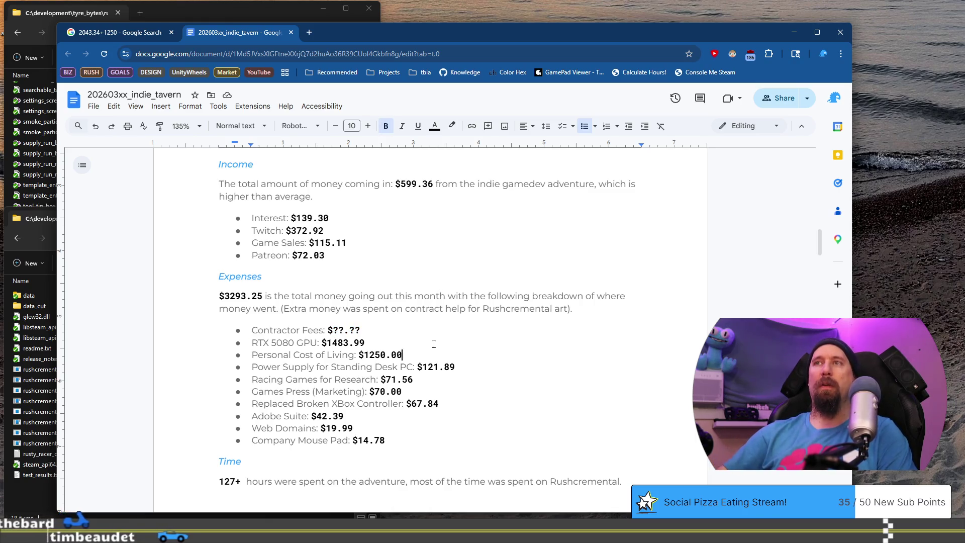
{"action": "left_click_drag", "start_coordinate": [380, 326], "coordinate": [251, 330]}
{"action": "scroll", "coordinate": [445, 414], "scroll_direction": "up", "scroll_amount": 2}
{"action": "scroll", "coordinate": [445, 413], "scroll_direction": "down", "scroll_amount": 15}
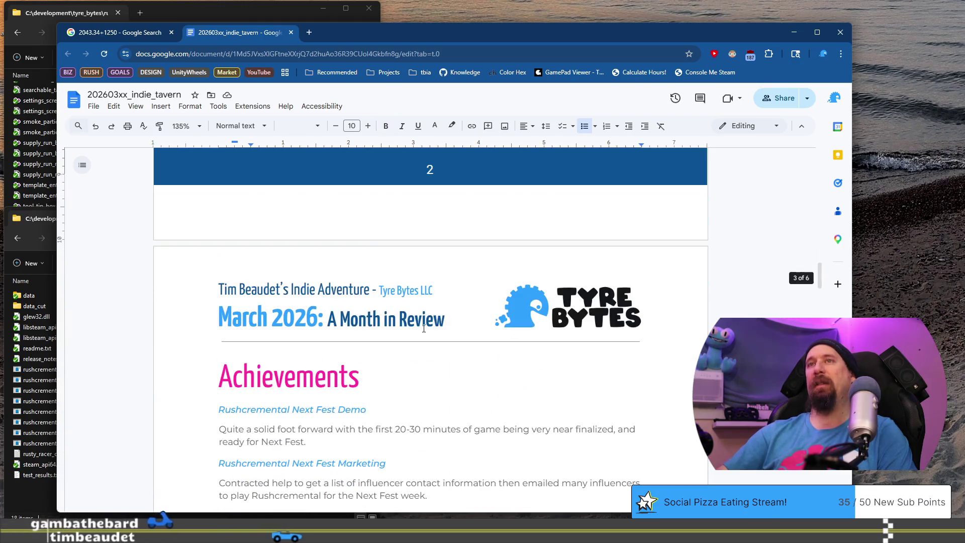
{"action": "scroll", "coordinate": [423, 328], "scroll_direction": "down", "scroll_amount": 1}
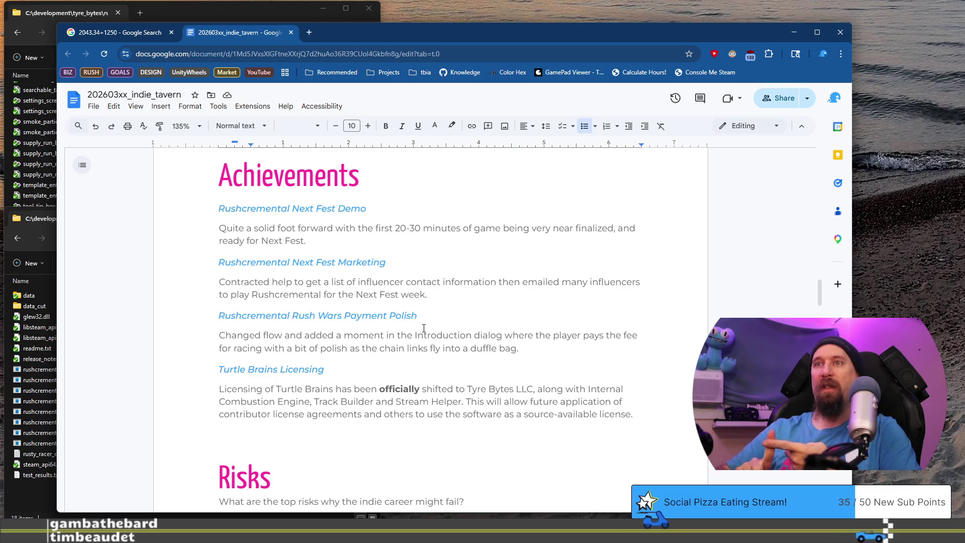
{"action": "scroll", "coordinate": [423, 328], "scroll_direction": "down", "scroll_amount": 6}
{"action": "left_click_drag", "start_coordinate": [251, 221], "coordinate": [505, 297]}
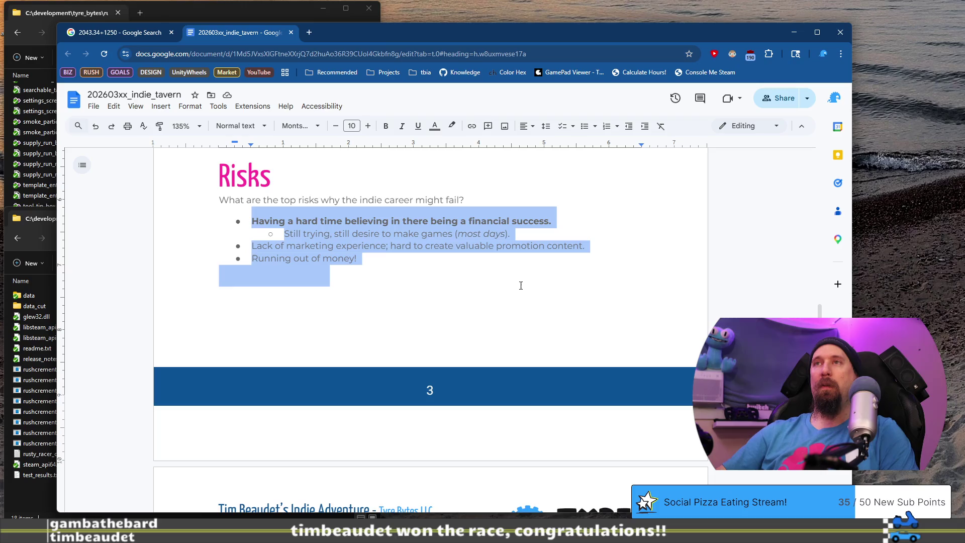
{"action": "scroll", "coordinate": [520, 285], "scroll_direction": "down", "scroll_amount": 20}
{"action": "scroll", "coordinate": [479, 239], "scroll_direction": "down", "scroll_amount": 20}
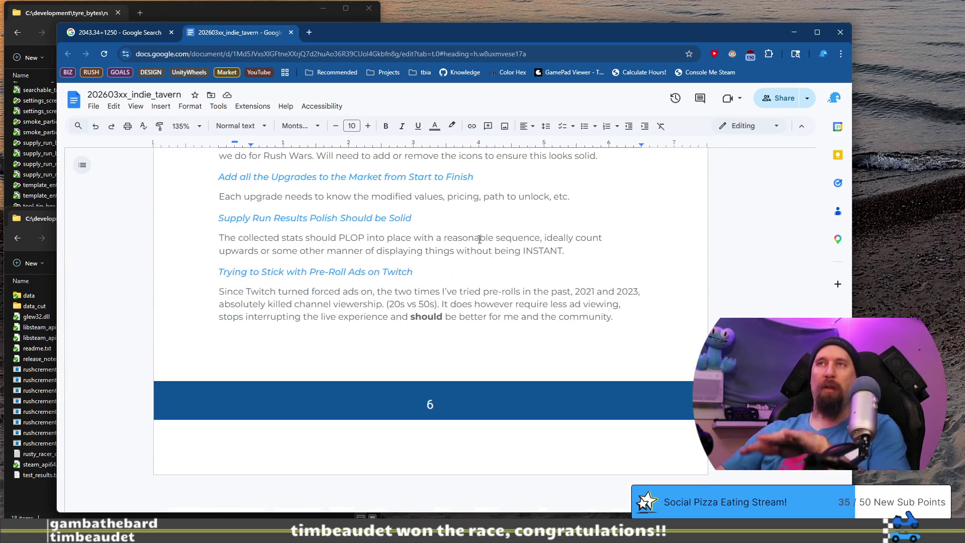
{"action": "scroll", "coordinate": [480, 239], "scroll_direction": "up", "scroll_amount": 4}
{"action": "left_click_drag", "start_coordinate": [219, 189], "coordinate": [462, 272]}
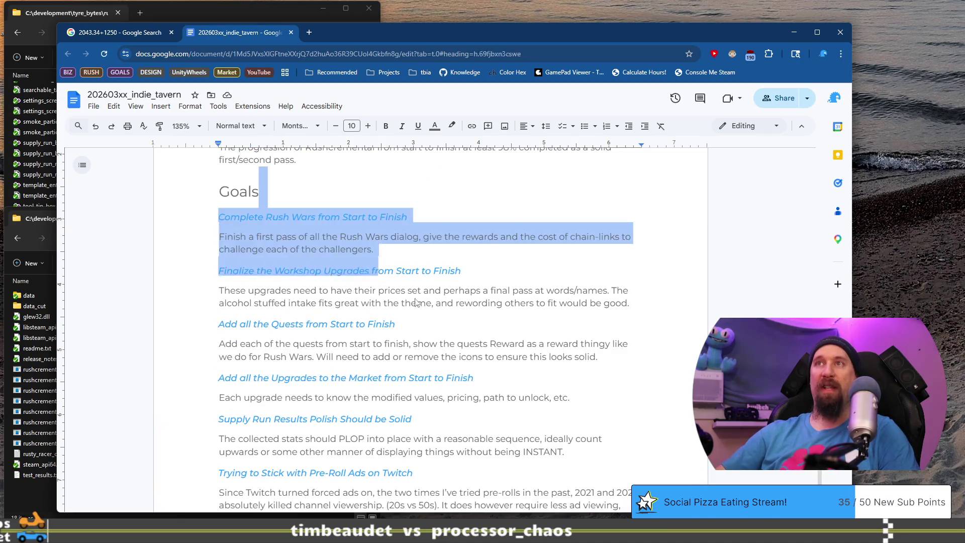
{"action": "scroll", "coordinate": [464, 344], "scroll_direction": "up", "scroll_amount": 10}
{"action": "scroll", "coordinate": [464, 344], "scroll_direction": "up", "scroll_amount": 15}
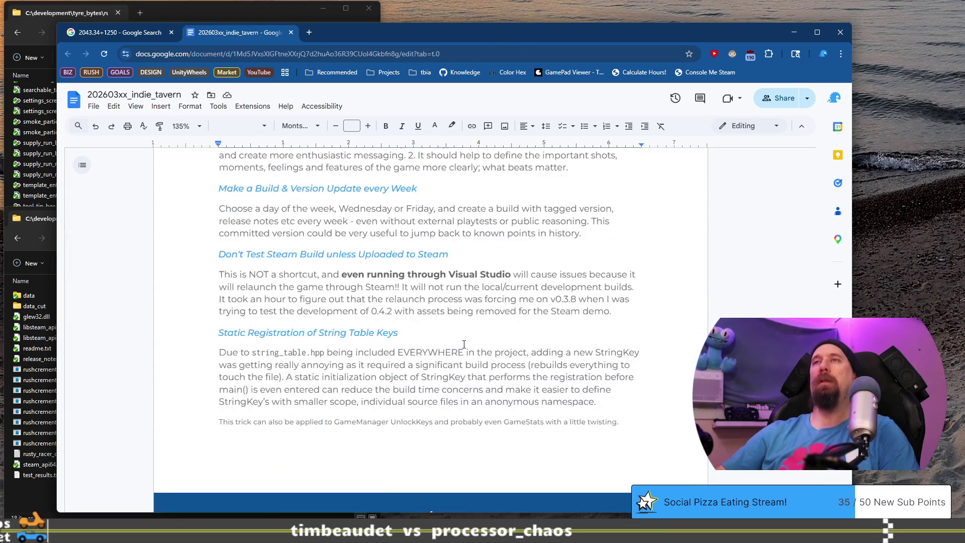
{"action": "scroll", "coordinate": [450, 420], "scroll_direction": "up", "scroll_amount": 15}
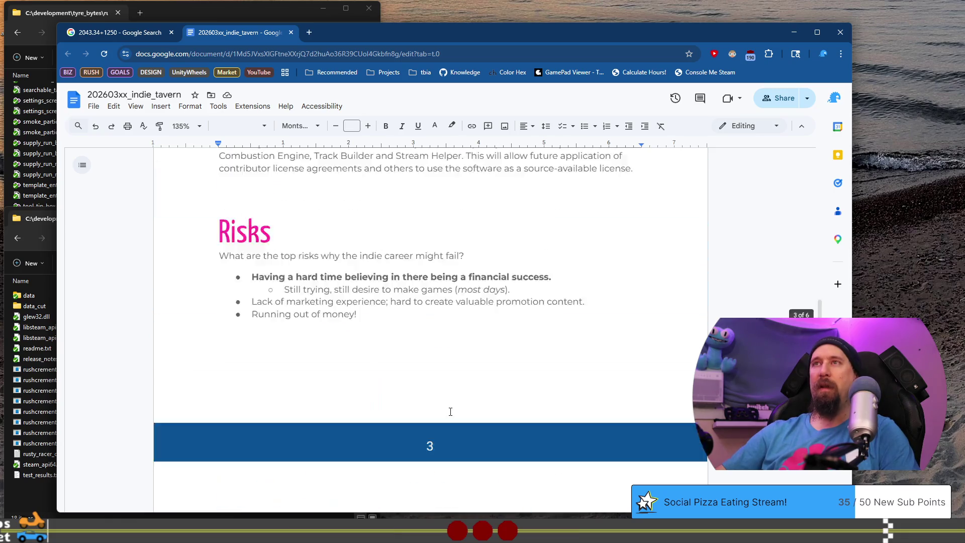
{"action": "left_click", "coordinate": [403, 317]}
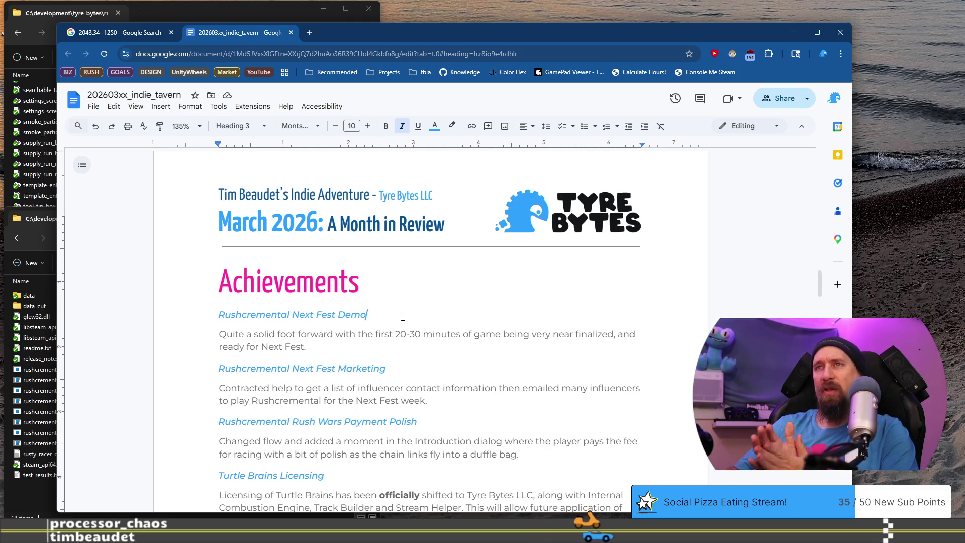
{"action": "scroll", "coordinate": [402, 316], "scroll_direction": "down", "scroll_amount": 2}
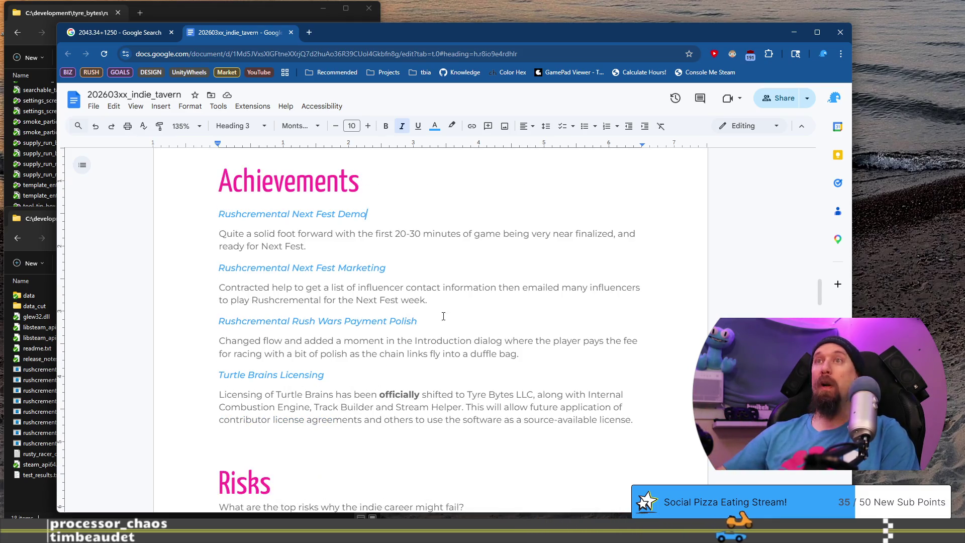
Step: Bring up the tracker window, view the 2026 calendar year, and close the March 29 summary
{"action": "key", "text": "alt+Tab"}
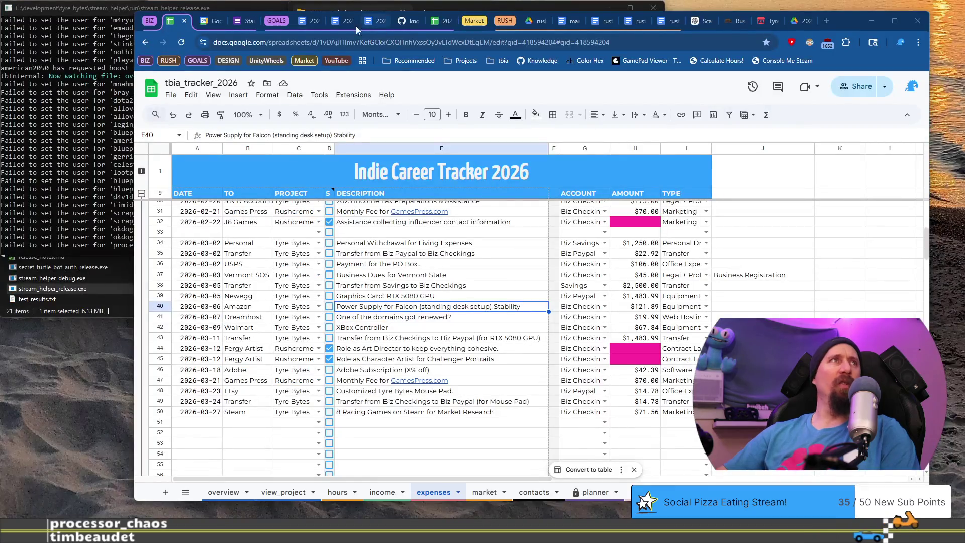
{"action": "left_click", "coordinate": [208, 21]}
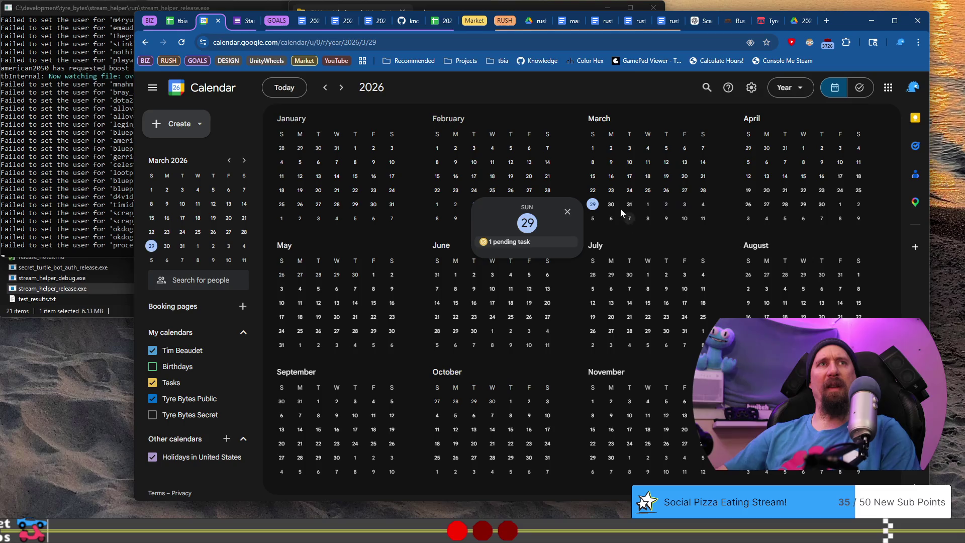
{"action": "left_click", "coordinate": [568, 212]}
Step: Delete the Achievements entries from Next Fest Marketing through the licensing paragraph
{"action": "key", "text": "ctrl+super+Right"}
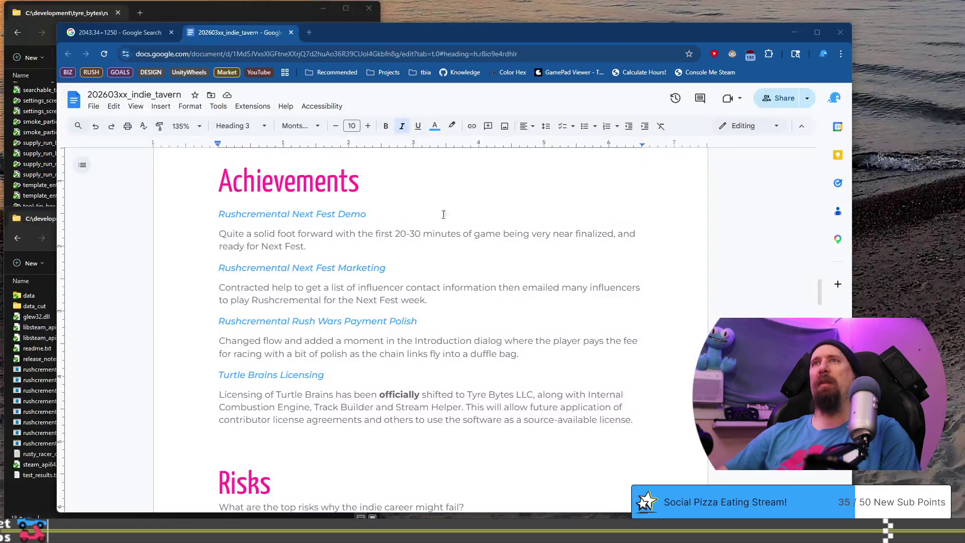
{"action": "left_click", "coordinate": [359, 246]}
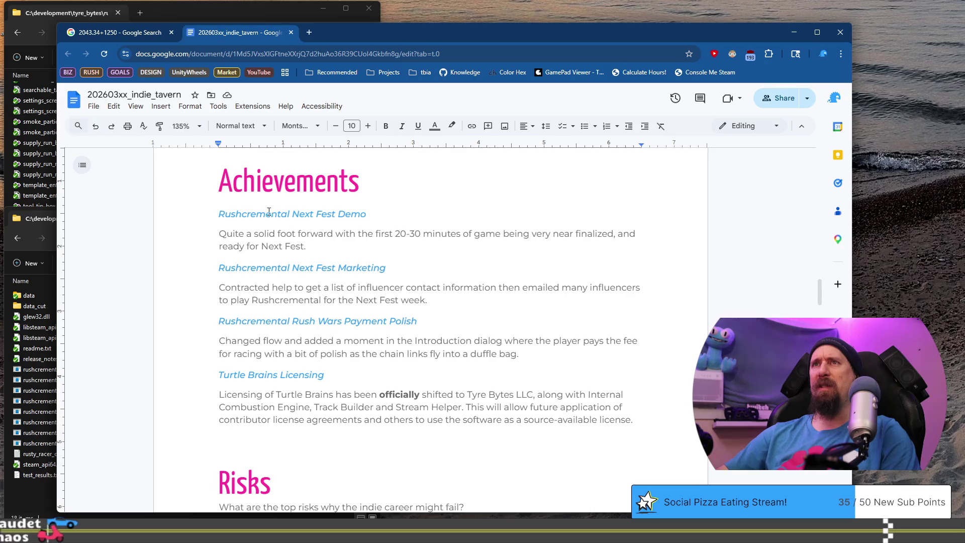
{"action": "left_click", "coordinate": [220, 268]}
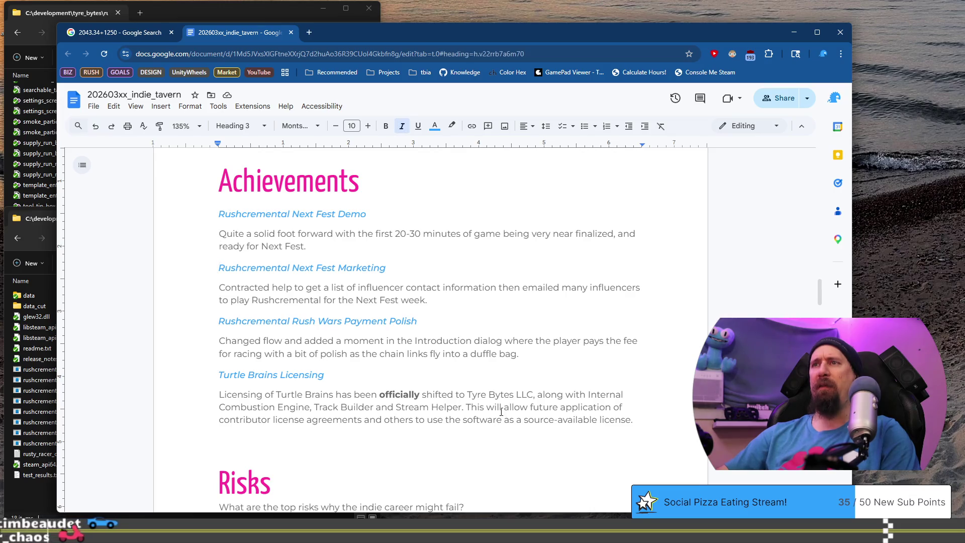
{"action": "left_click", "coordinate": [630, 419], "text": "shift"}
{"action": "key", "text": "BackSpace"}
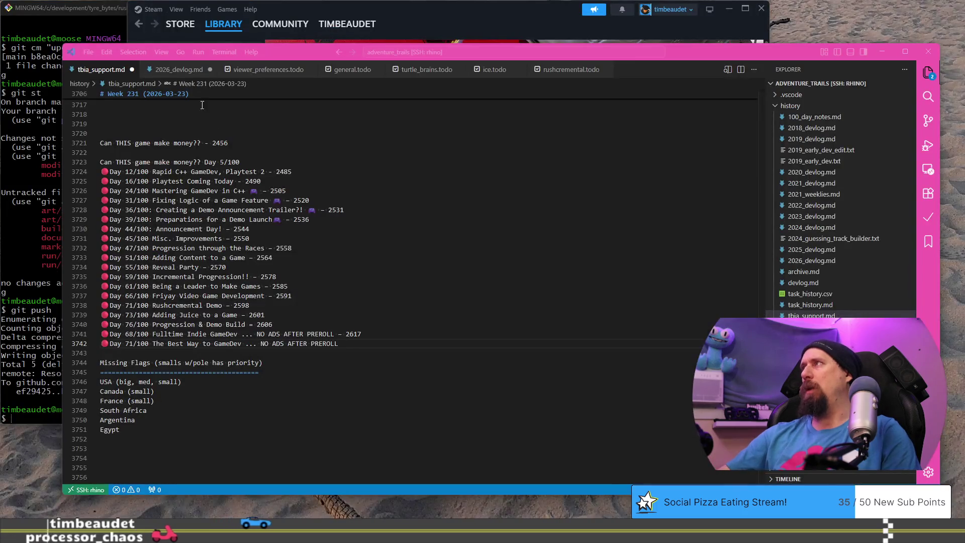
{"action": "key", "text": "ctrl+Tab"}
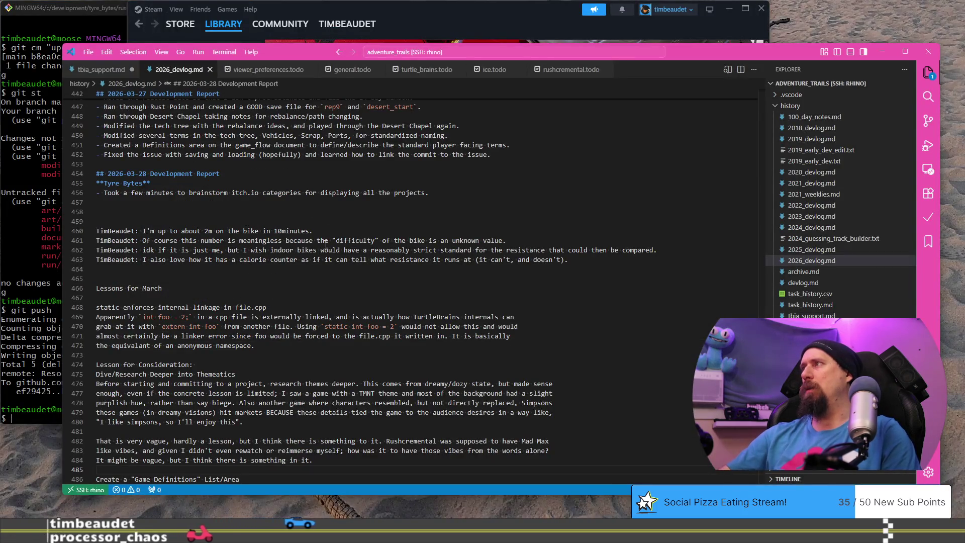
Step: Review the devlog's 2026-03-02 Tyre Bytes/Turtle Brains and 2026-03-03 Rushcremental notes
{"action": "scroll", "coordinate": [327, 249], "scroll_direction": "up", "scroll_amount": 2}
{"action": "scroll", "coordinate": [327, 250], "scroll_direction": "up", "scroll_amount": 4}
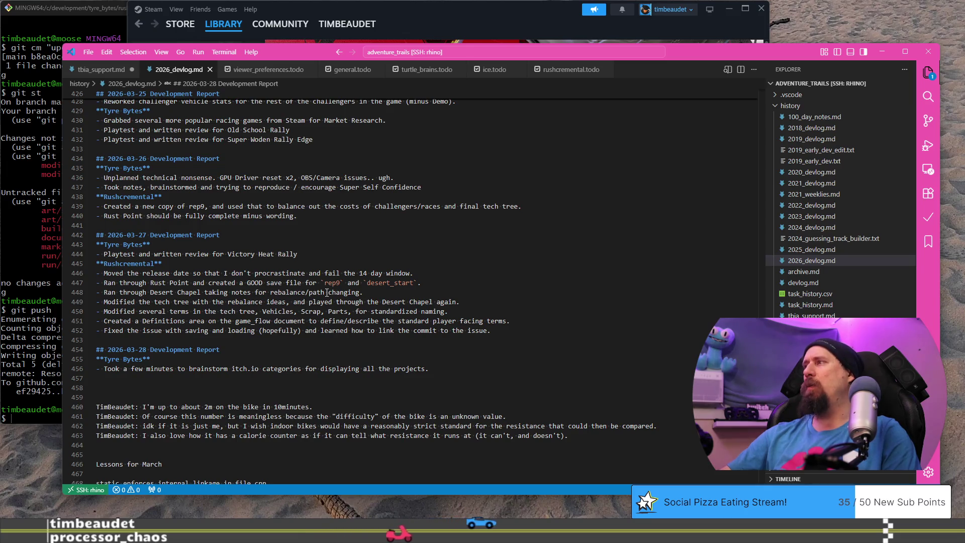
{"action": "scroll", "coordinate": [327, 292], "scroll_direction": "up", "scroll_amount": 8}
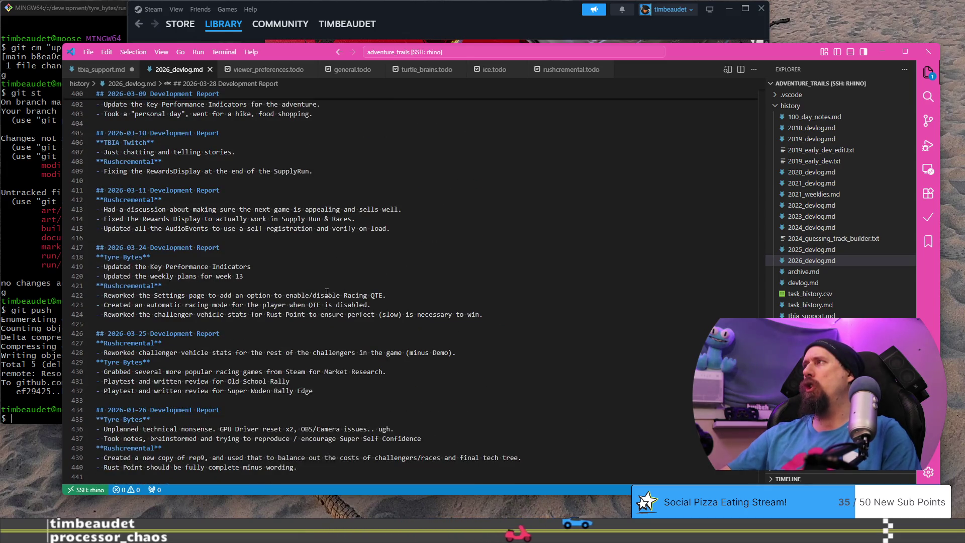
{"action": "scroll", "coordinate": [327, 292], "scroll_direction": "up", "scroll_amount": 10}
{"action": "scroll", "coordinate": [303, 277], "scroll_direction": "up", "scroll_amount": 8}
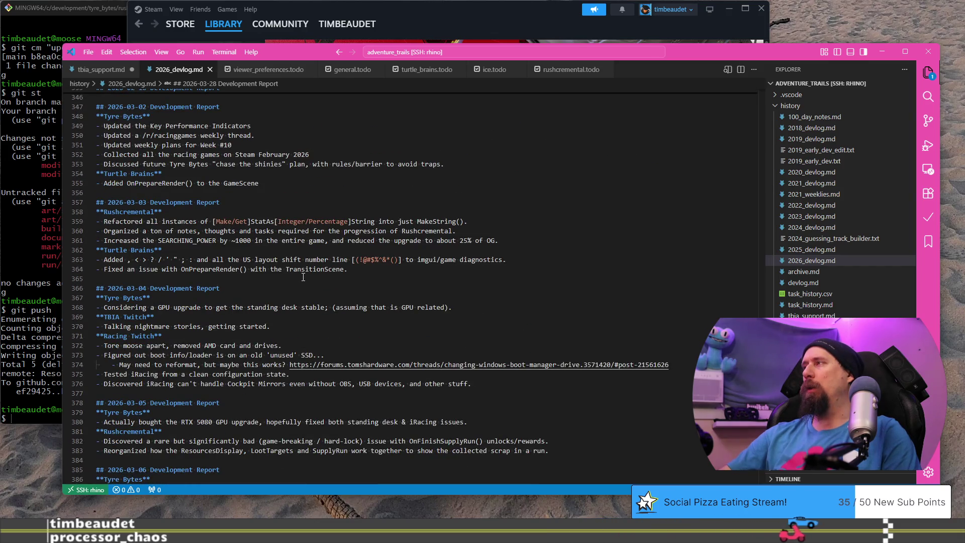
{"action": "scroll", "coordinate": [303, 277], "scroll_direction": "up", "scroll_amount": 3}
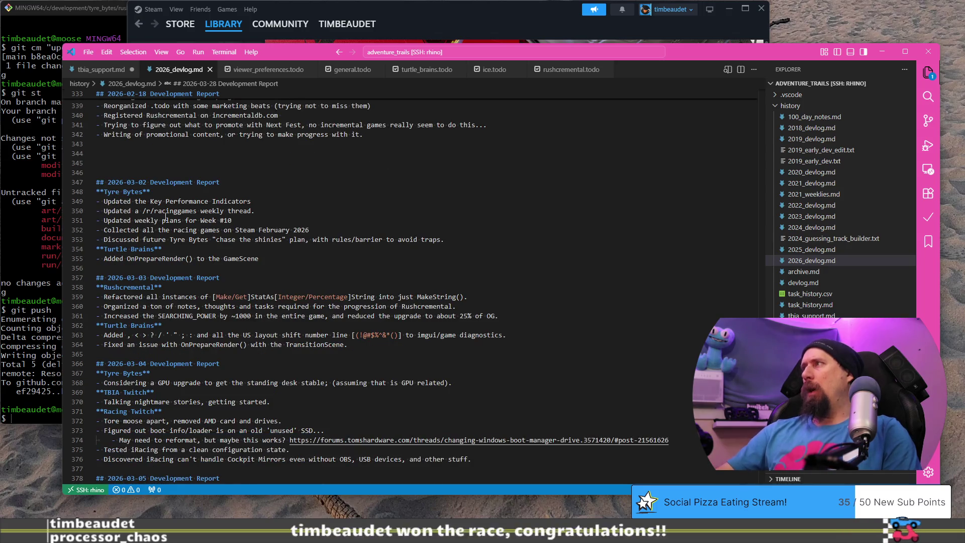
{"action": "mouse_move", "coordinate": [134, 203]}
{"action": "left_mouse_down"}
{"action": "mouse_move", "coordinate": [337, 240]}
{"action": "mouse_move", "coordinate": [364, 255]}
{"action": "left_mouse_up"}
{"action": "scroll", "coordinate": [364, 255], "scroll_direction": "down", "scroll_amount": 1}
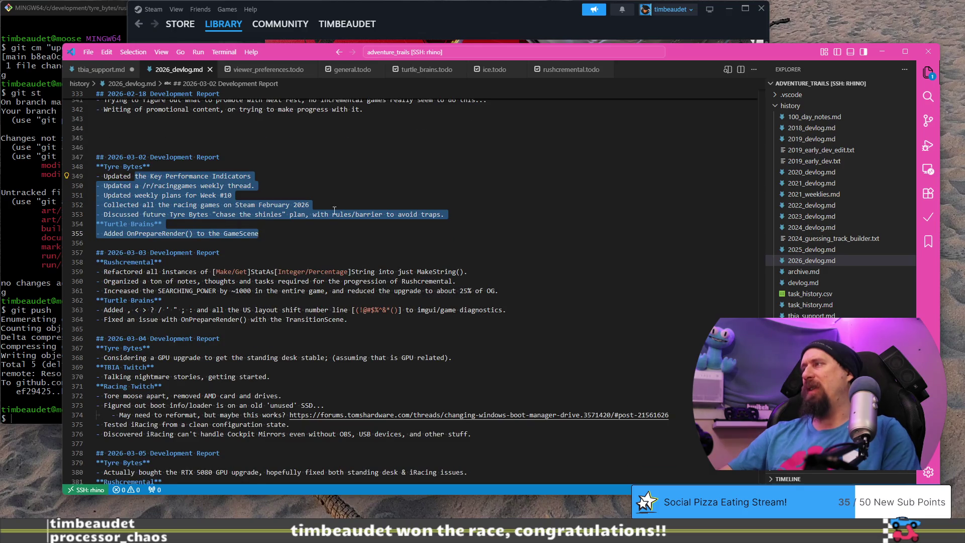
{"action": "scroll", "coordinate": [335, 210], "scroll_direction": "down", "scroll_amount": 2}
{"action": "mouse_move", "coordinate": [115, 221]}
{"action": "left_mouse_down"}
{"action": "mouse_move", "coordinate": [347, 240]}
{"action": "mouse_move", "coordinate": [391, 232]}
{"action": "left_mouse_up"}
{"action": "left_click_drag", "start_coordinate": [461, 234], "coordinate": [485, 241]}
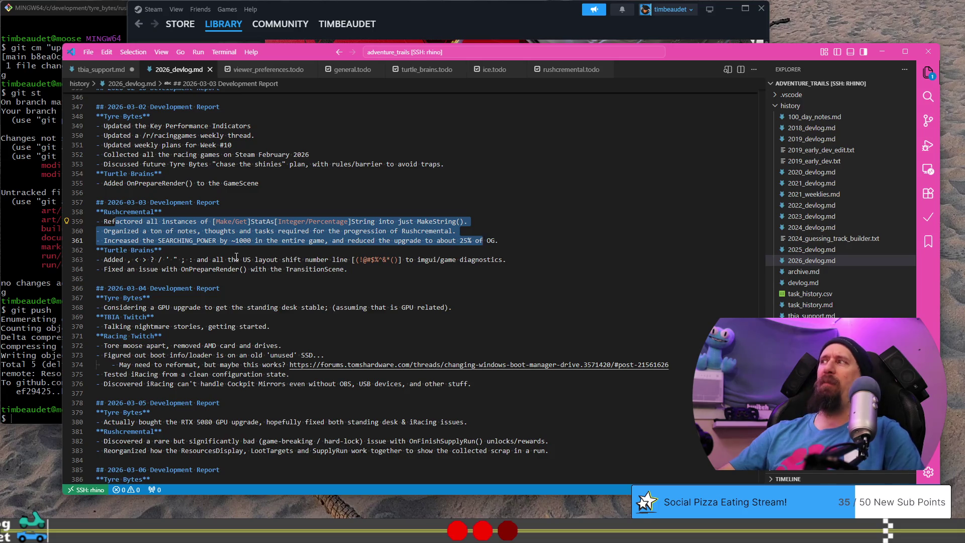
Step: Highlight the GPU upgrade, supply run bug, and Game Sales calculator devlog entries
{"action": "scroll", "coordinate": [236, 256], "scroll_direction": "down", "scroll_amount": 1}
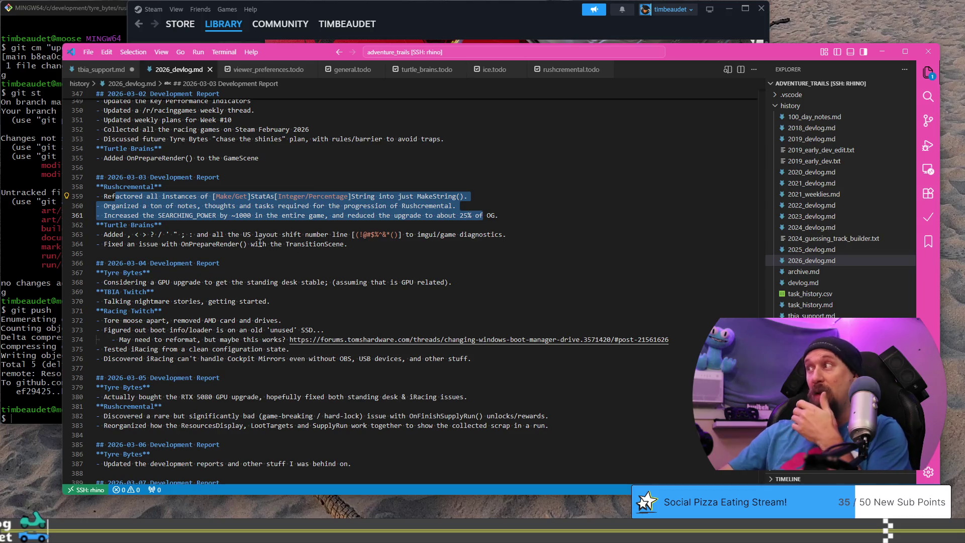
{"action": "scroll", "coordinate": [259, 243], "scroll_direction": "down", "scroll_amount": 1}
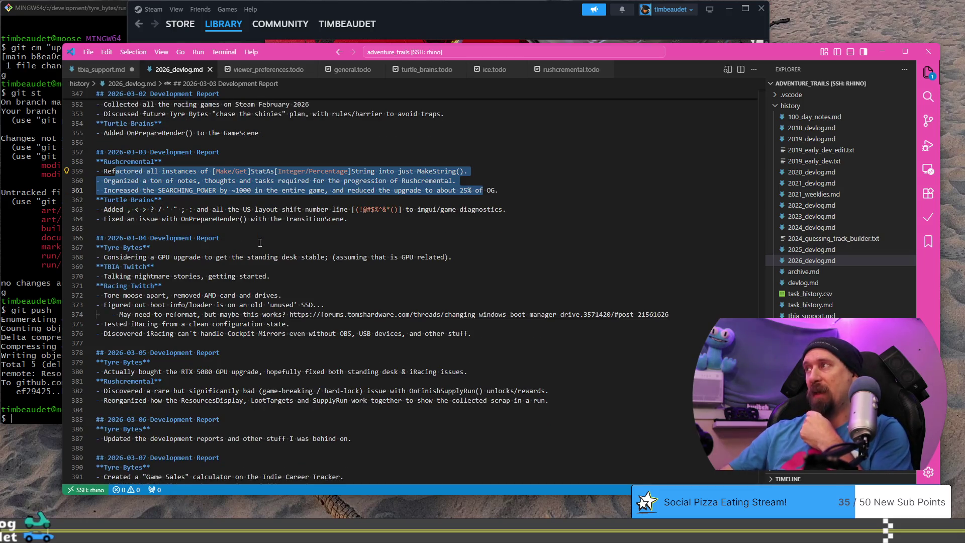
{"action": "left_click_drag", "start_coordinate": [131, 257], "coordinate": [446, 255]}
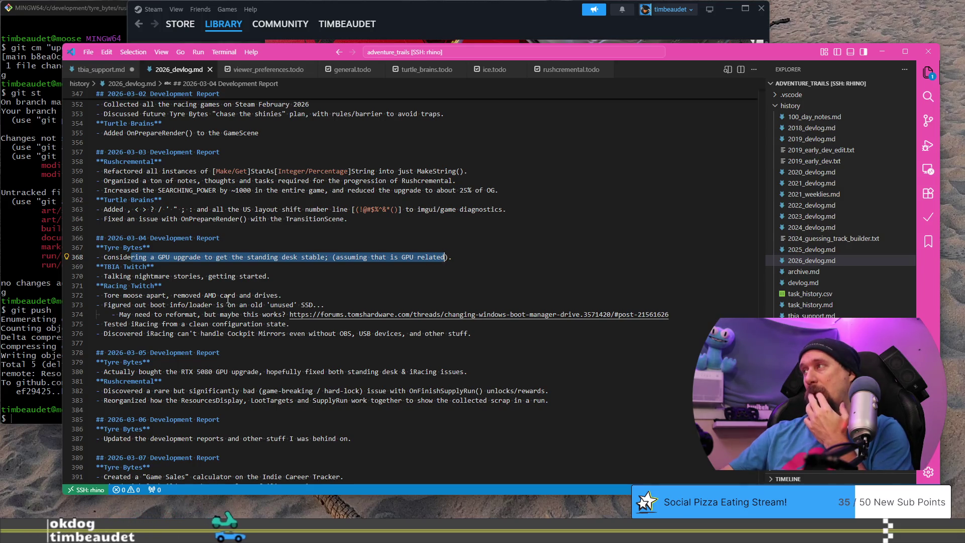
{"action": "mouse_move", "coordinate": [96, 293]}
{"action": "left_mouse_down"}
{"action": "mouse_move", "coordinate": [291, 313]}
{"action": "mouse_move", "coordinate": [275, 328]}
{"action": "left_mouse_up"}
{"action": "scroll", "coordinate": [276, 328], "scroll_direction": "down", "scroll_amount": 1}
{"action": "scroll", "coordinate": [281, 317], "scroll_direction": "down", "scroll_amount": 1}
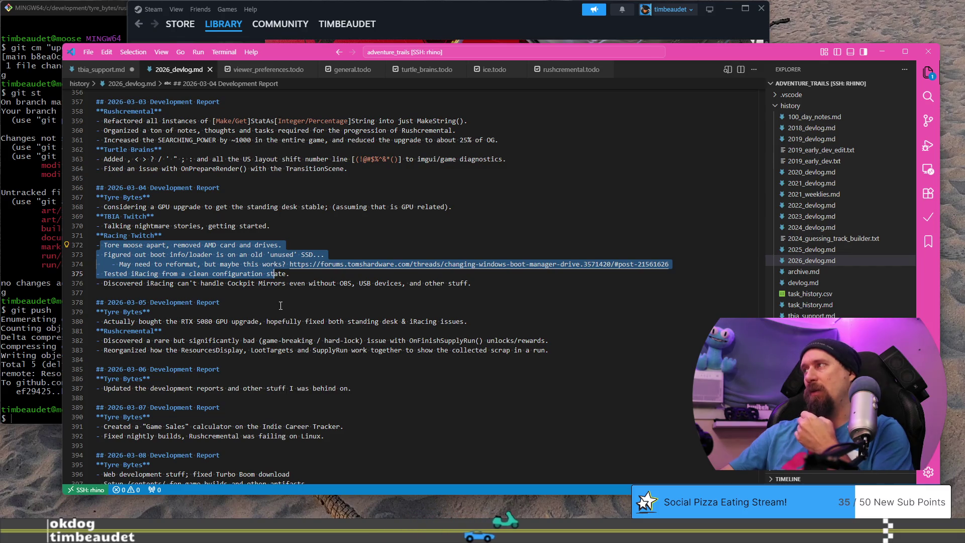
{"action": "scroll", "coordinate": [280, 305], "scroll_direction": "down", "scroll_amount": 2}
{"action": "mouse_move", "coordinate": [123, 272]}
{"action": "left_mouse_down"}
{"action": "mouse_move", "coordinate": [167, 272]}
{"action": "mouse_move", "coordinate": [162, 281]}
{"action": "left_mouse_up"}
{"action": "scroll", "coordinate": [153, 241], "scroll_direction": "down", "scroll_amount": 2}
{"action": "left_click_drag", "start_coordinate": [103, 240], "coordinate": [275, 240]}
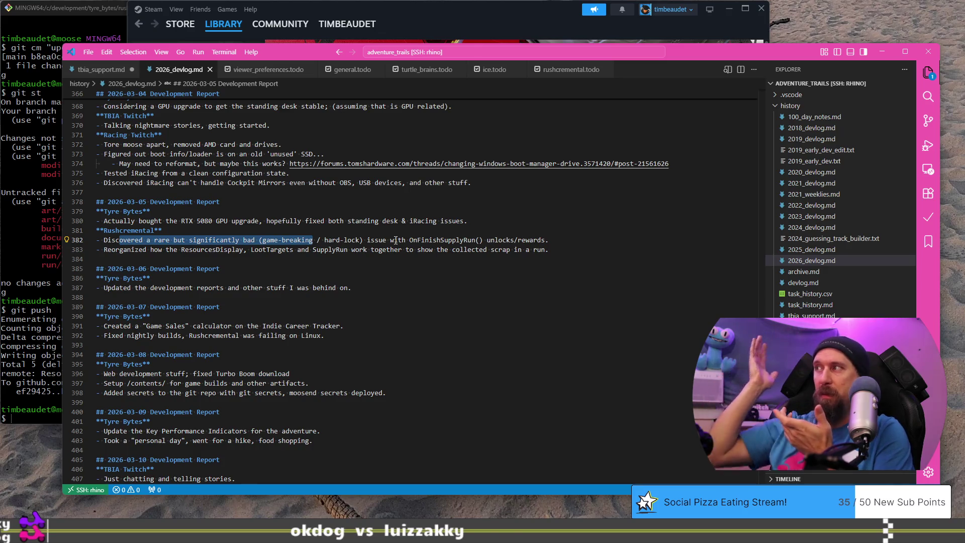
{"action": "scroll", "coordinate": [396, 240], "scroll_direction": "down", "scroll_amount": 3}
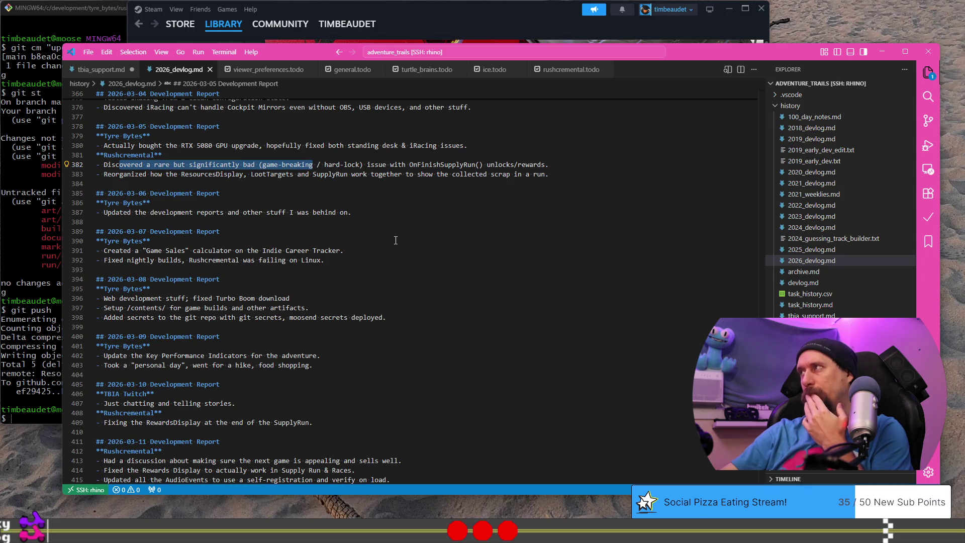
{"action": "mouse_move", "coordinate": [137, 251]}
{"action": "left_mouse_down"}
{"action": "mouse_move", "coordinate": [311, 260]}
{"action": "mouse_move", "coordinate": [339, 250]}
{"action": "left_mouse_up"}
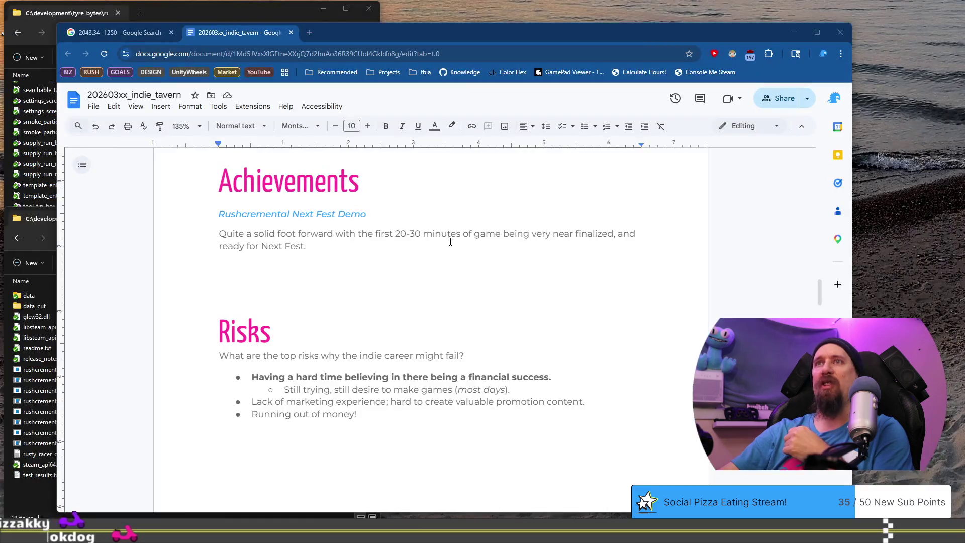
{"action": "left_click", "coordinate": [370, 211]}
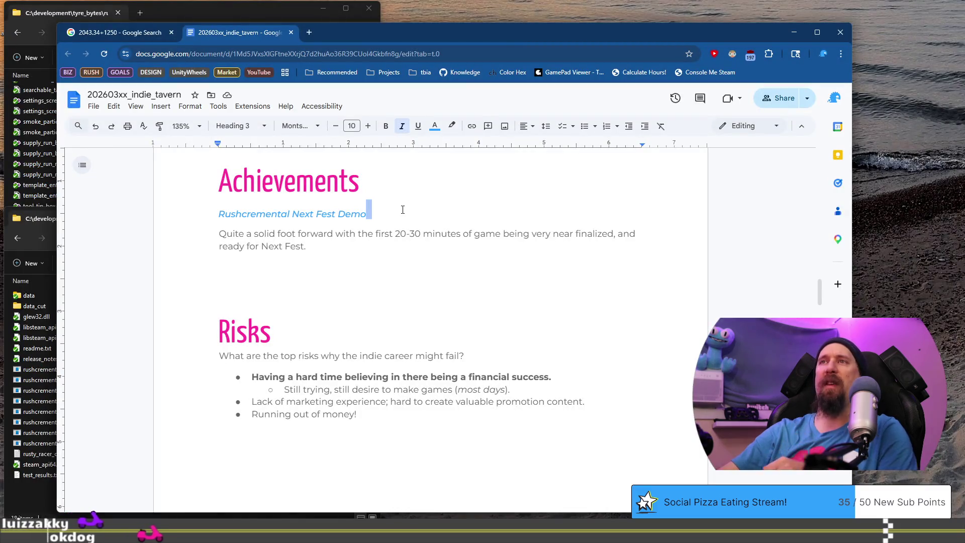
Step: Retitle the entry 'Added Total Game Sales on Indie Career Tracker' and rewrite its description
{"action": "triple_click", "coordinate": [401, 209]}
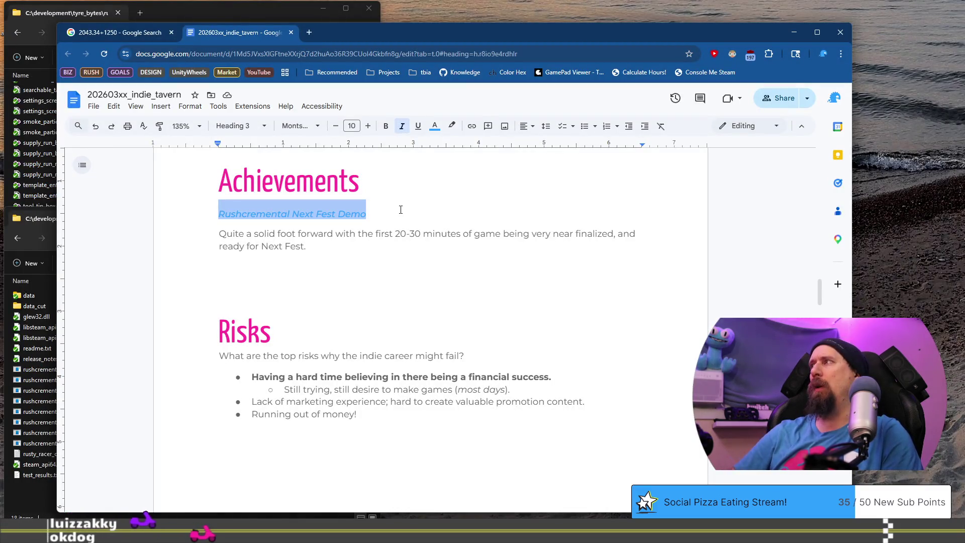
{"action": "type", "text": "Added "}
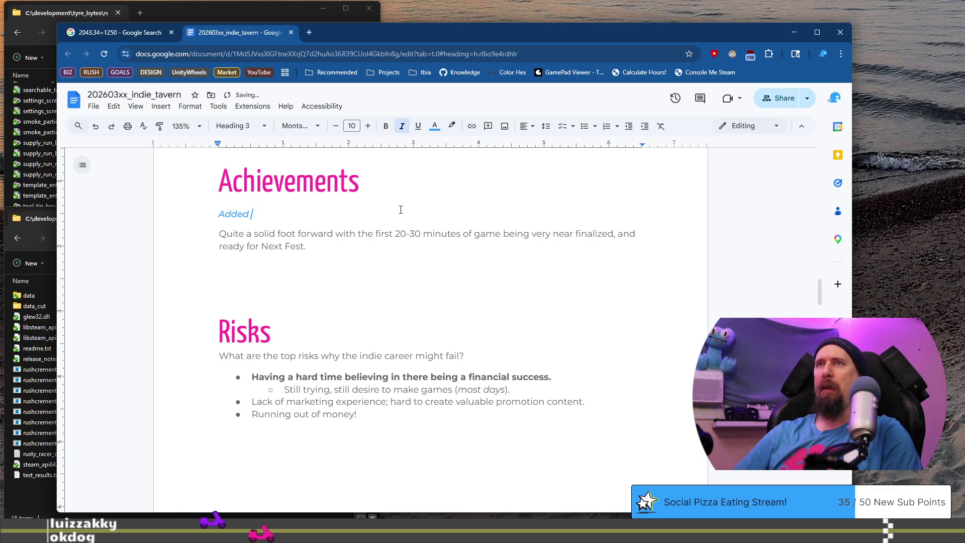
{"action": "type", "text": "Total Game Sa"}
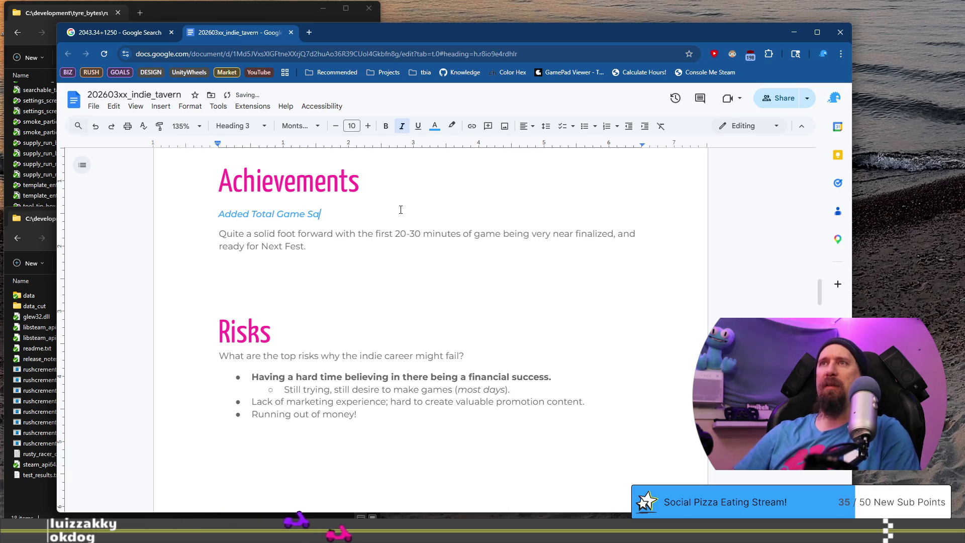
{"action": "type", "text": "les on Indie Ca"}
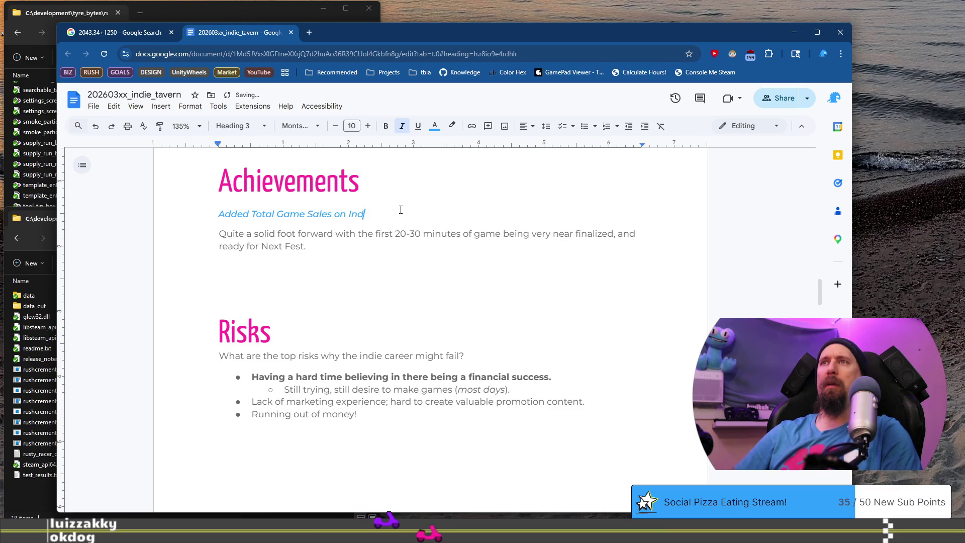
{"action": "type", "text": "reer Tracker"}
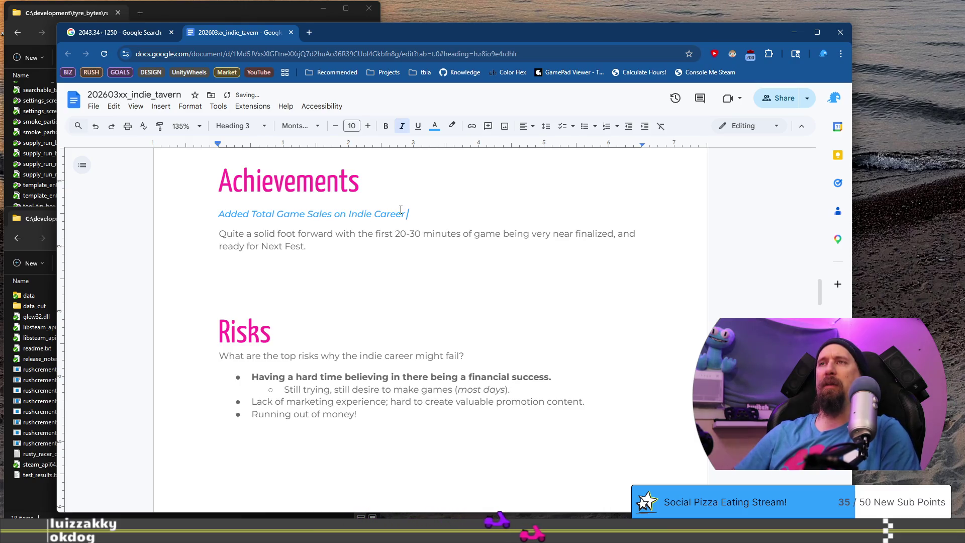
{"action": "key", "text": "Down"}
{"action": "key", "text": "Down"}
{"action": "key", "text": "shift+Up"}
{"action": "key", "text": "shift+Up"}
{"action": "key", "text": "shift+Down"}
{"action": "key", "text": "shift+Home"}
{"action": "type", "text": "This "}
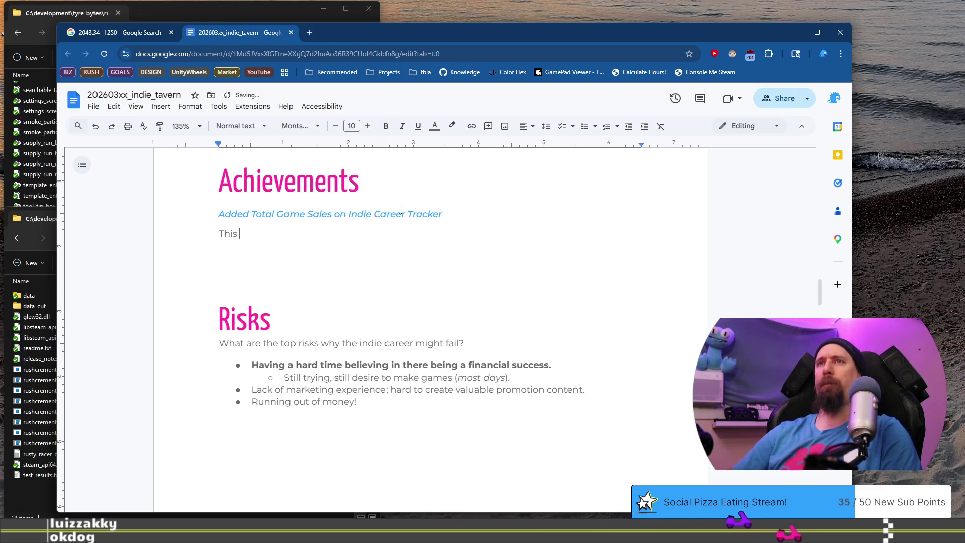
{"action": "type", "text": "perhaps should always have n"}
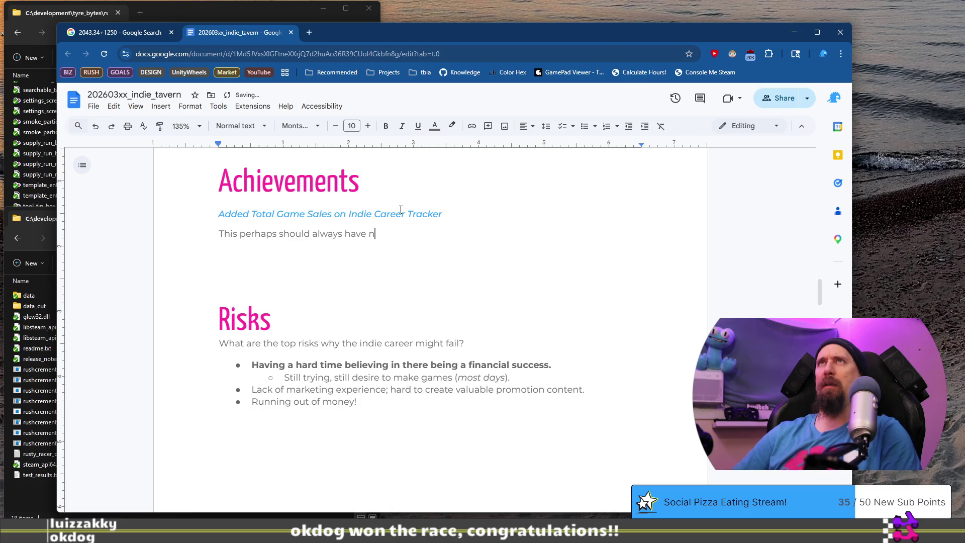
{"action": "key", "text": "BackSpace"}
{"action": "type", "text": "been there, but there is now a c"}
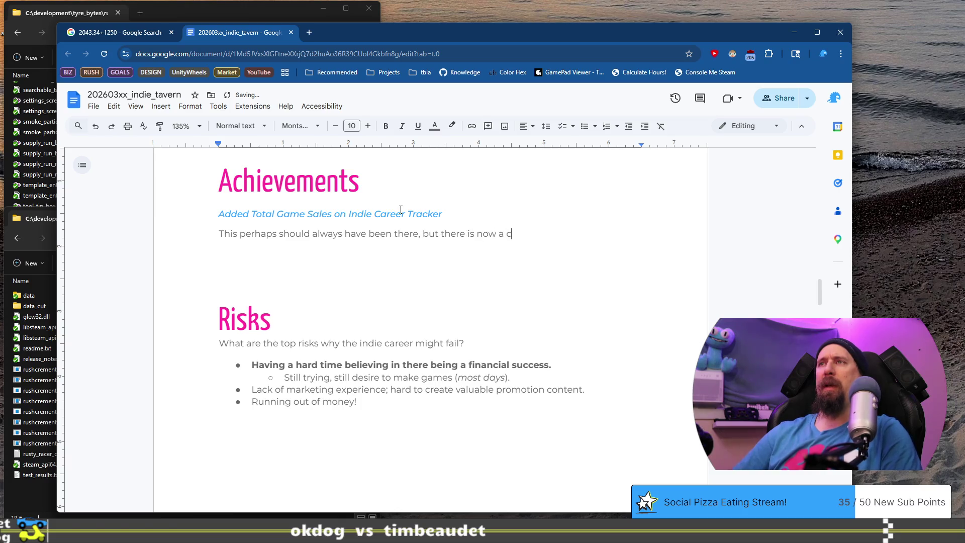
{"action": "type", "text": "lear display o"}
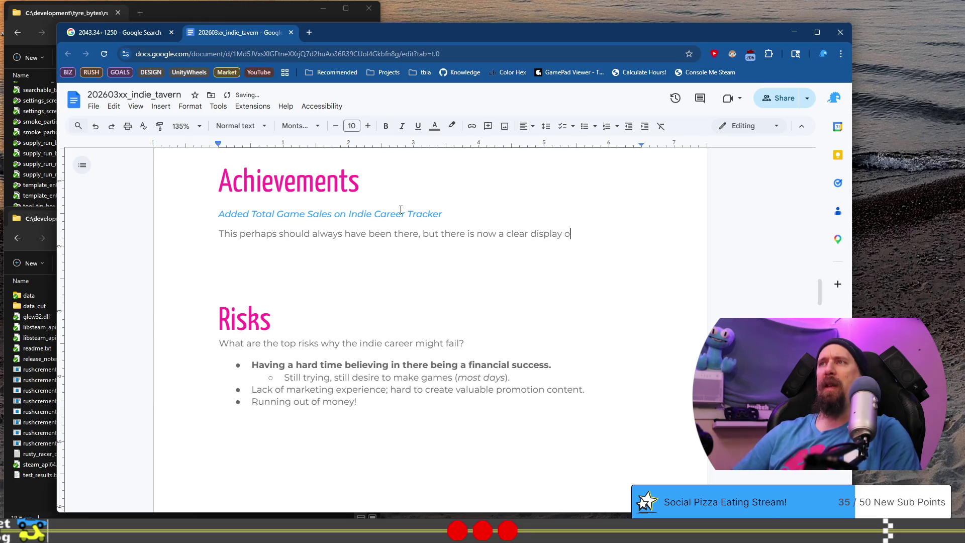
{"action": "type", "text": "f how much "}
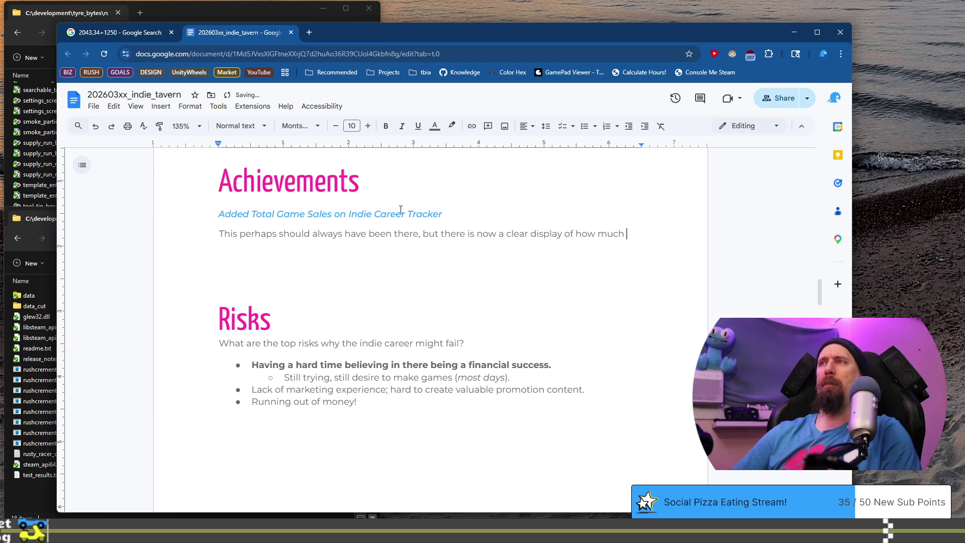
{"action": "type", "text": "money has been earned "}
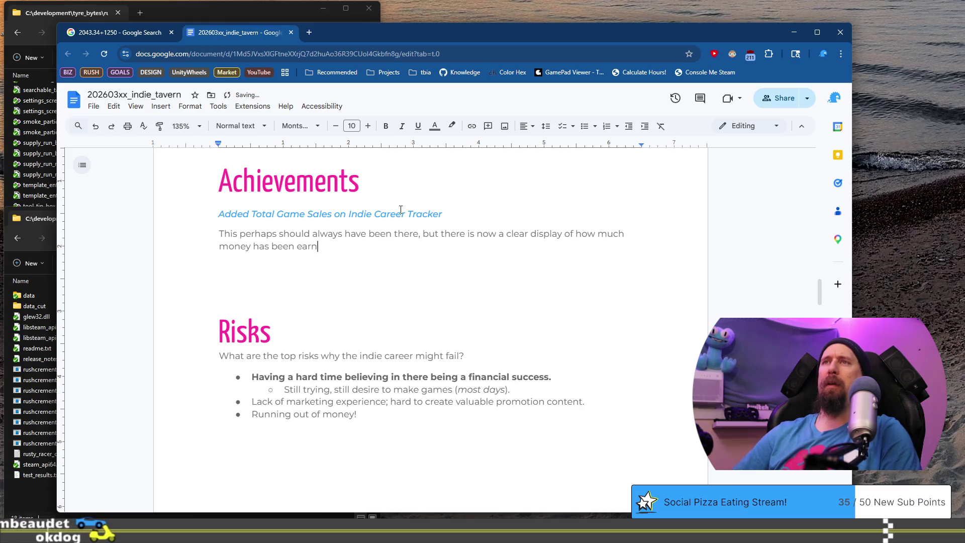
{"action": "type", "text": "s"}
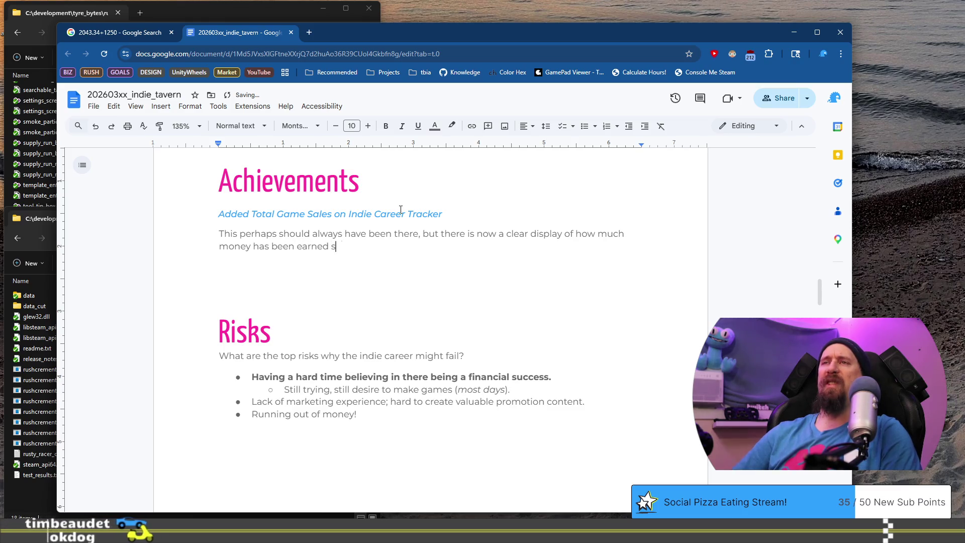
{"action": "type", "text": "pecifically from "}
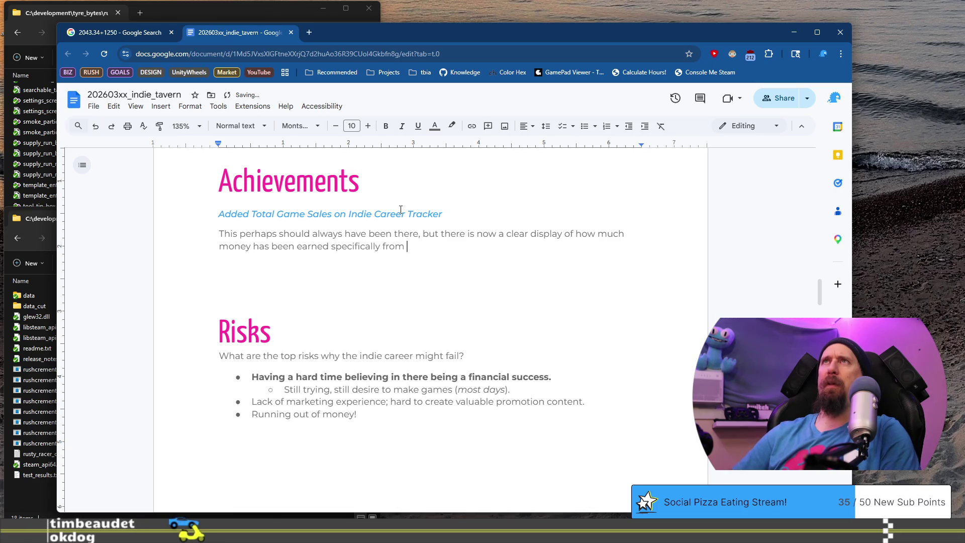
{"action": "type", "text": "Game Sales."}
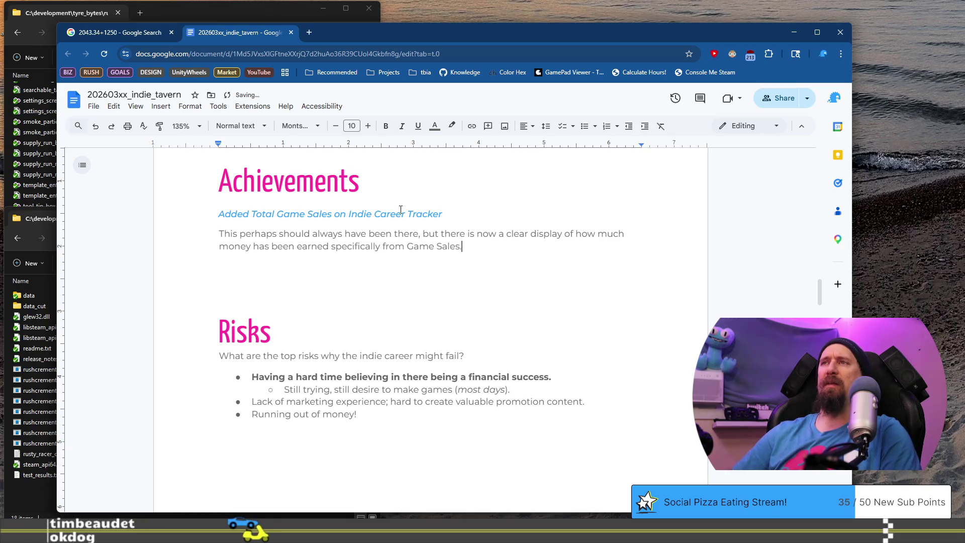
{"action": "type", "text": " Approaching $10,000"}
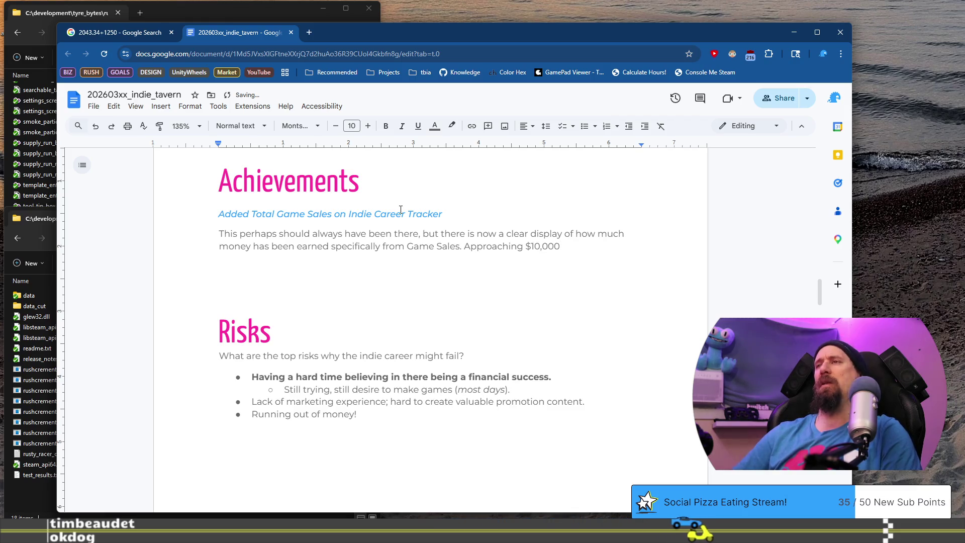
{"action": "type", "text": " hopefully this y"}
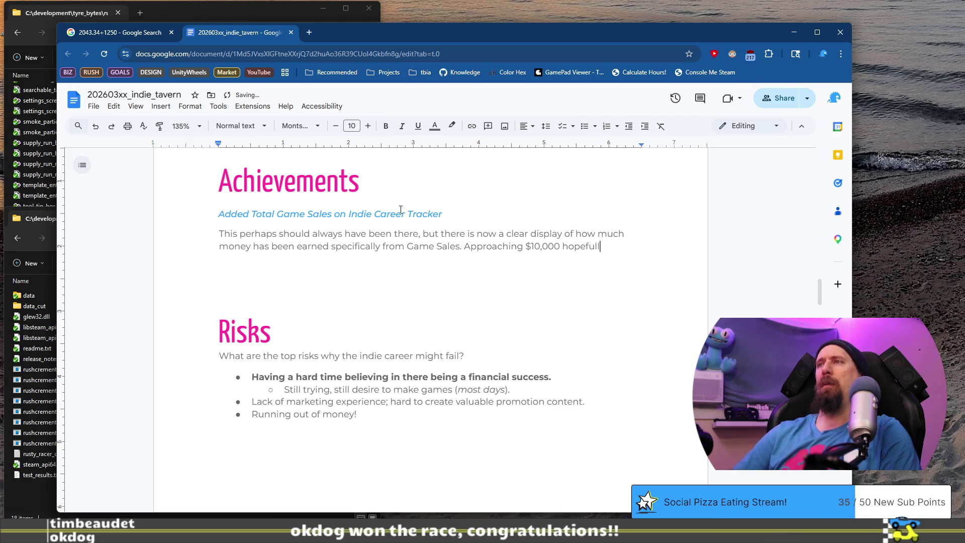
{"action": "type", "text": "ear"}
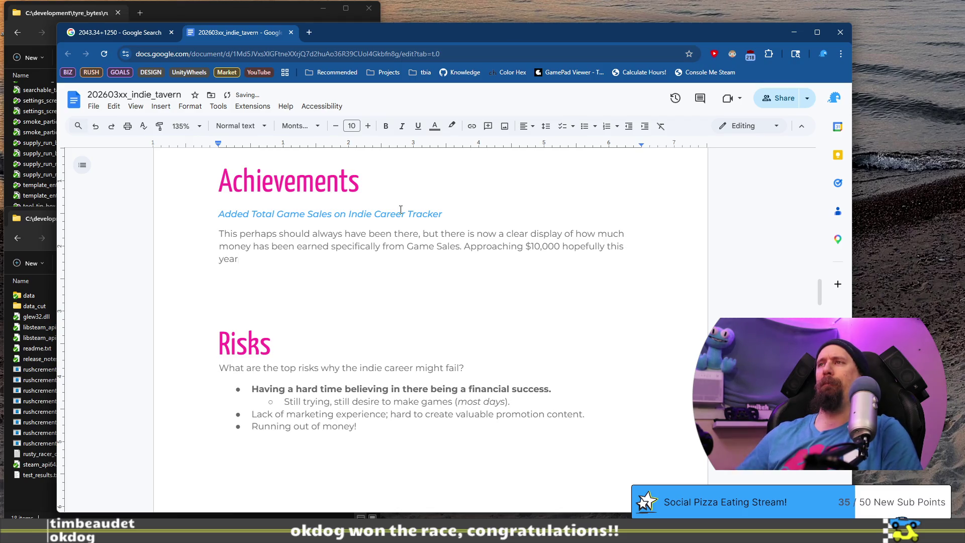
Step: Reword the description to 'Approaching $10,000' and drop 'has been' before earned
{"action": "key", "text": "ctrl+shift+Left"}
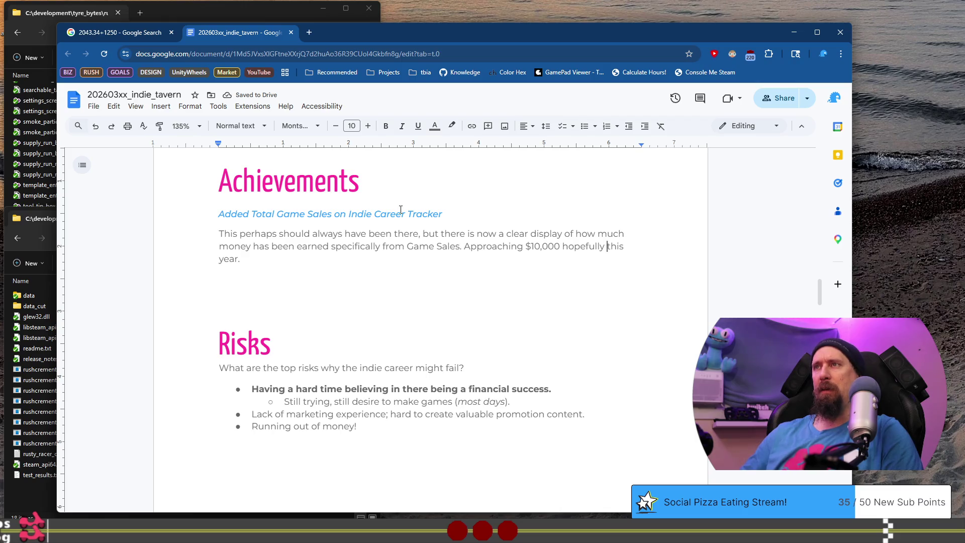
{"action": "key", "text": "ctrl+BackSpace"}
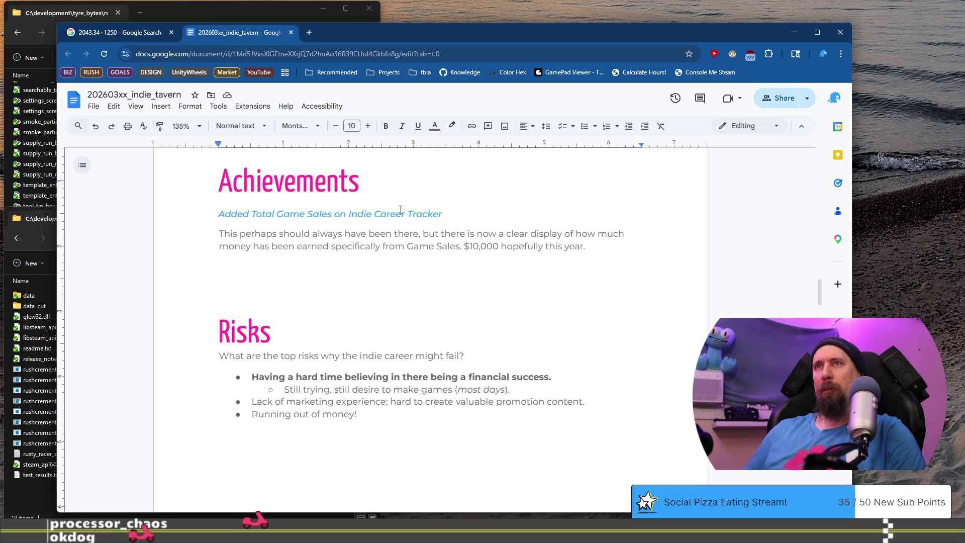
{"action": "type", "text": "Approaching"}
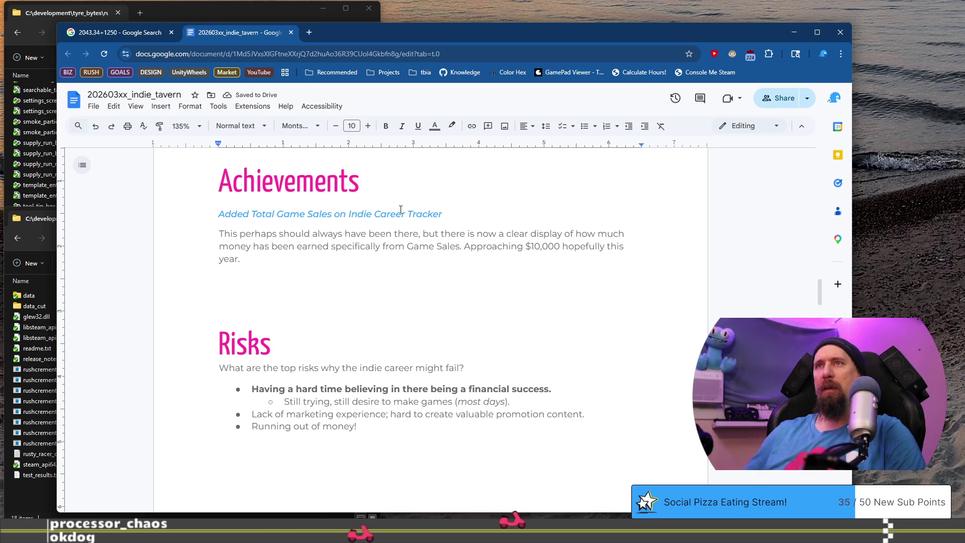
{"action": "key", "text": "ctrl+shift+Right"}
{"action": "key", "text": "ctrl+shift+Right"}
{"action": "key", "text": "BackSpace"}
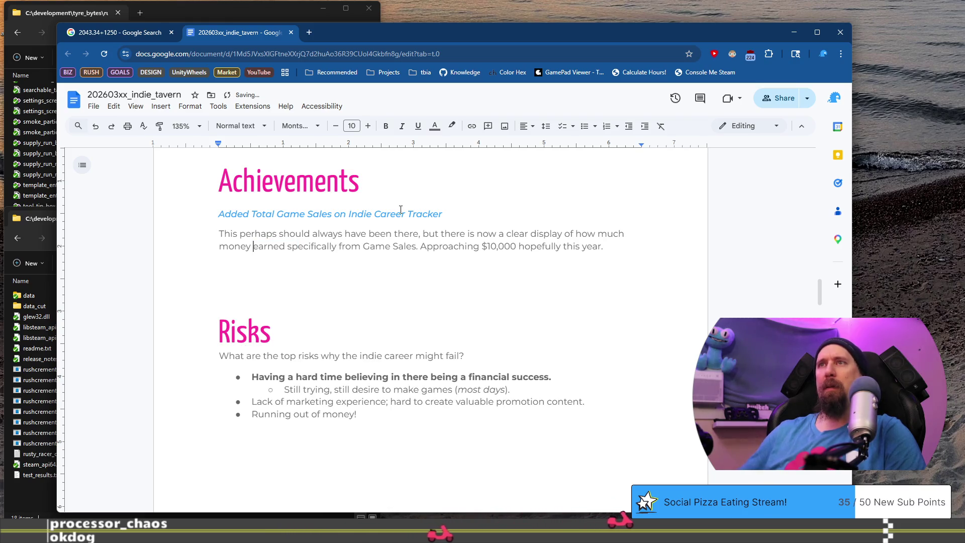
{"action": "key", "text": "ctrl+Right"}
{"action": "key", "text": "ctrl+shift+Right"}
{"action": "key", "text": "Down"}
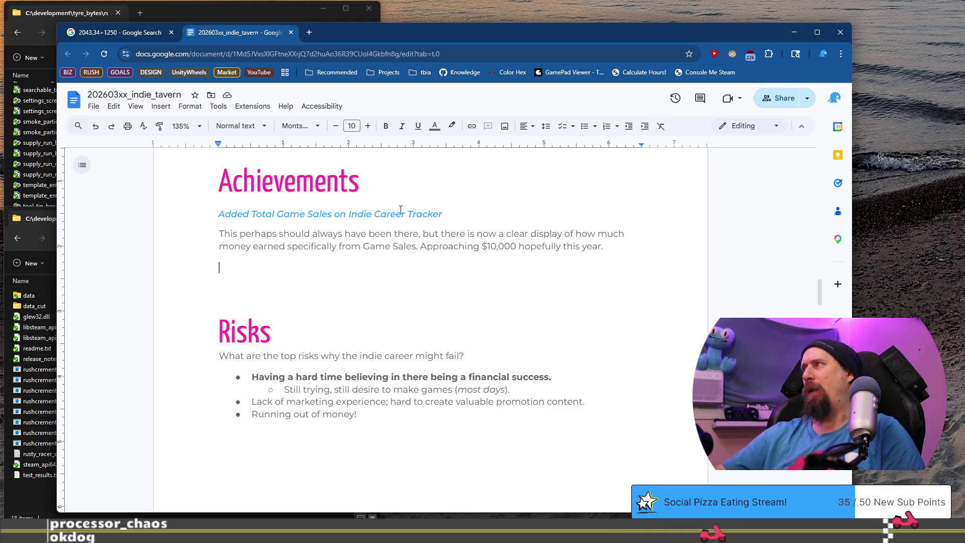
{"action": "scroll", "coordinate": [168, 237], "scroll_direction": "down", "scroll_amount": 3}
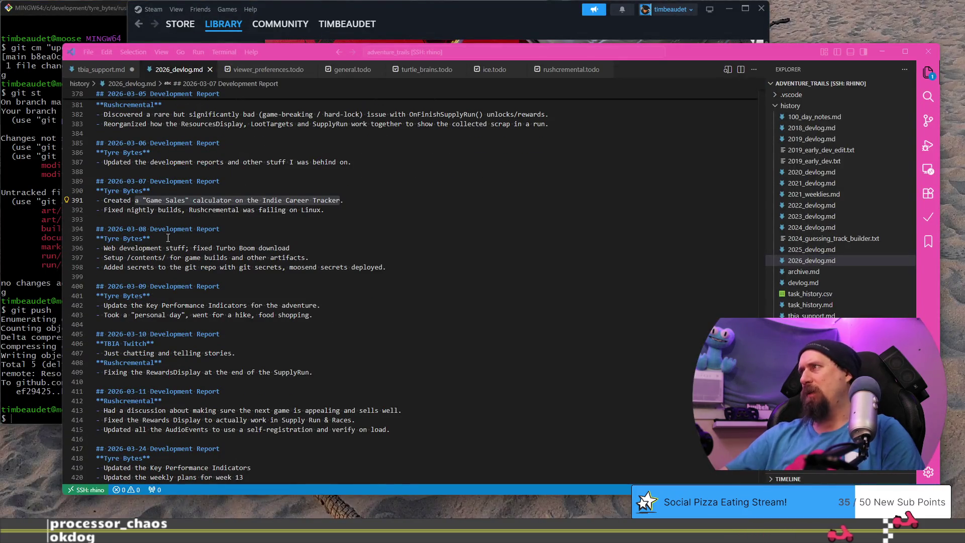
{"action": "scroll", "coordinate": [156, 254], "scroll_direction": "down", "scroll_amount": 1}
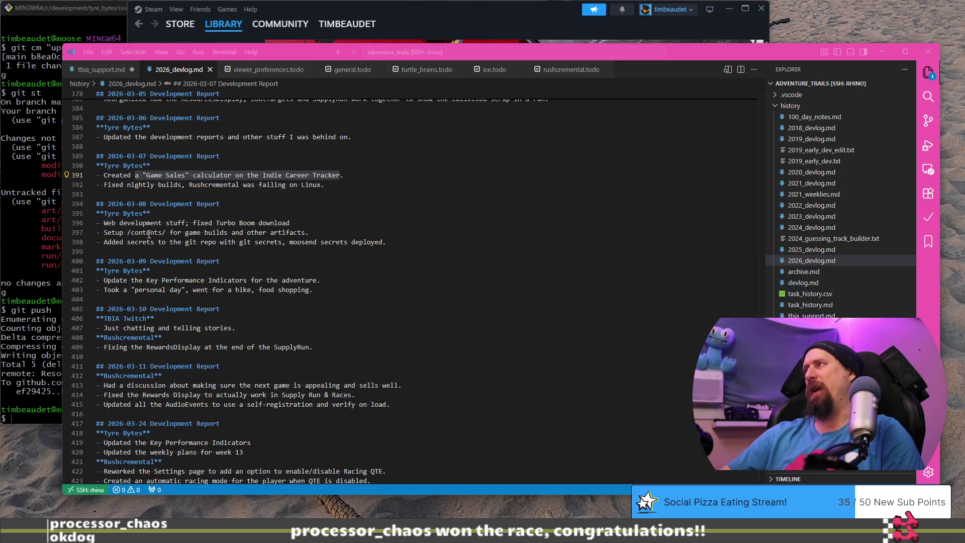
{"action": "key", "text": "alt+Tab"}
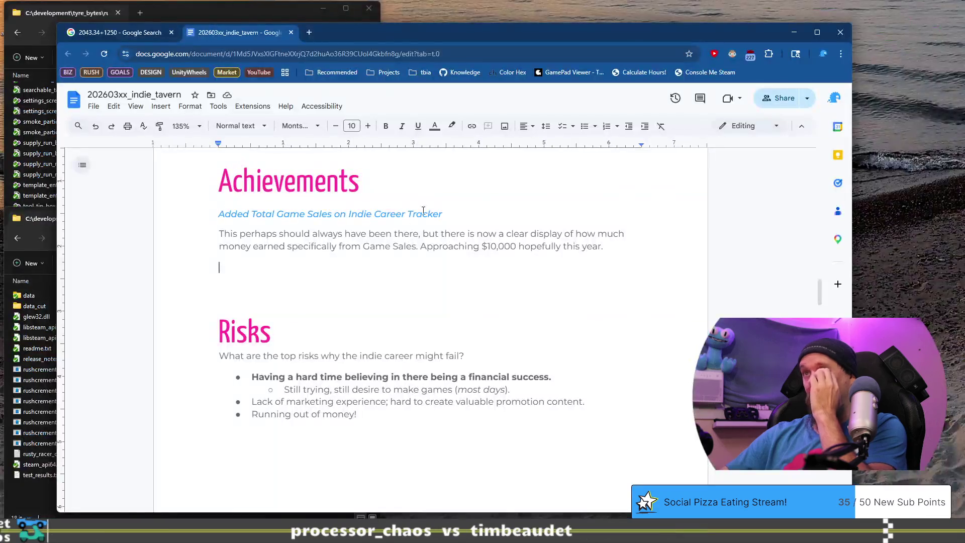
Step: Duplicate the entry heading below and retitle it 'Fixed (Some) Downloads'
{"action": "triple_click", "coordinate": [458, 218]}
{"action": "key", "text": "ctrl+c"}
{"action": "key", "text": "Down"}
{"action": "key", "text": "Down"}
{"action": "key", "text": "Down"}
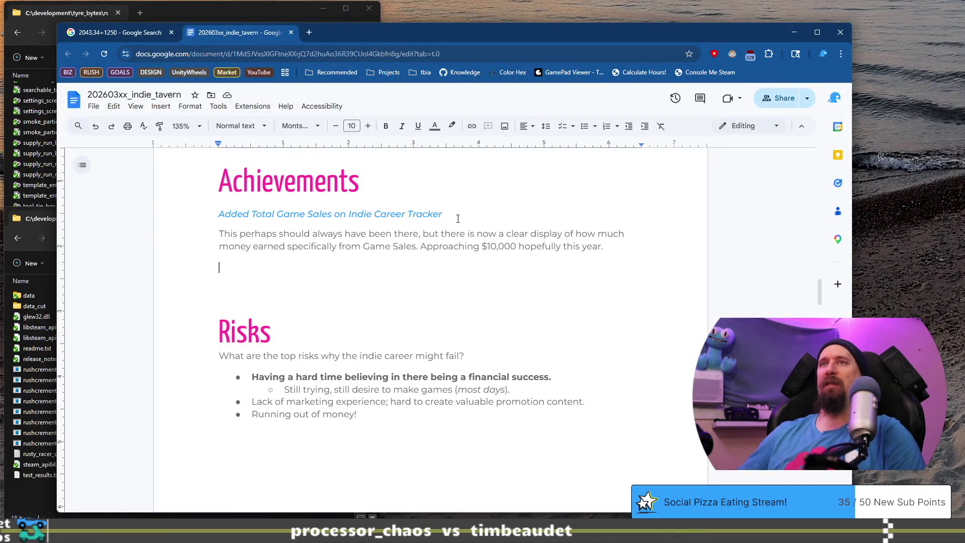
{"action": "key", "text": "ctrl+v"}
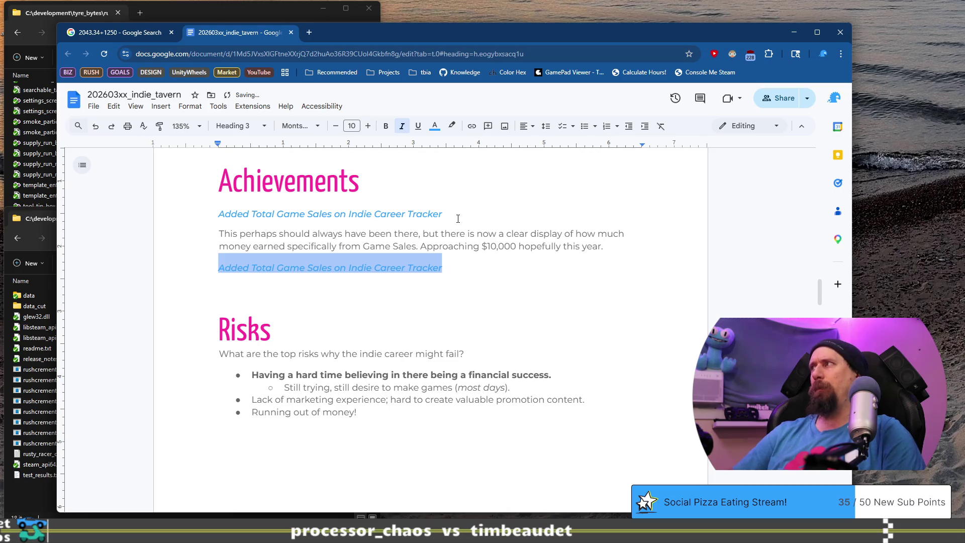
{"action": "type", "text": "Fixed Turbo"}
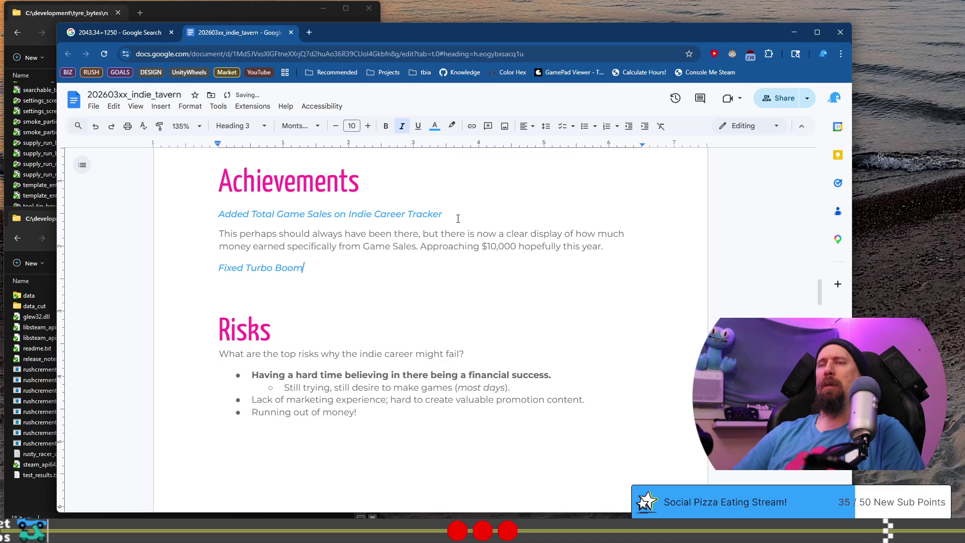
{"action": "key", "text": "ctrl+BackSpace"}
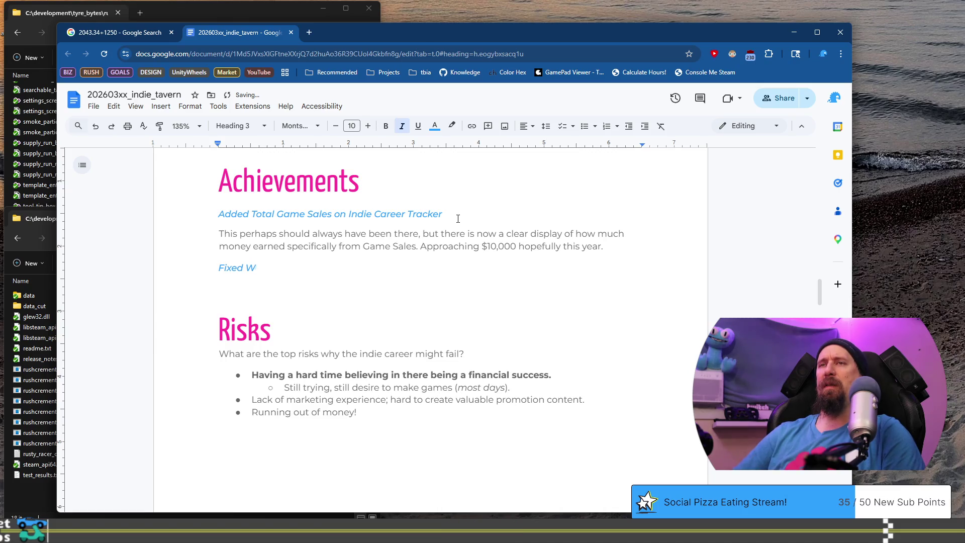
{"action": "type", "text": "(Some) "}
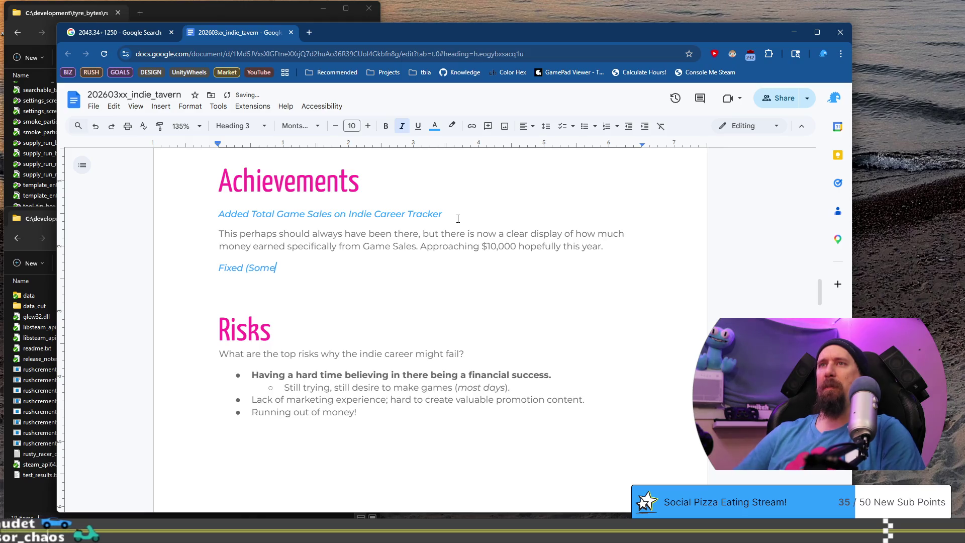
{"action": "type", "text": "Download"}
{"action": "type", "text": "s"}
Step: Write a paragraph saying the Turbo Boom! Demo is downloadable since the Web Hack / Replacement
{"action": "key", "text": "Return"}
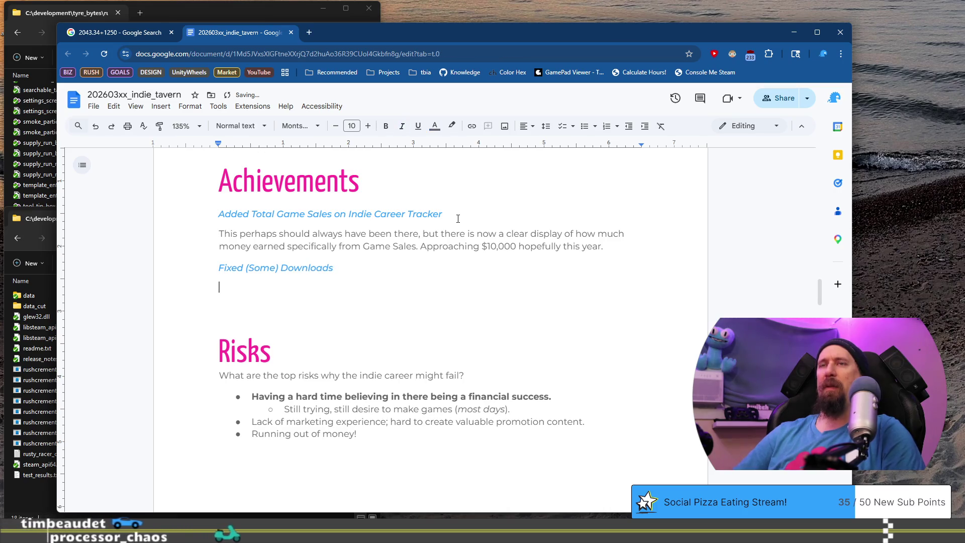
{"action": "type", "text": "Got Turbo Boom! Demo downloadable for commun"}
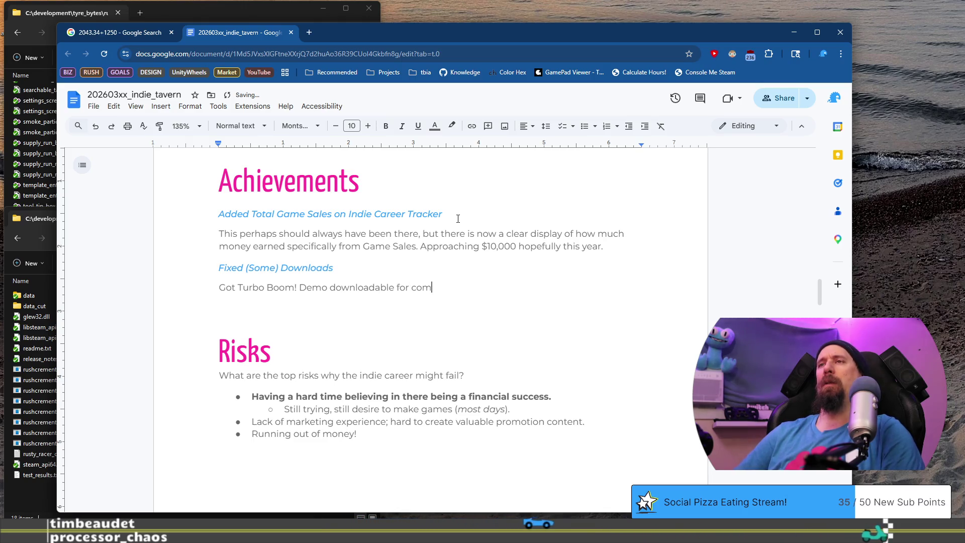
{"action": "type", "text": "ity member that was r"}
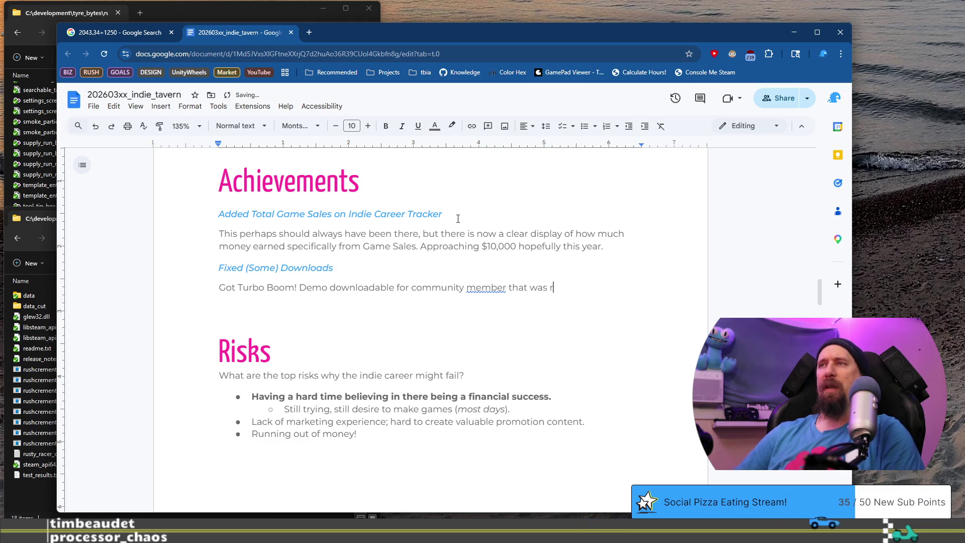
{"action": "type", "text": "equesting it,"}
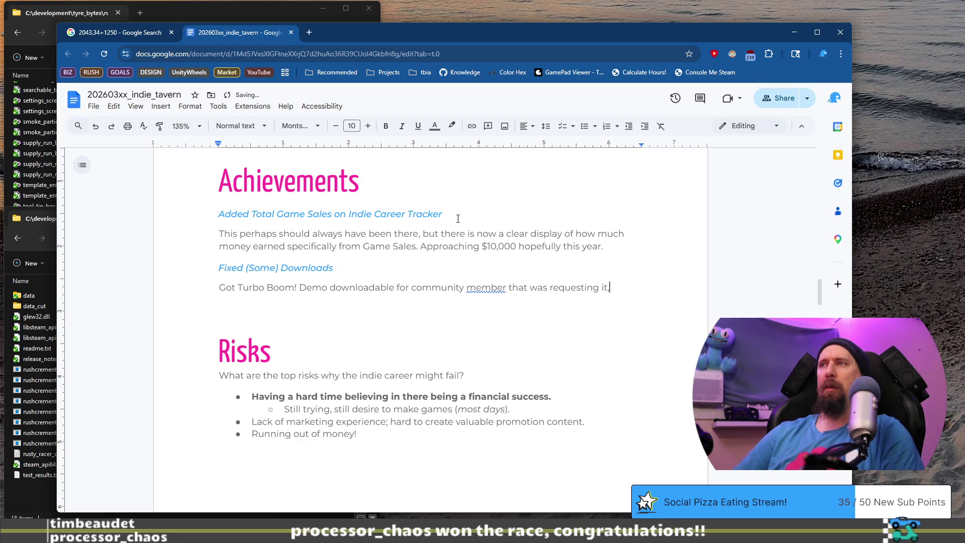
{"action": "type", "text": "required solving the /c"}
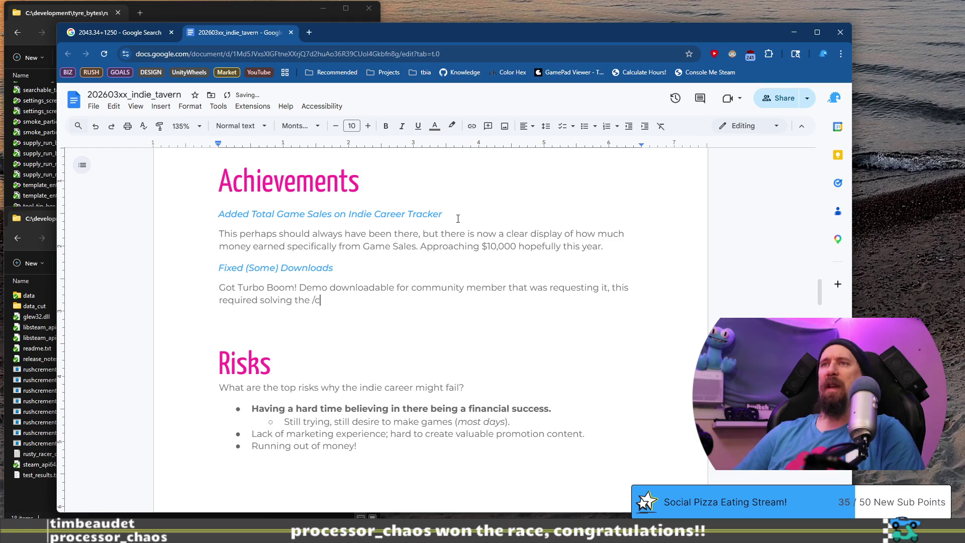
{"action": "type", "text": "ontents/"}
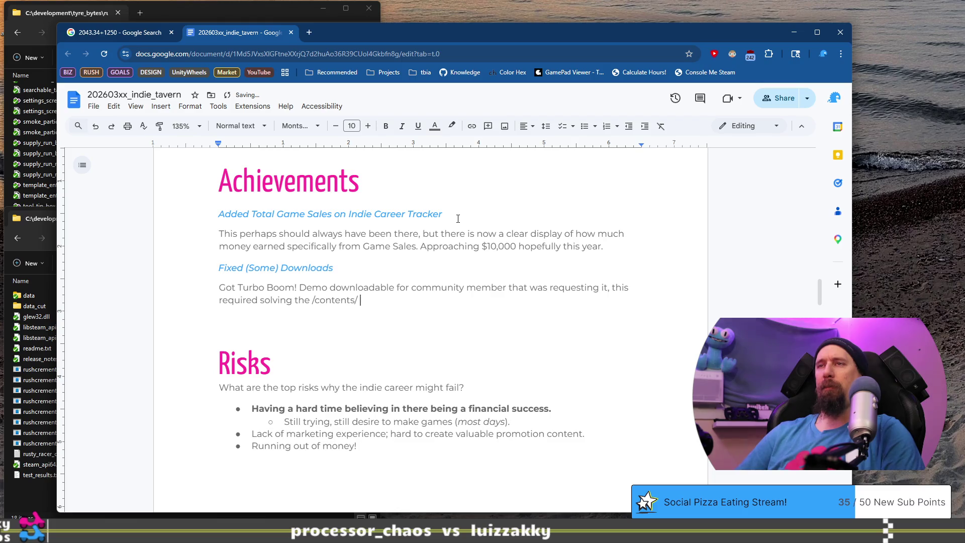
{"action": "type", "text": "area for builds/artifa"}
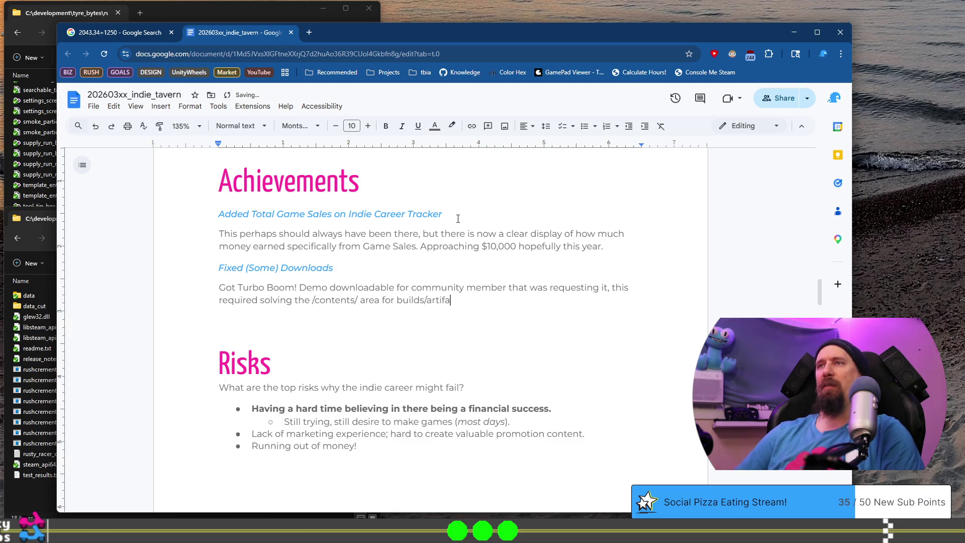
{"action": "type", "text": "cts sinc"}
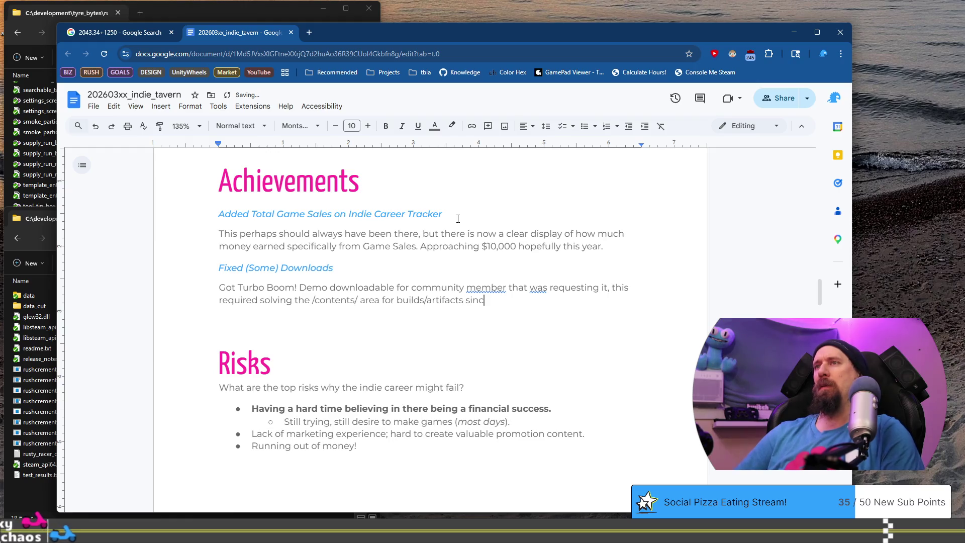
{"action": "key", "text": "BackSpace"}
{"action": "type", "text": "since the "}
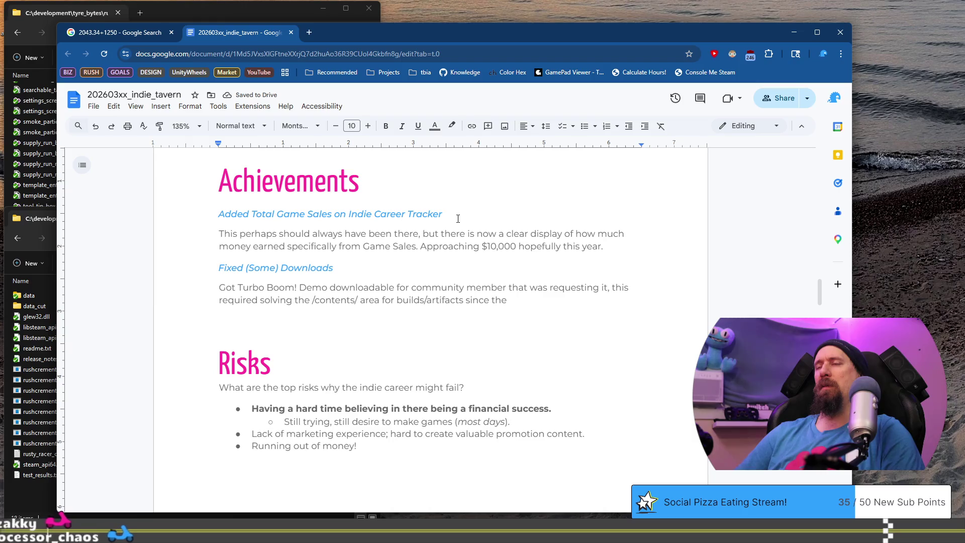
{"action": "type", "text": "W"}
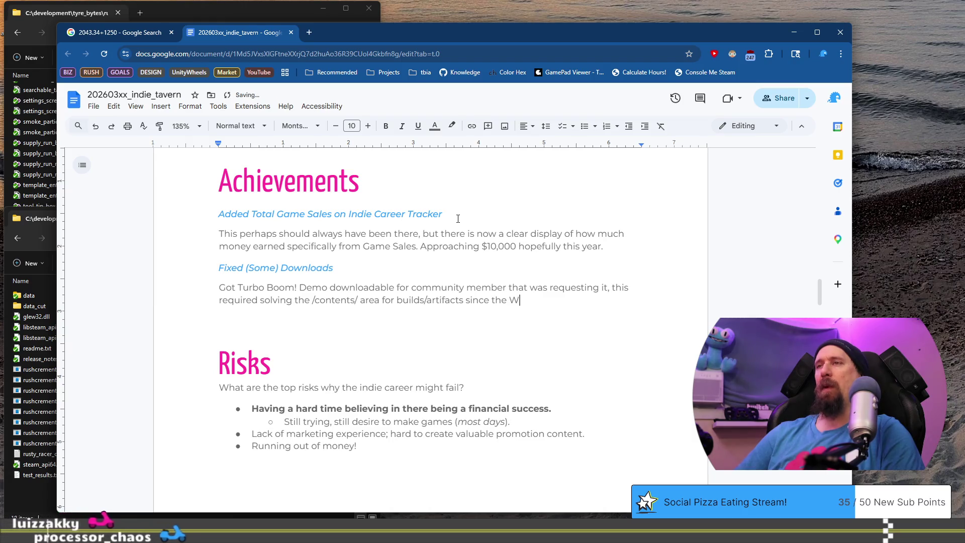
{"action": "type", "text": "eb Hack "}
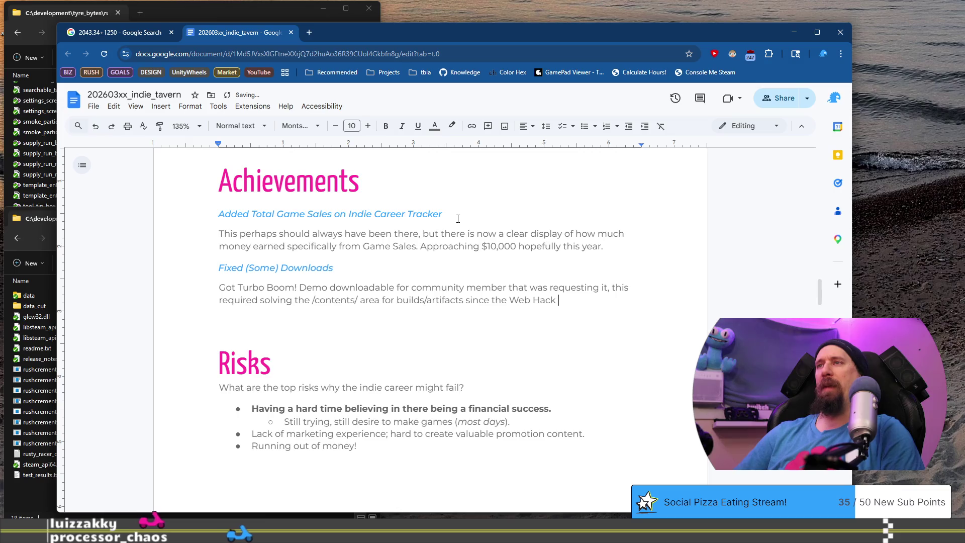
{"action": "type", "text": "/ Replacement."}
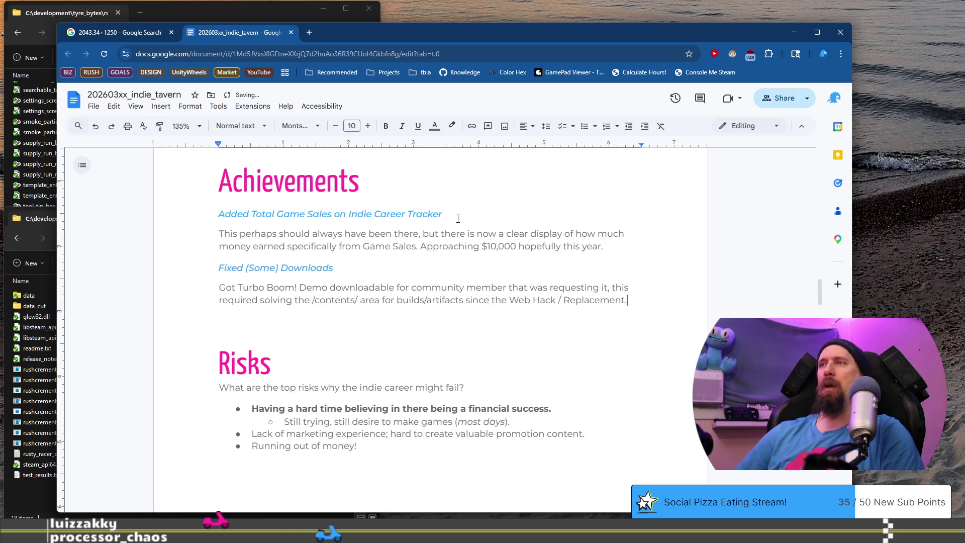
{"action": "key", "text": "Return"}
{"action": "key", "text": "alt+Tab"}
{"action": "scroll", "coordinate": [264, 213], "scroll_direction": "down", "scroll_amount": 3}
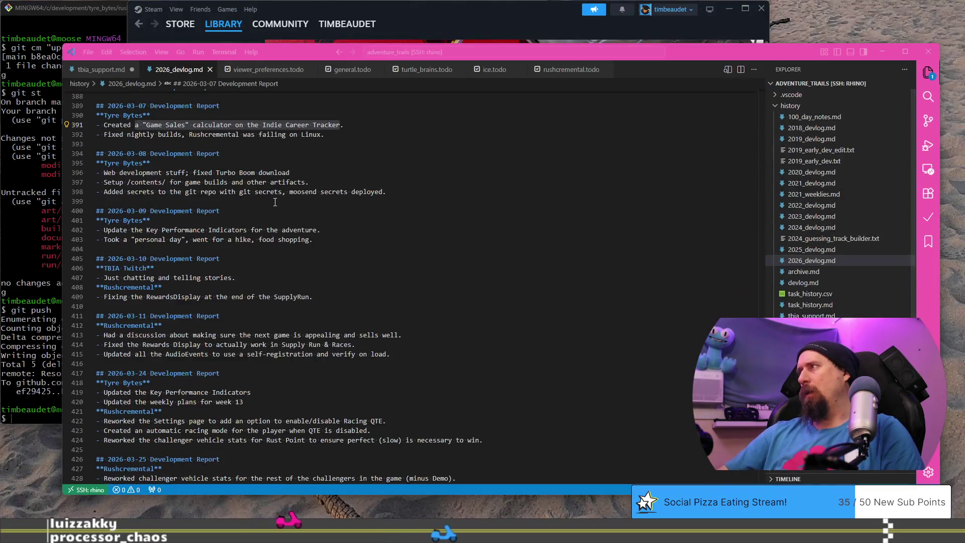
{"action": "scroll", "coordinate": [232, 207], "scroll_direction": "down", "scroll_amount": 3}
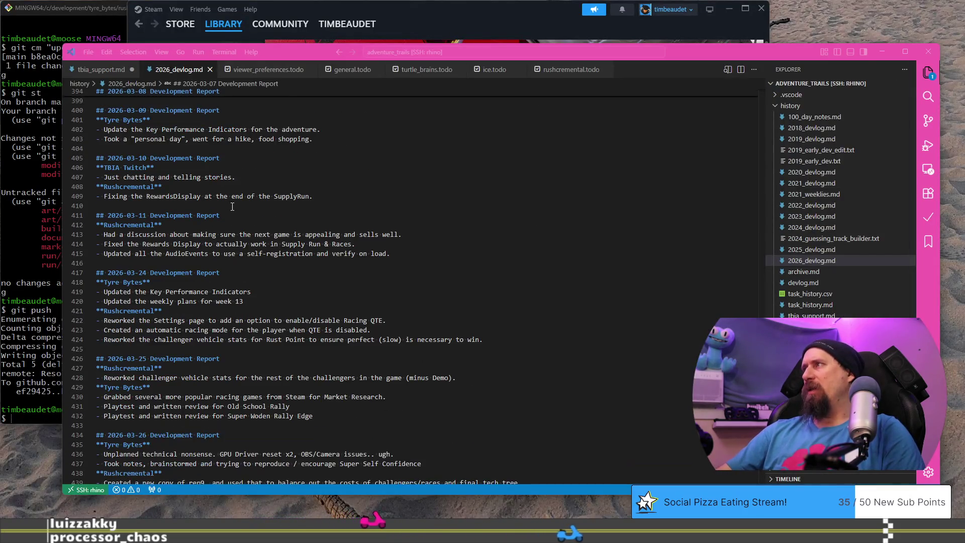
{"action": "mouse_move", "coordinate": [316, 196]}
{"action": "left_mouse_down"}
{"action": "mouse_move", "coordinate": [119, 196]}
{"action": "mouse_move", "coordinate": [329, 184]}
{"action": "mouse_move", "coordinate": [348, 203]}
{"action": "left_mouse_up"}
{"action": "scroll", "coordinate": [191, 221], "scroll_direction": "down", "scroll_amount": 1}
{"action": "scroll", "coordinate": [191, 221], "scroll_direction": "down", "scroll_amount": 1}
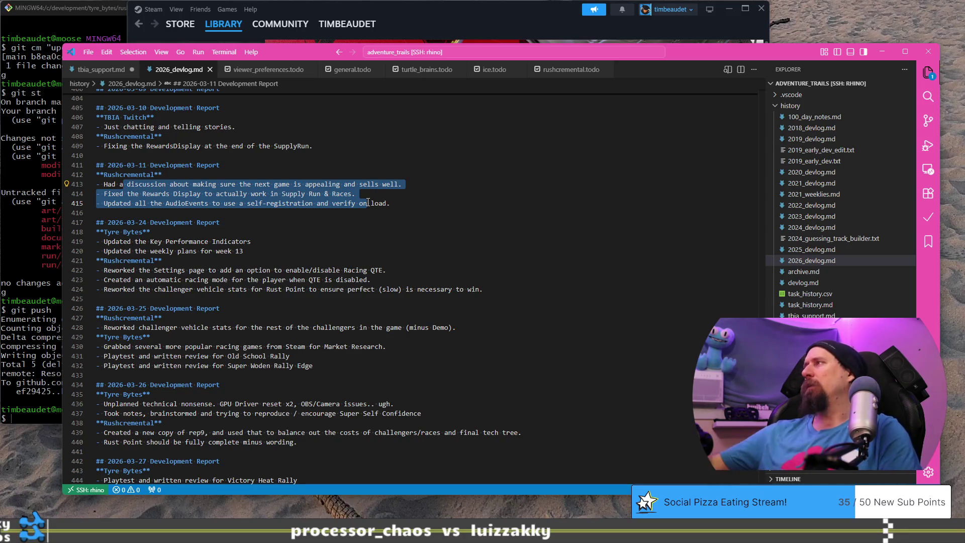
{"action": "left_click_drag", "start_coordinate": [127, 193], "coordinate": [364, 203]}
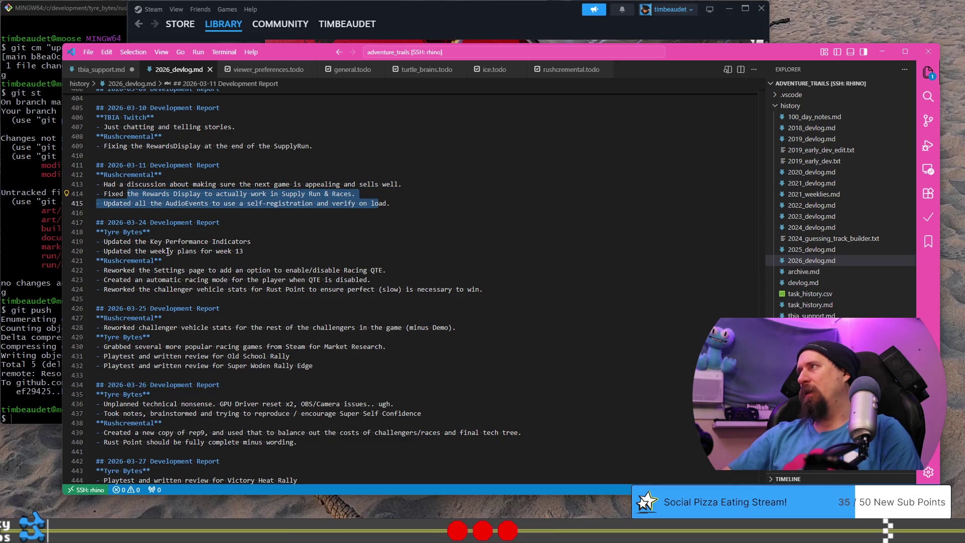
{"action": "scroll", "coordinate": [153, 247], "scroll_direction": "up", "scroll_amount": 7}
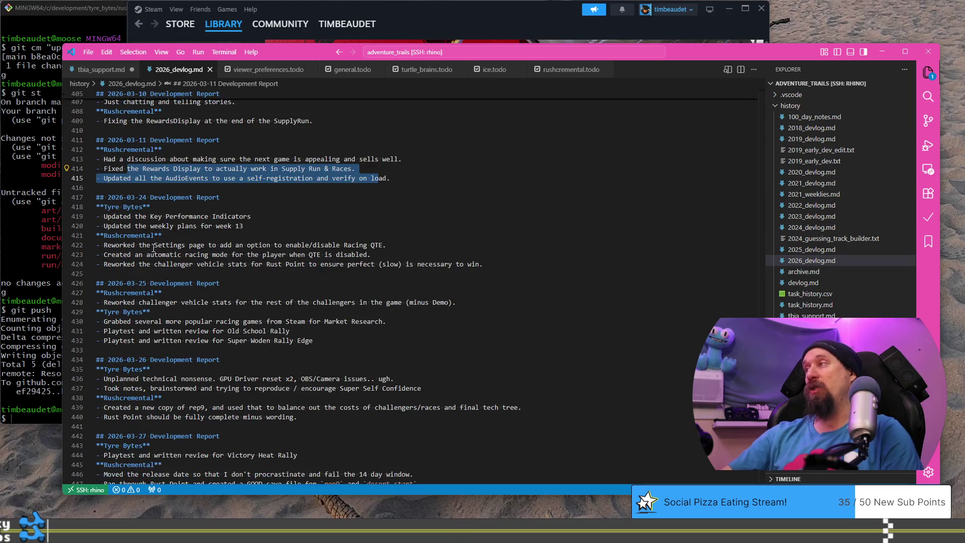
{"action": "scroll", "coordinate": [153, 247], "scroll_direction": "up", "scroll_amount": 3}
{"action": "scroll", "coordinate": [153, 247], "scroll_direction": "down", "scroll_amount": 5}
{"action": "scroll", "coordinate": [217, 261], "scroll_direction": "down", "scroll_amount": 4}
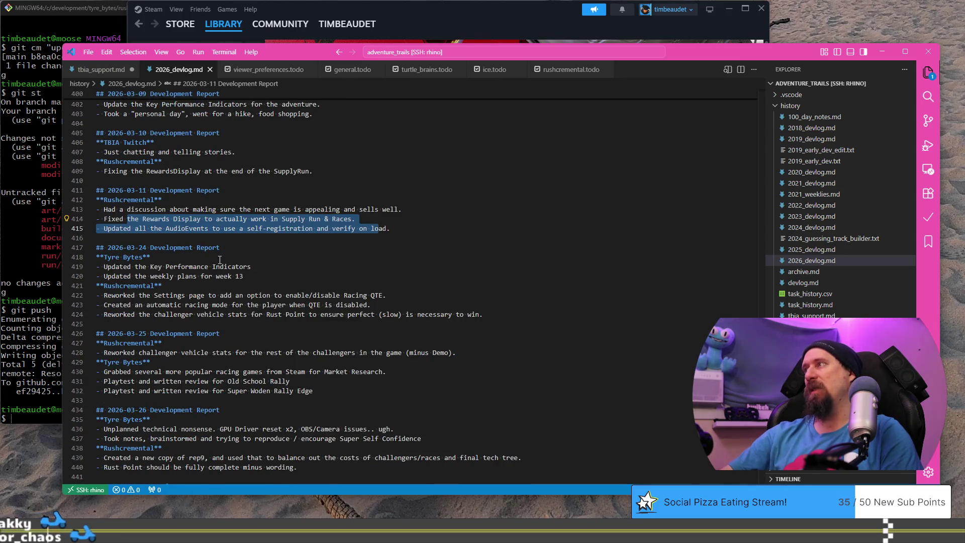
{"action": "scroll", "coordinate": [219, 260], "scroll_direction": "down", "scroll_amount": 1}
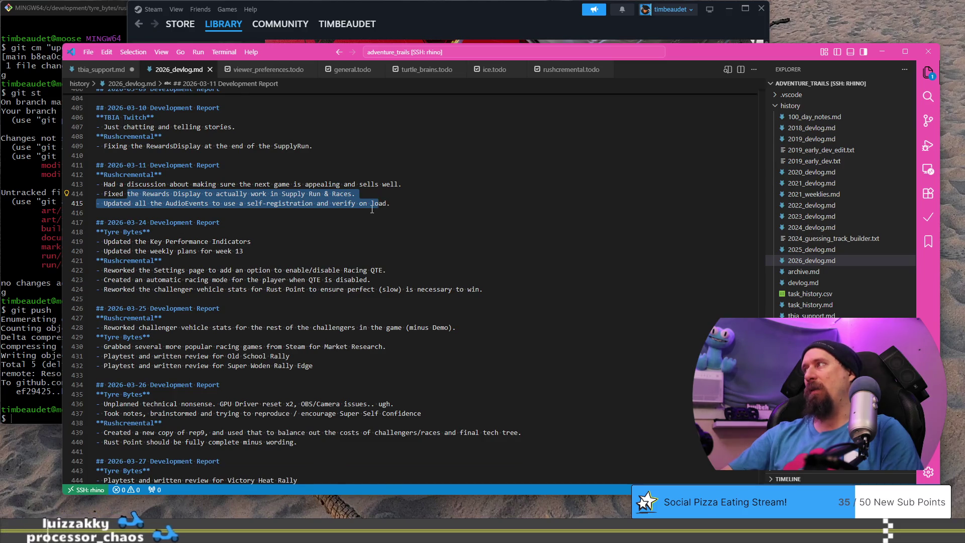
{"action": "scroll", "coordinate": [154, 223], "scroll_direction": "down", "scroll_amount": 2}
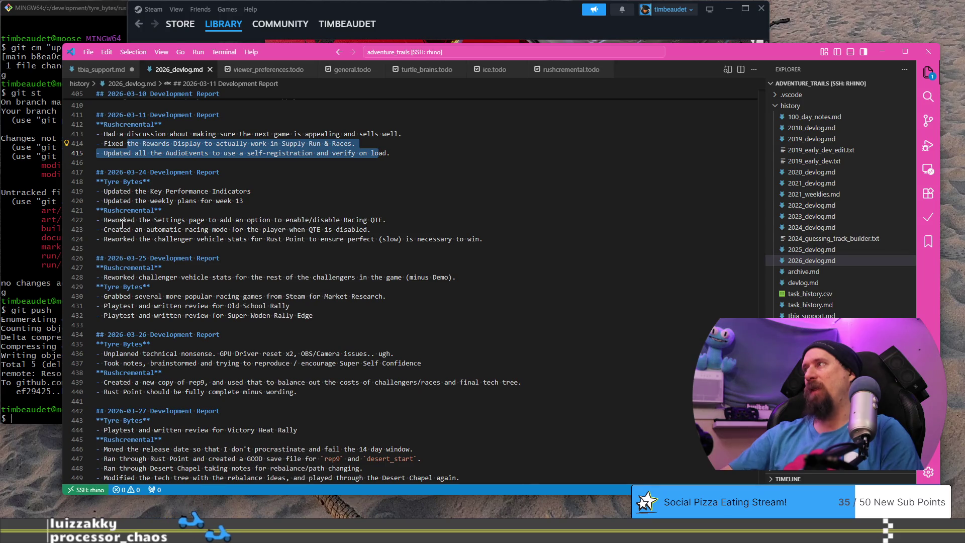
{"action": "left_click_drag", "start_coordinate": [112, 220], "coordinate": [377, 238]}
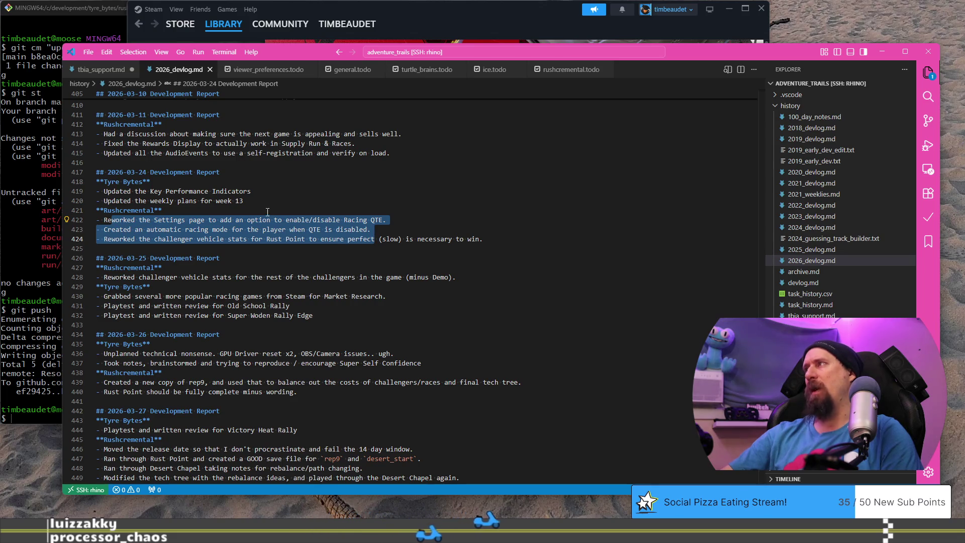
{"action": "scroll", "coordinate": [267, 211], "scroll_direction": "up", "scroll_amount": 2}
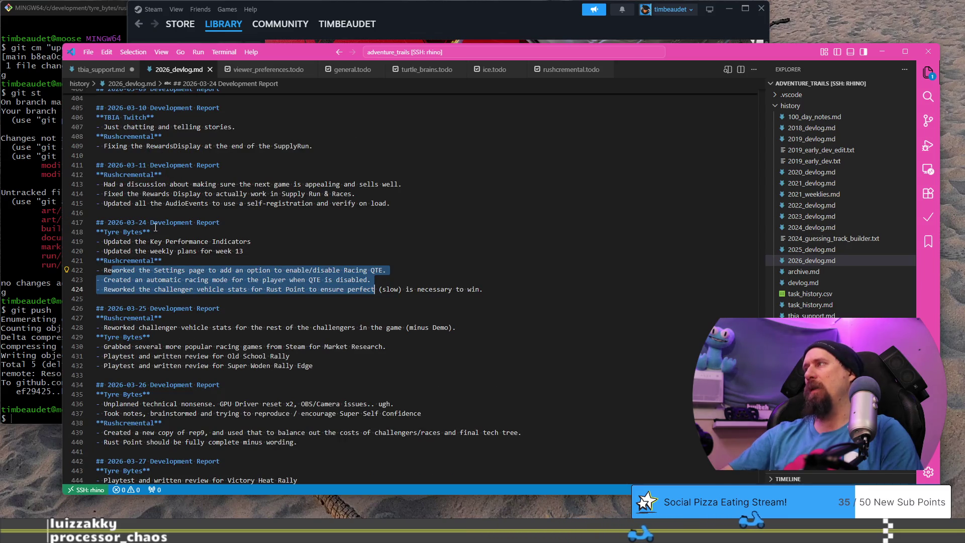
{"action": "scroll", "coordinate": [153, 212], "scroll_direction": "down", "scroll_amount": 2}
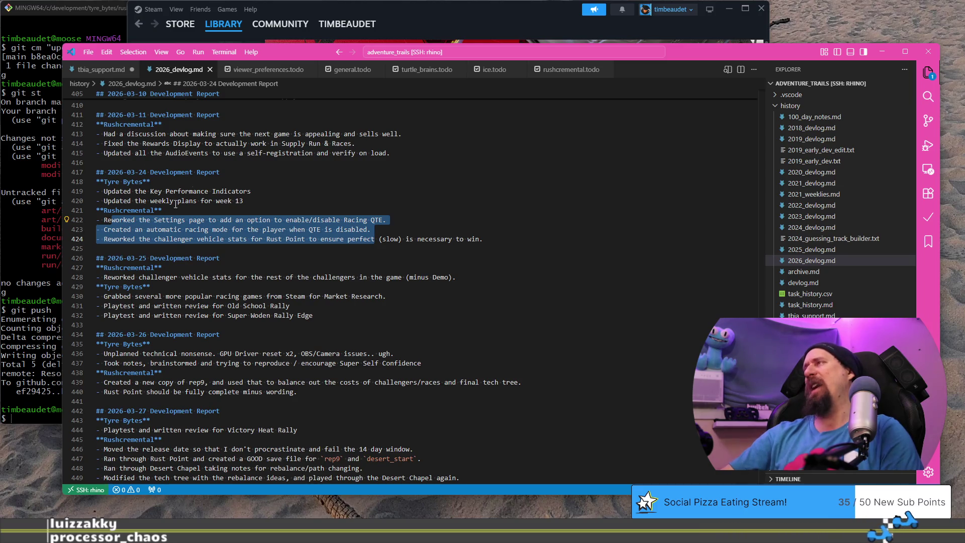
{"action": "scroll", "coordinate": [180, 284], "scroll_direction": "down", "scroll_amount": 1}
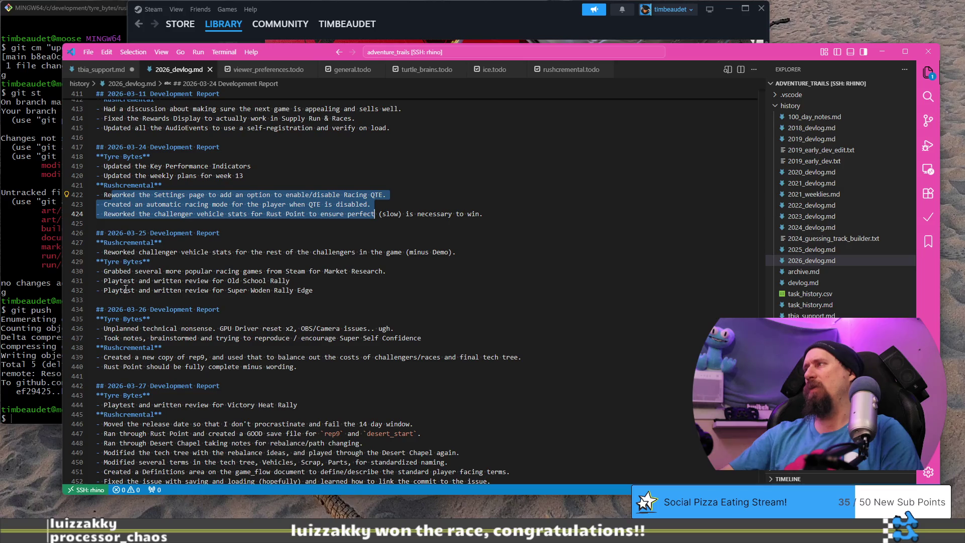
{"action": "left_click_drag", "start_coordinate": [115, 271], "coordinate": [301, 291]}
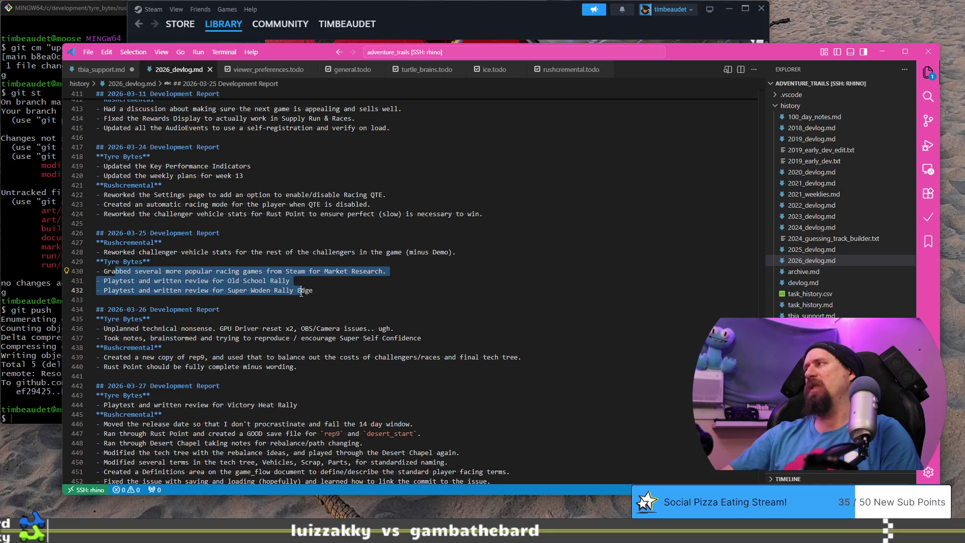
{"action": "scroll", "coordinate": [301, 293], "scroll_direction": "down", "scroll_amount": 1}
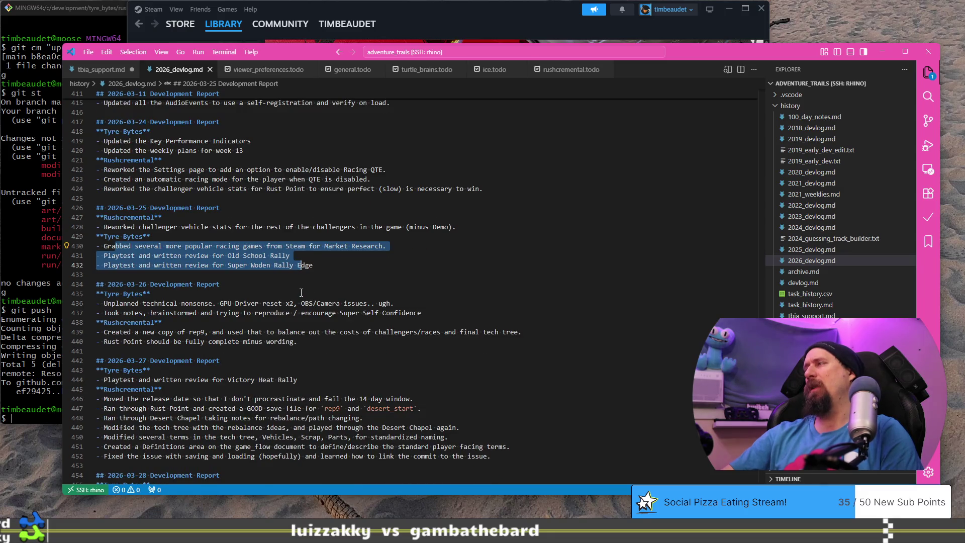
{"action": "scroll", "coordinate": [301, 292], "scroll_direction": "down", "scroll_amount": 2}
{"action": "left_click_drag", "start_coordinate": [156, 252], "coordinate": [251, 274]}
{"action": "left_click", "coordinate": [270, 295]}
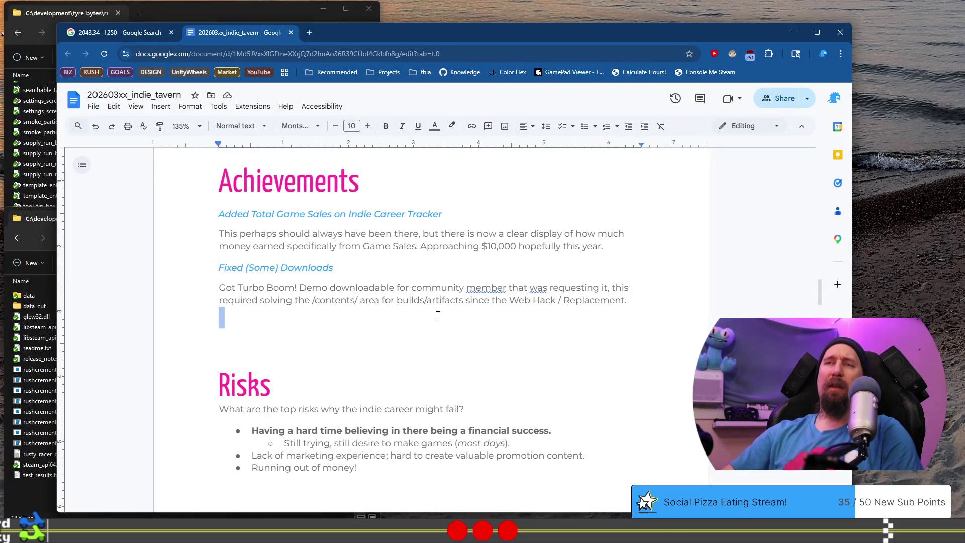
Step: Cut the Complete Rush Wars from Start to Finish heading and paragraph out of Goals
{"action": "left_click", "coordinate": [423, 318]}
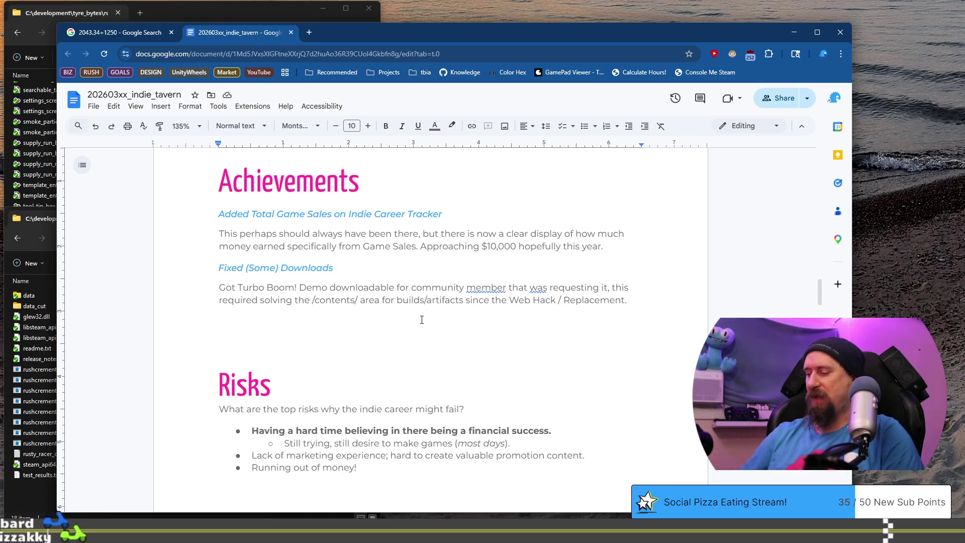
{"action": "scroll", "coordinate": [388, 275], "scroll_direction": "down", "scroll_amount": 5}
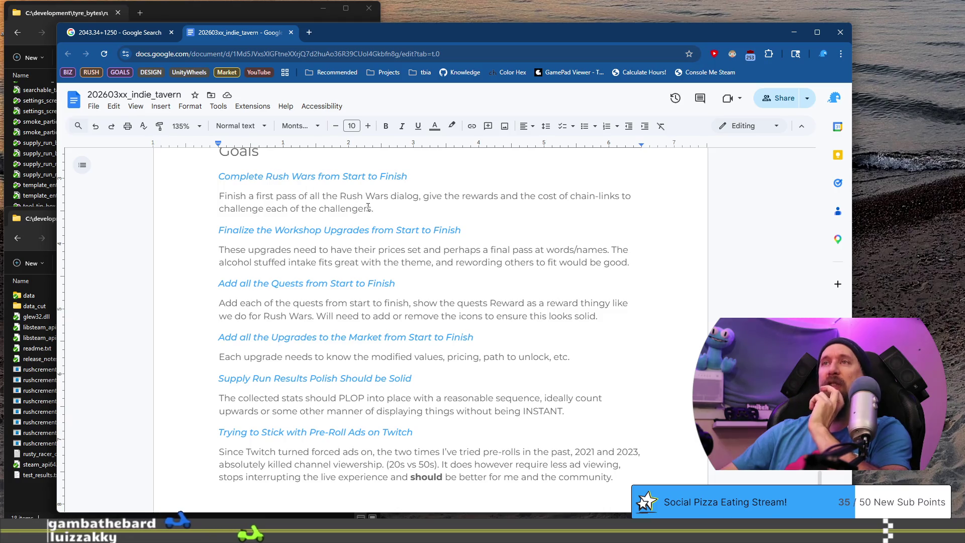
{"action": "left_click_drag", "start_coordinate": [374, 208], "coordinate": [202, 182]}
{"action": "key", "text": "ctrl+c"}
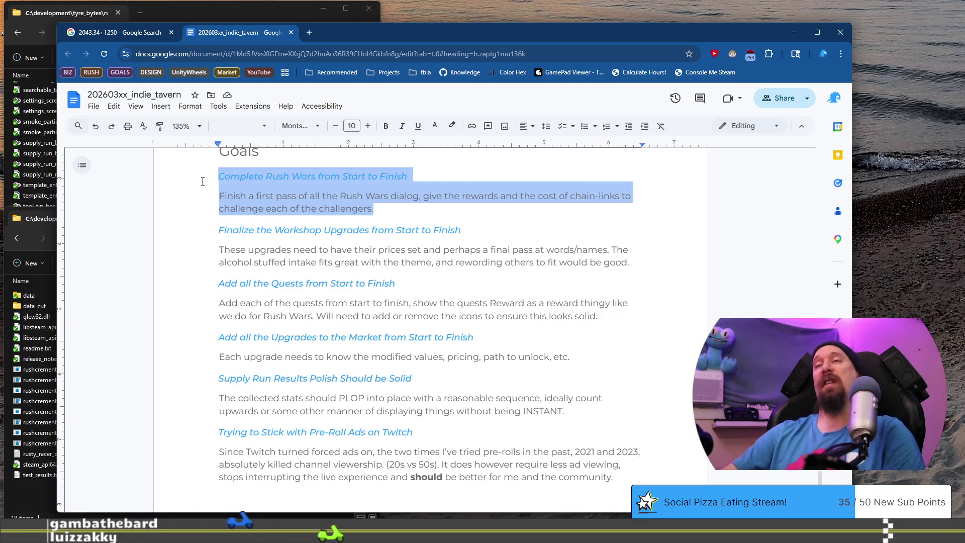
{"action": "key", "text": "BackSpace"}
Step: Paste the Rush Wars entry below the Fixed (Some) Downloads paragraph and select it
{"action": "scroll", "coordinate": [211, 181], "scroll_direction": "up", "scroll_amount": 15}
{"action": "scroll", "coordinate": [216, 180], "scroll_direction": "down", "scroll_amount": 5}
{"action": "left_click", "coordinate": [217, 180]}
{"action": "scroll", "coordinate": [378, 229], "scroll_direction": "down", "scroll_amount": 20}
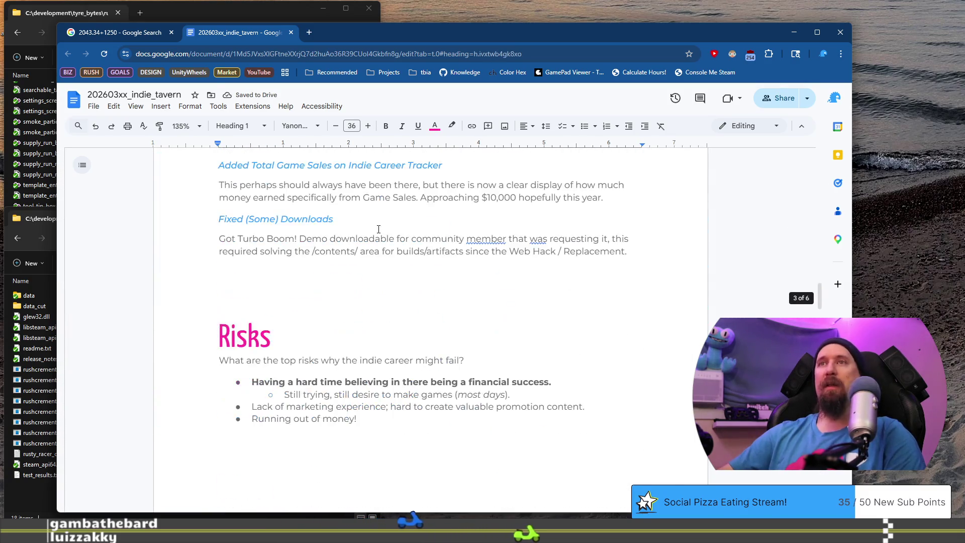
{"action": "scroll", "coordinate": [379, 229], "scroll_direction": "up", "scroll_amount": 1}
{"action": "left_click", "coordinate": [629, 301]}
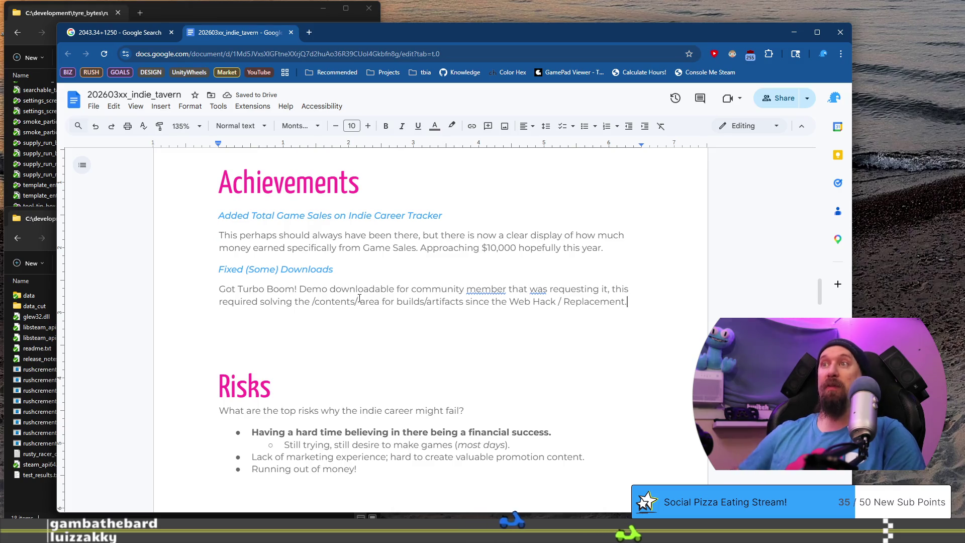
{"action": "key", "text": "Return"}
{"action": "key", "text": "ctrl+v"}
{"action": "key", "text": "shift+Home"}
{"action": "key", "text": "shift+Up"}
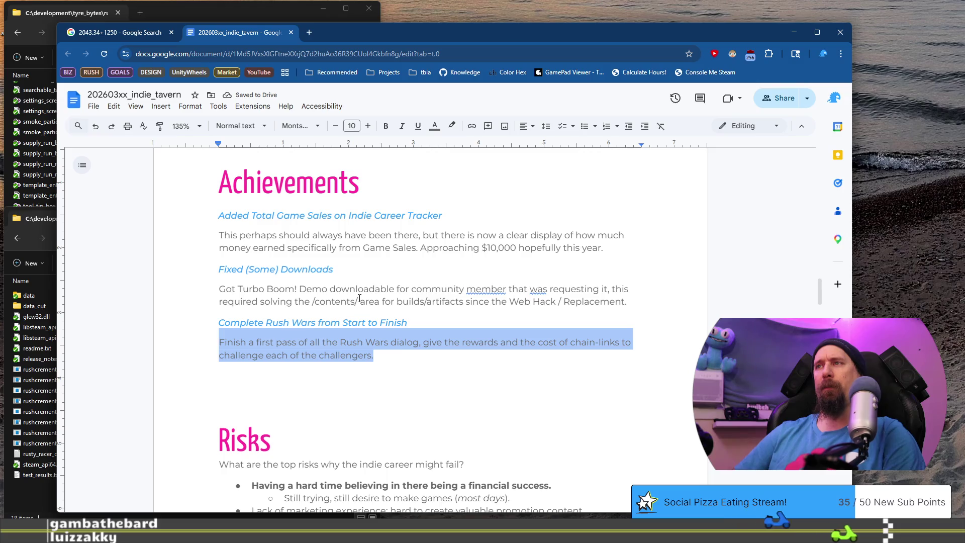
Step: Write the Rush Wars achievement text: automatic shifting option and challenger vehicles rebalanced for Perfect Shifts
{"action": "type", "text": "F"}
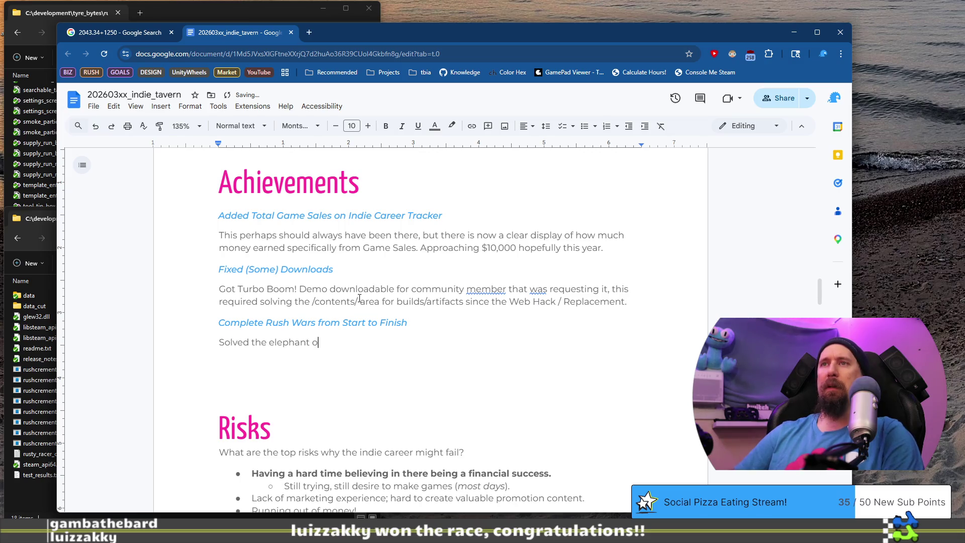
{"action": "type", "text": " difficulty bygive"}
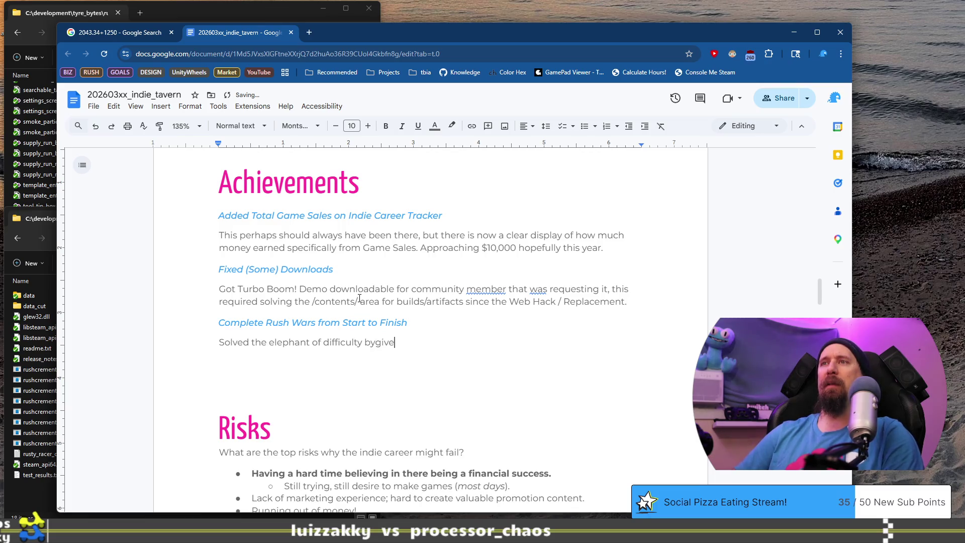
{"action": "key", "text": "BackSpace"}
{"action": "key", "text": "BackSpace"}
{"action": "key", "text": "BackSpace"}
{"action": "key", "text": "BackSpace"}
{"action": "type", "text": " giving an option to"}
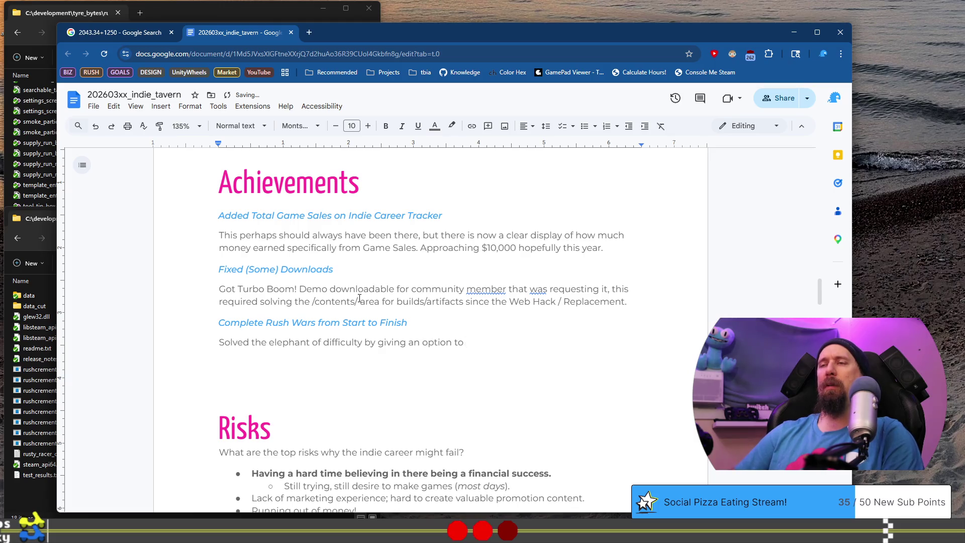
{"action": "key", "text": "BackSpace"}
{"action": "key", "text": "BackSpace"}
{"action": "type", "text": "for pla"}
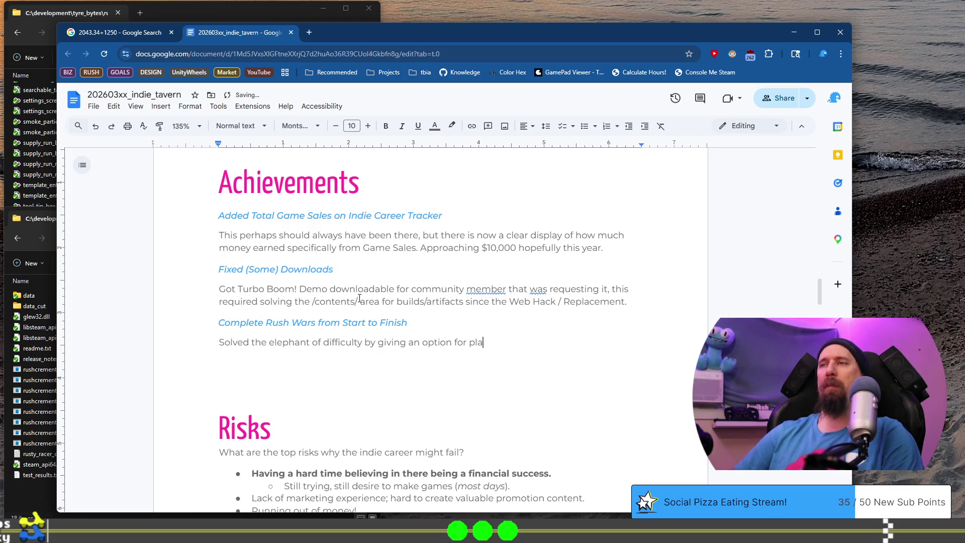
{"action": "type", "text": "toe "}
{"action": "type", "text": "'automaticall"}
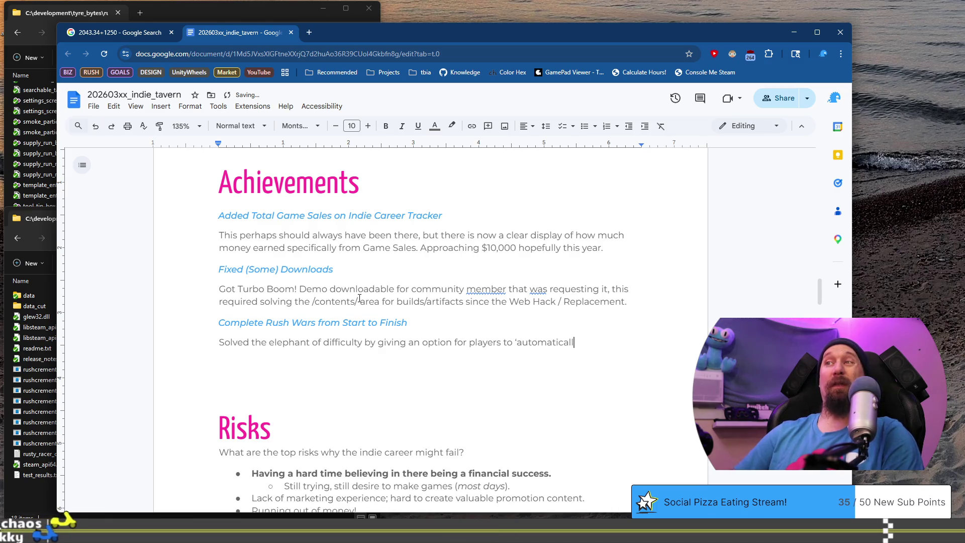
{"action": "type", "text": "y shif"}
{"action": "type", "text": "t'"}
{"action": "type", "text": " in a race"}
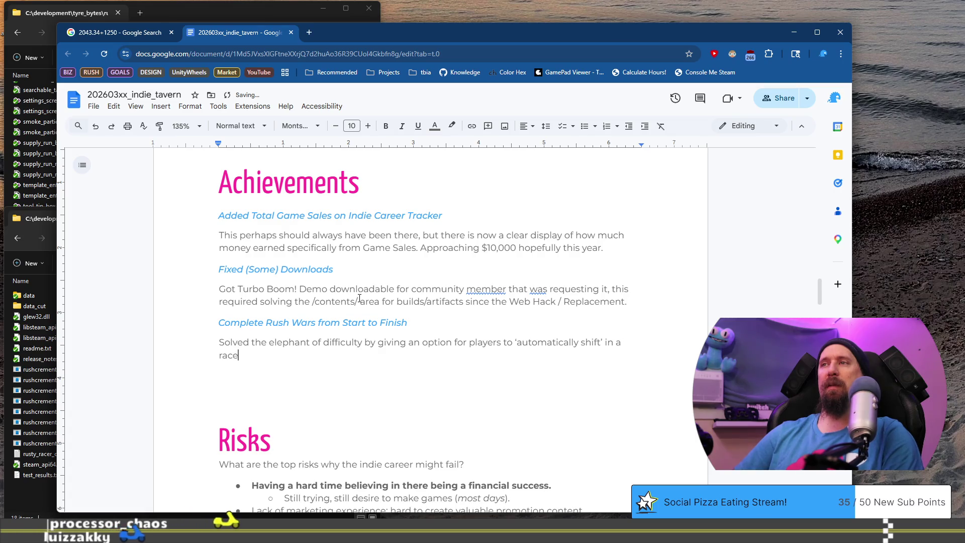
{"action": "type", "text": ", "}
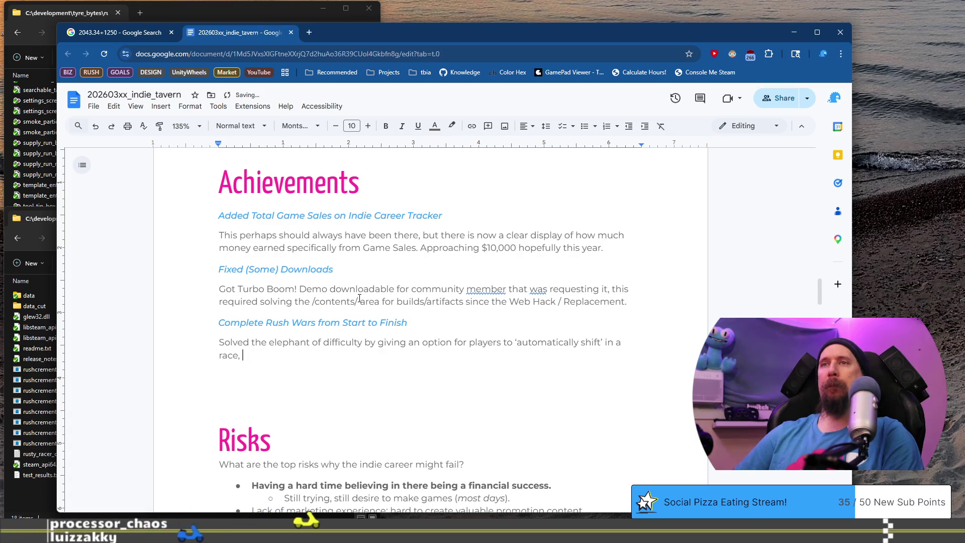
{"action": "type", "text": "rebalanced all "}
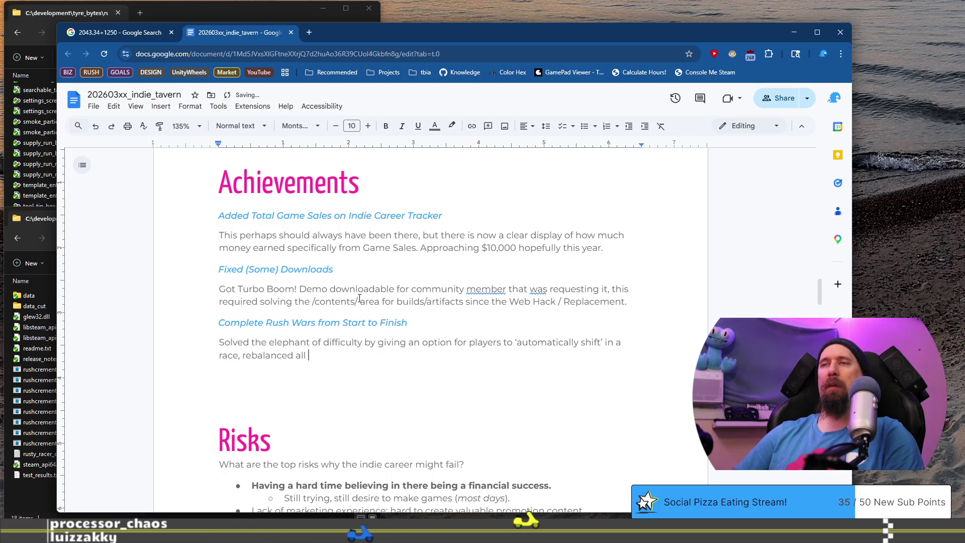
{"action": "type", "text": "challenger vehicles to res for "}
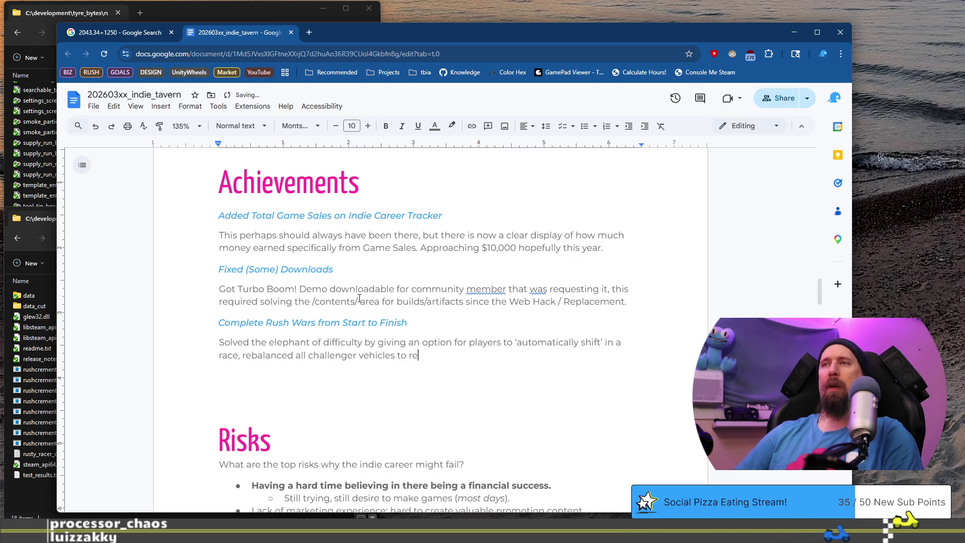
{"action": "type", "text": "Perfect Shifts."}
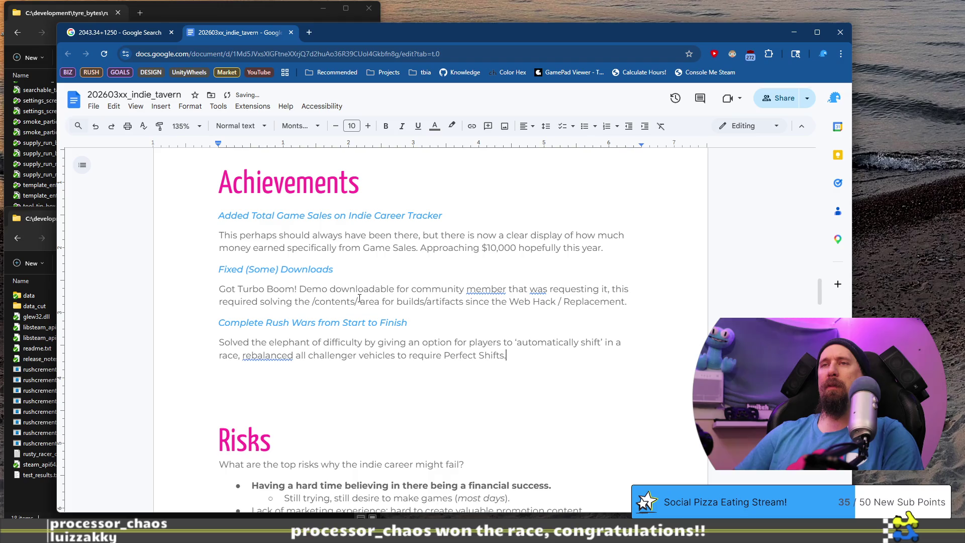
{"action": "key", "text": "Return"}
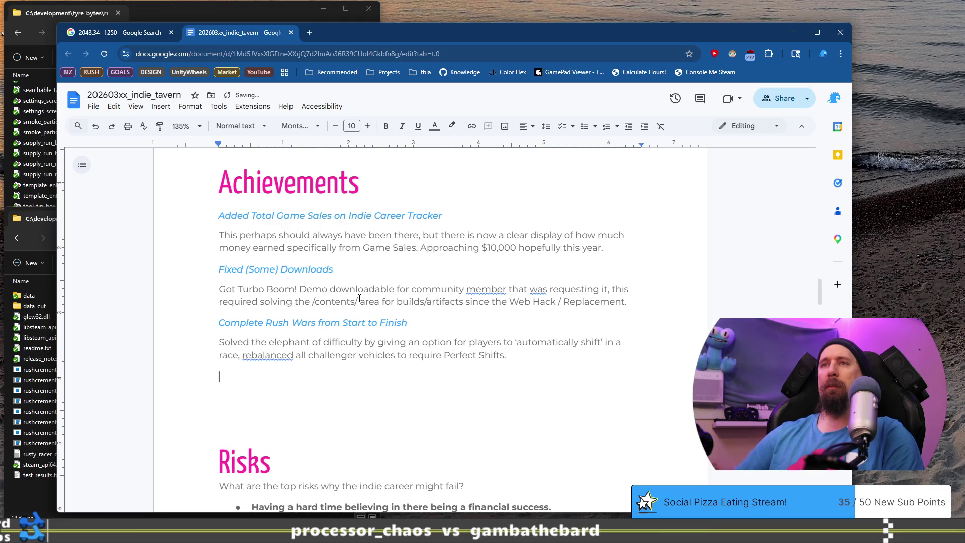
Step: Accept the 'and rebalanced' grammar correction in the Rush Wars paragraph
{"action": "left_click", "coordinate": [267, 355]}
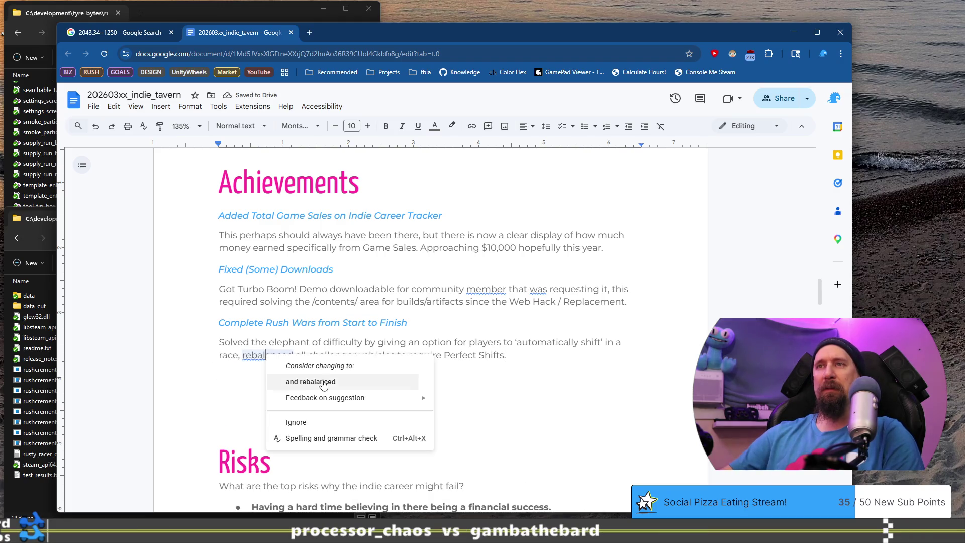
{"action": "left_click", "coordinate": [329, 383]}
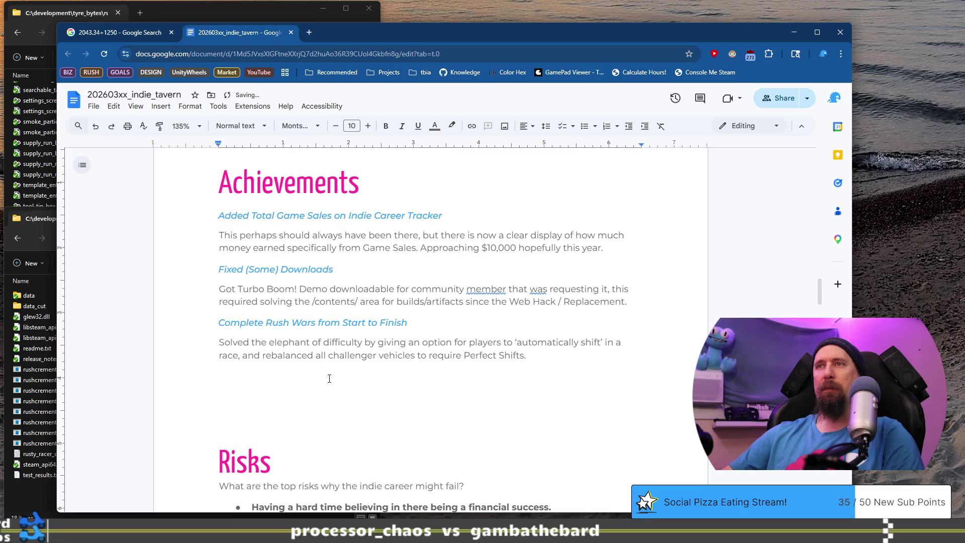
{"action": "scroll", "coordinate": [382, 251], "scroll_direction": "down", "scroll_amount": 20}
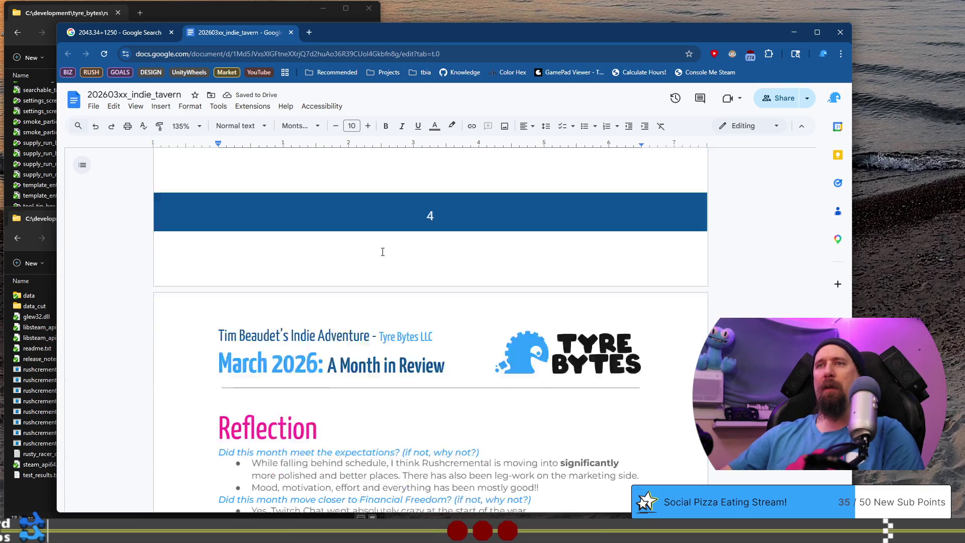
Step: Delete the blank line under the Goals heading so Finalize the Workshop Upgrades follows directly
{"action": "scroll", "coordinate": [382, 251], "scroll_direction": "up", "scroll_amount": 12}
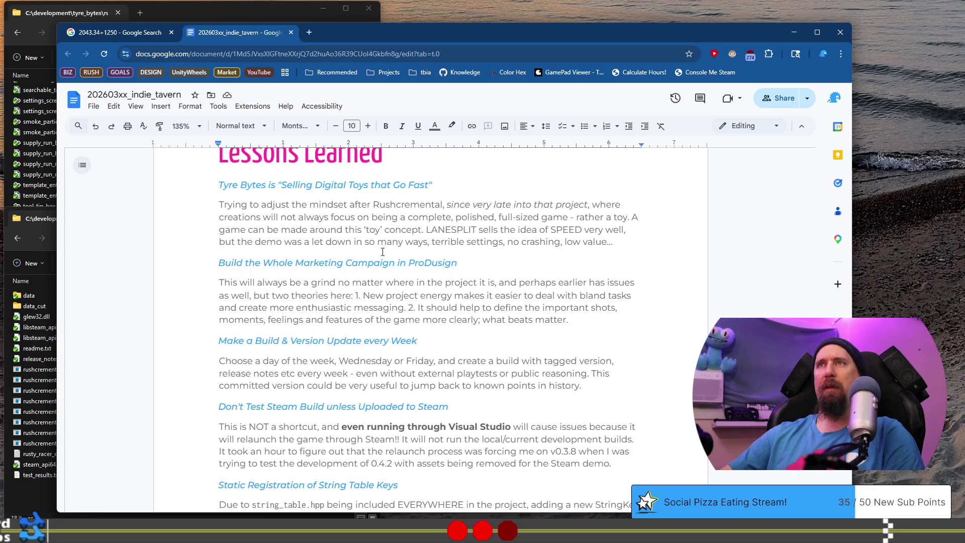
{"action": "scroll", "coordinate": [383, 252], "scroll_direction": "down", "scroll_amount": 10}
{"action": "scroll", "coordinate": [382, 251], "scroll_direction": "up", "scroll_amount": 15}
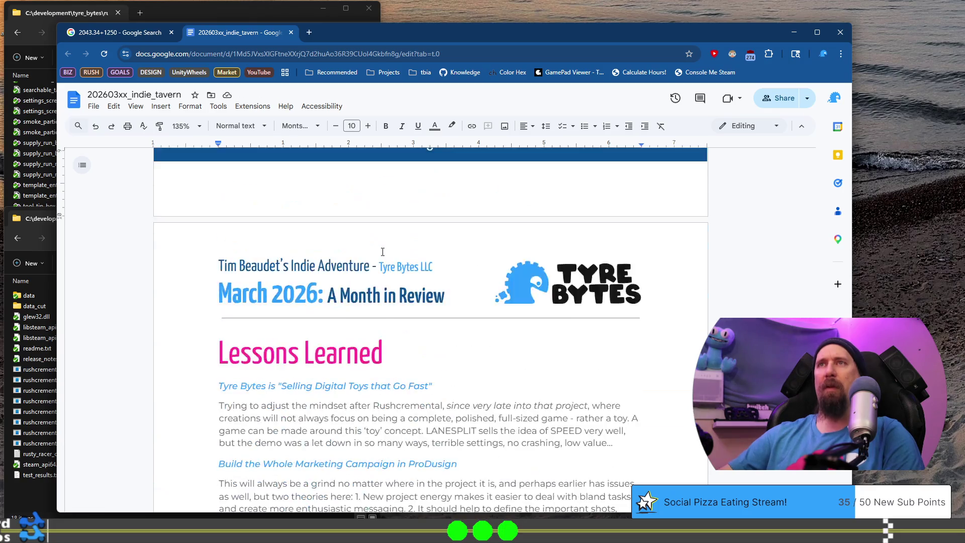
{"action": "scroll", "coordinate": [382, 251], "scroll_direction": "down", "scroll_amount": 20}
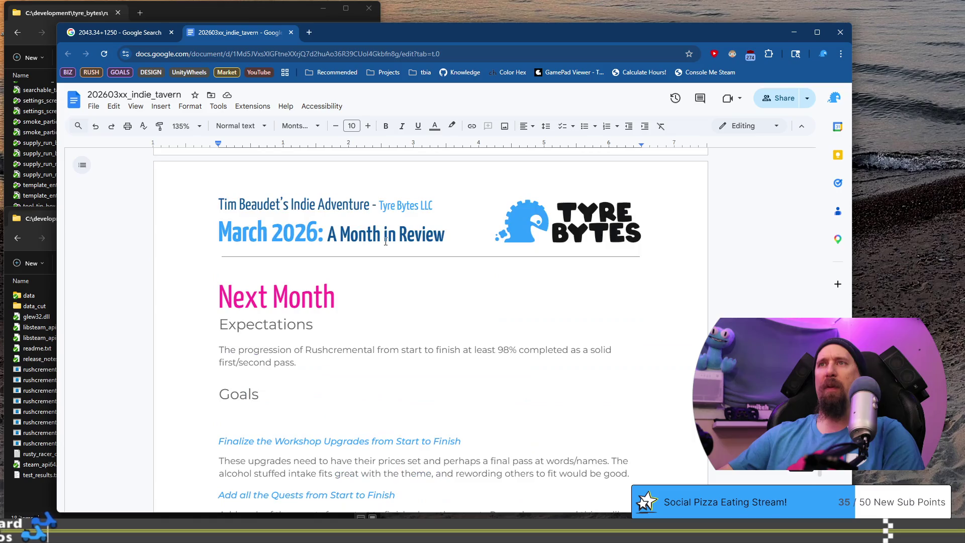
{"action": "scroll", "coordinate": [385, 241], "scroll_direction": "down", "scroll_amount": 3}
{"action": "left_click", "coordinate": [276, 268]}
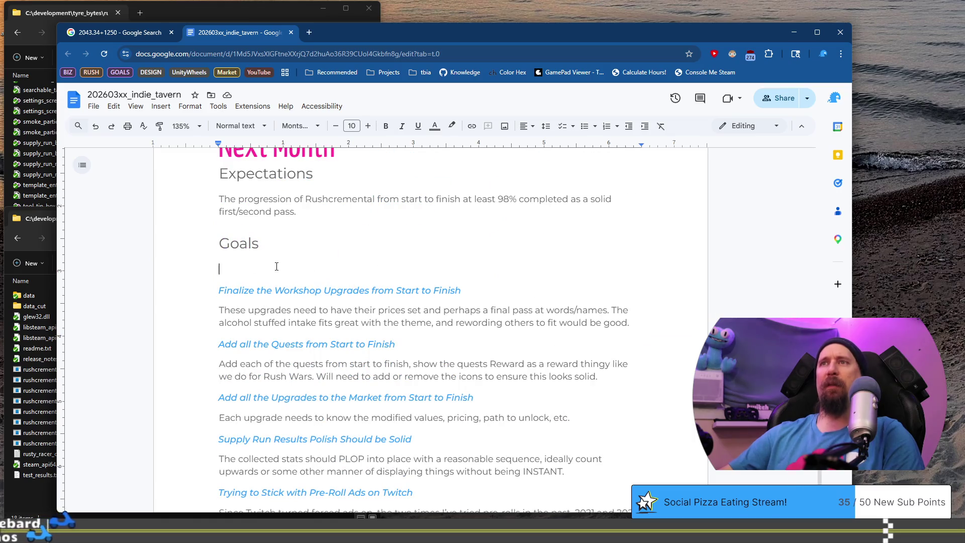
{"action": "key", "text": "BackSpace"}
{"action": "key", "text": "Down"}
{"action": "key", "text": "Down"}
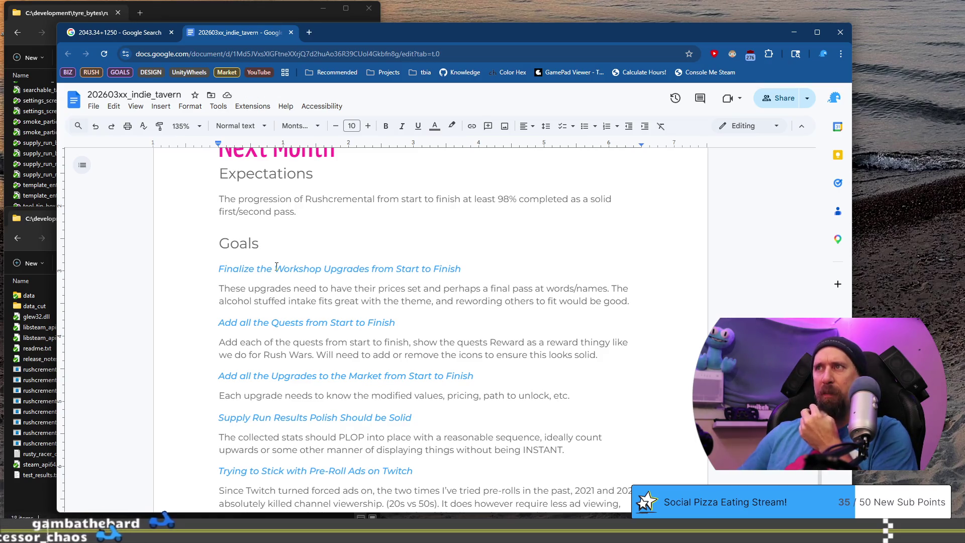
Step: Select the 'Add all the Quests' goal paragraph, then collapse the selection
{"action": "key", "text": "Down"}
{"action": "key", "text": "Down"}
{"action": "key", "text": "Home"}
{"action": "key", "text": "shift+Down"}
{"action": "key", "text": "shift+Down"}
{"action": "key", "text": "shift+Down"}
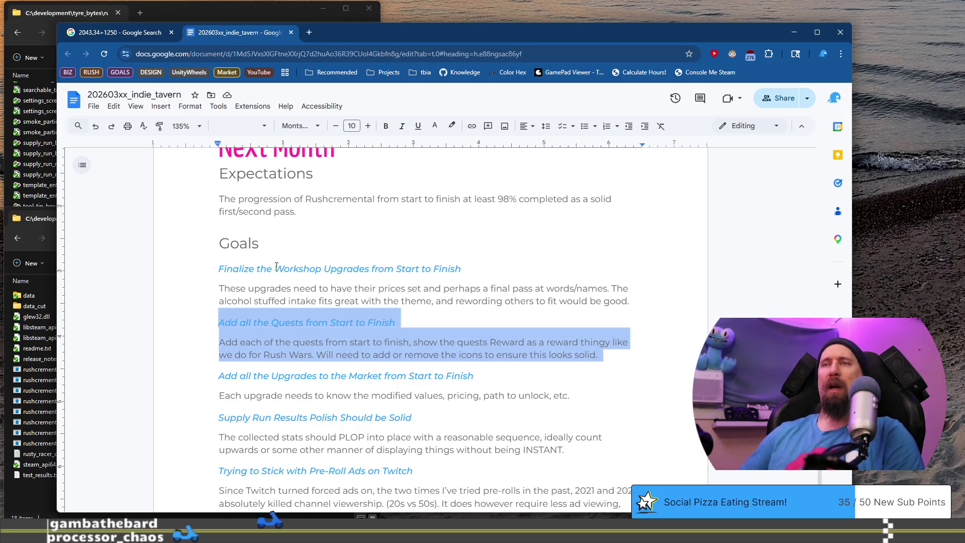
{"action": "scroll", "coordinate": [319, 263], "scroll_direction": "down", "scroll_amount": 2}
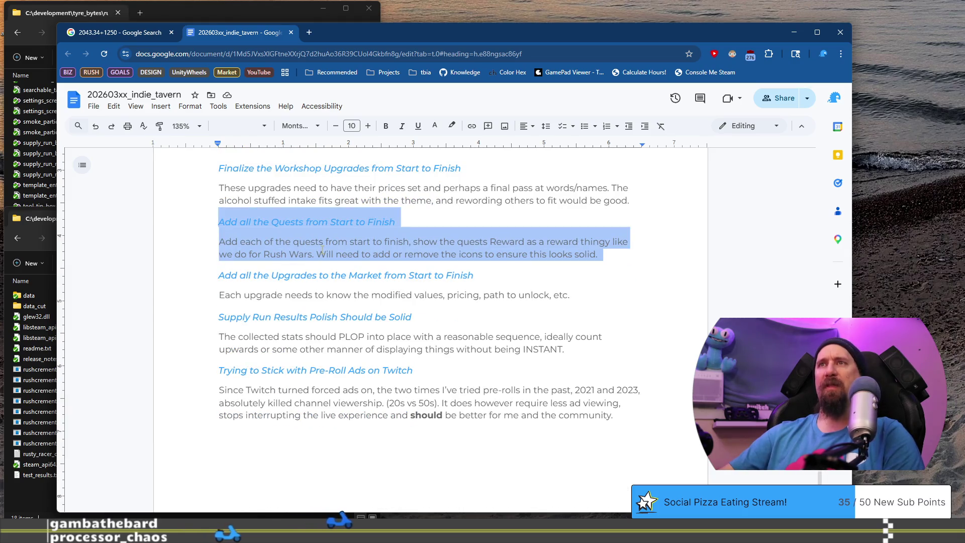
{"action": "key", "text": "Right"}
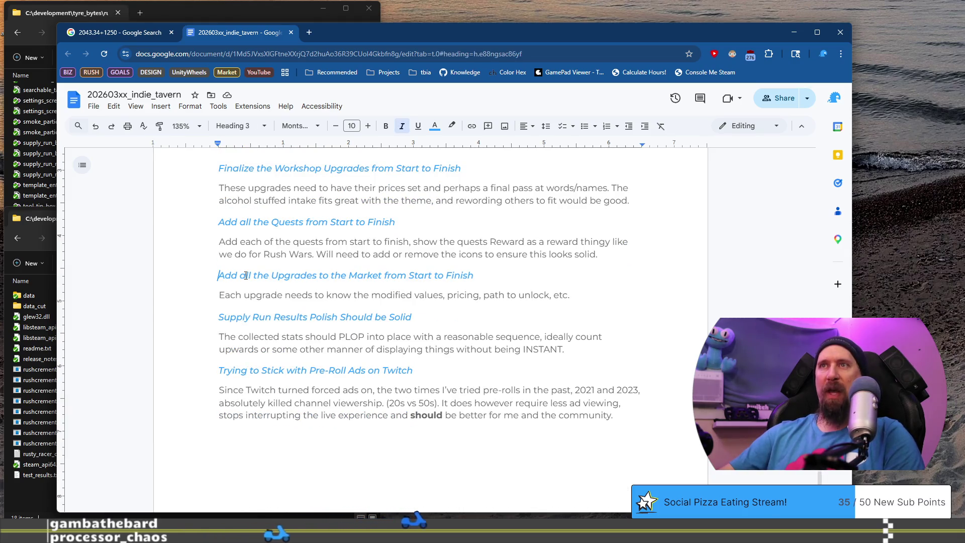
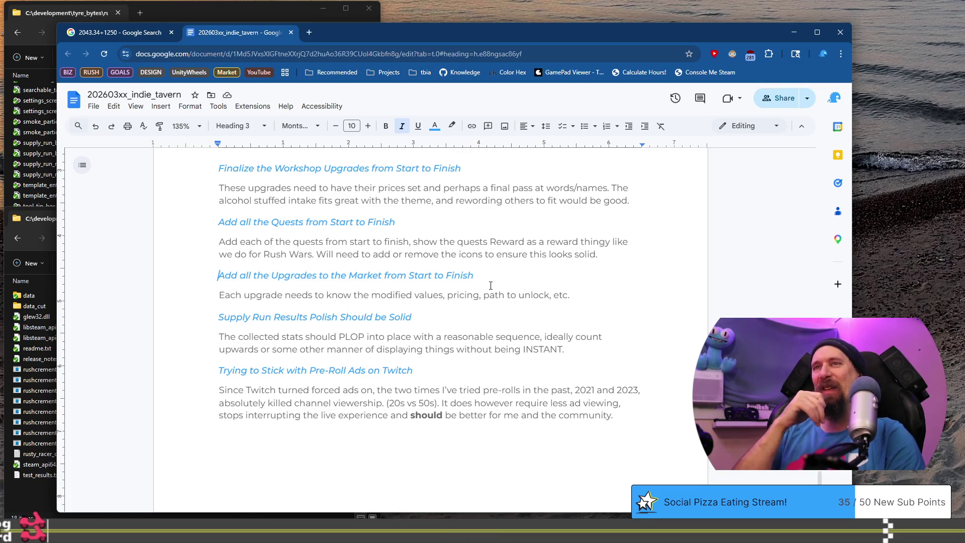
Step: Remove the 'Trying to Stick with Pre-Roll Ads on Twitch' goal and its paragraph from Goals
{"action": "left_click", "coordinate": [213, 378]}
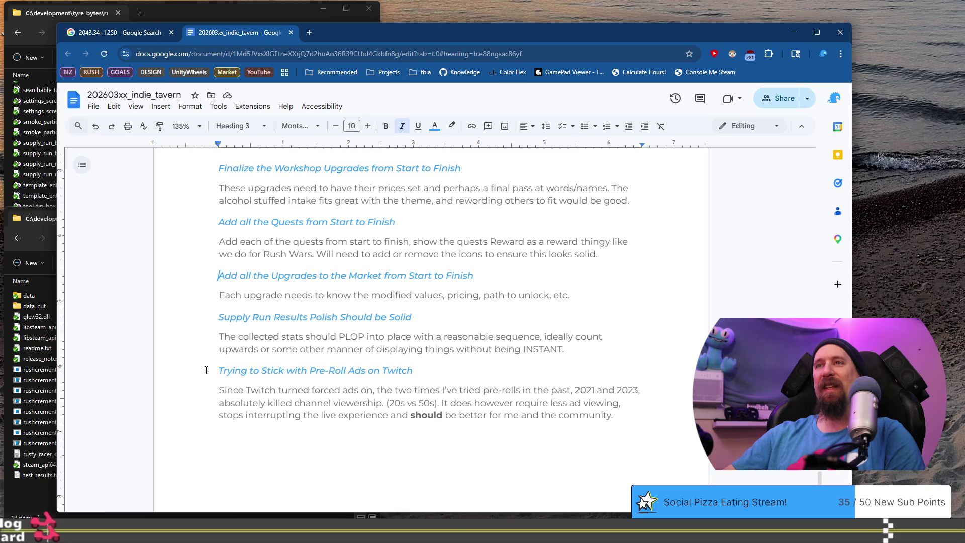
{"action": "left_click", "coordinate": [624, 416], "text": "shift"}
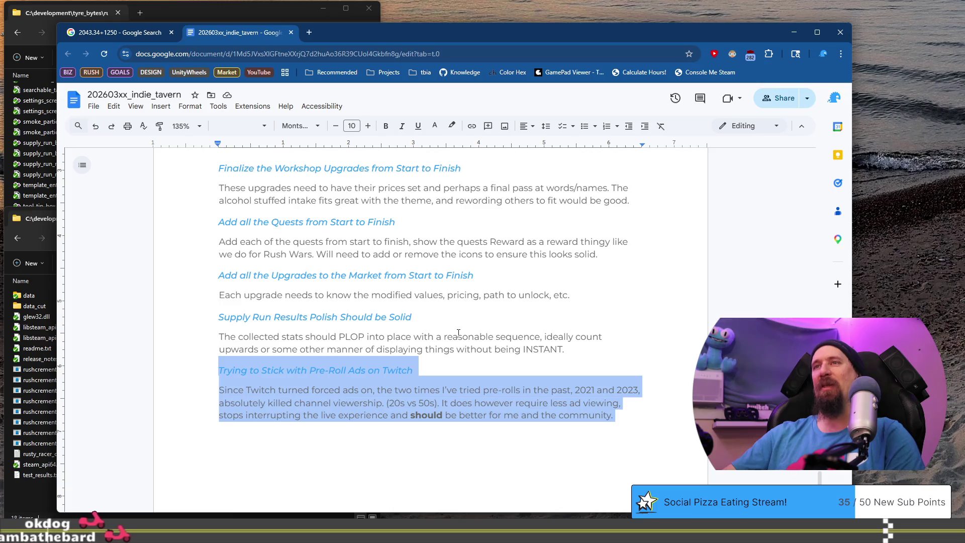
{"action": "key", "text": "Delete"}
{"action": "mouse_move", "coordinate": [568, 465]}
{"action": "left_mouse_down"}
{"action": "mouse_move", "coordinate": [301, 343]}
{"action": "mouse_move", "coordinate": [186, 274]}
{"action": "left_mouse_up"}
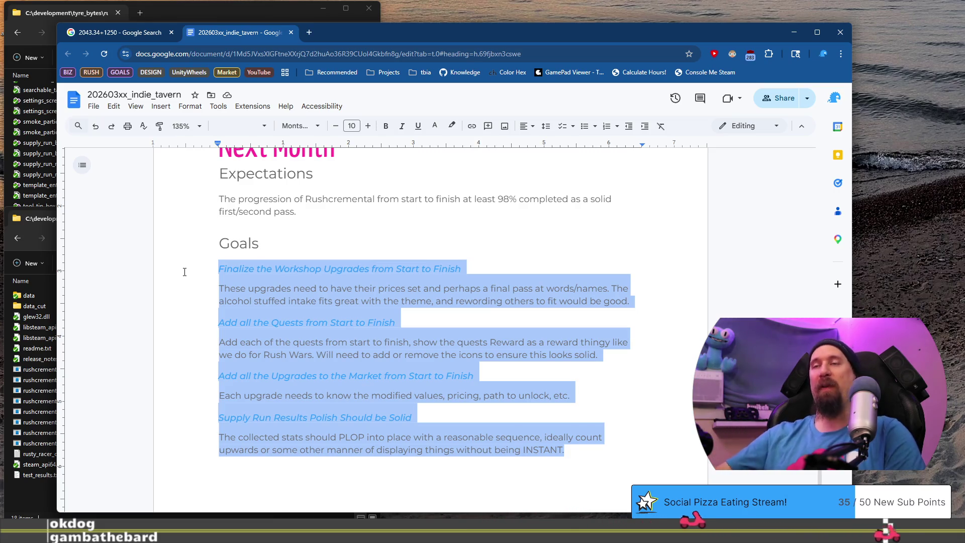
Step: Paste the pre-roll ads goal and paragraph on the empty line above Risks
{"action": "scroll", "coordinate": [295, 252], "scroll_direction": "up", "scroll_amount": 20}
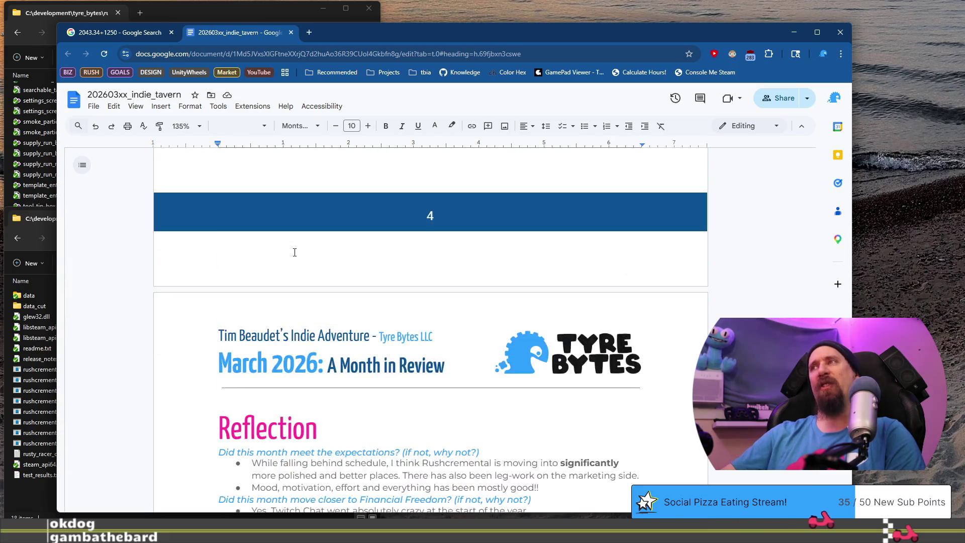
{"action": "scroll", "coordinate": [294, 252], "scroll_direction": "up", "scroll_amount": 20}
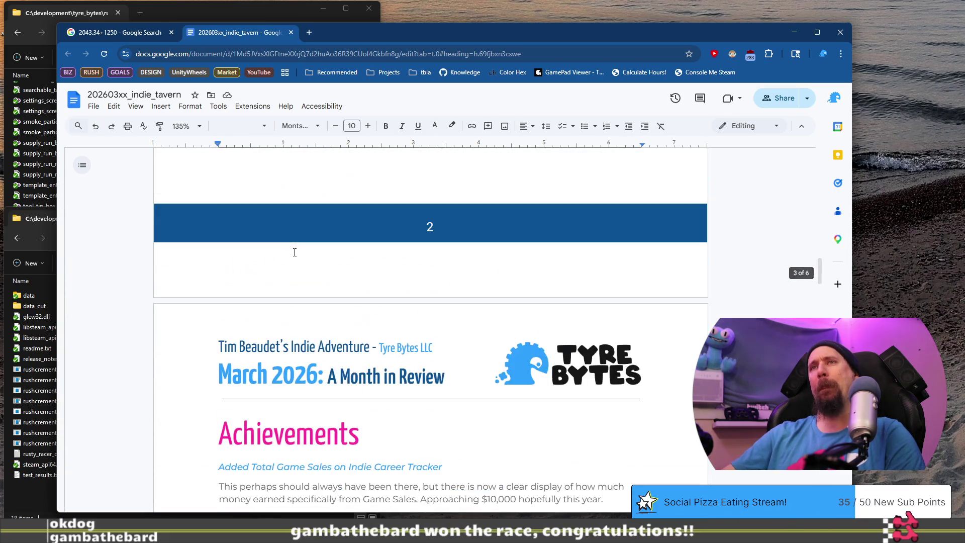
{"action": "scroll", "coordinate": [295, 252], "scroll_direction": "down", "scroll_amount": 8}
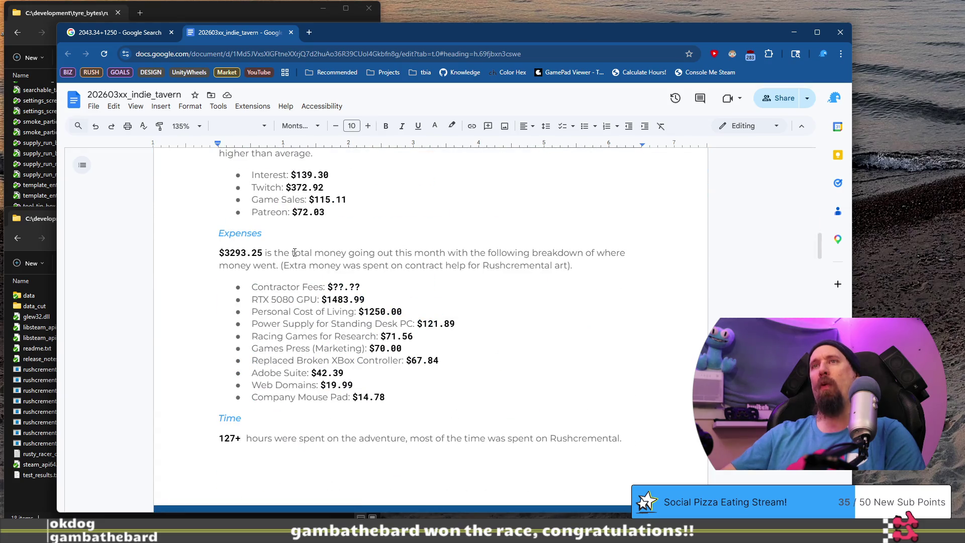
{"action": "scroll", "coordinate": [295, 252], "scroll_direction": "up", "scroll_amount": 10}
{"action": "scroll", "coordinate": [294, 252], "scroll_direction": "down", "scroll_amount": 7}
{"action": "left_click", "coordinate": [295, 230]}
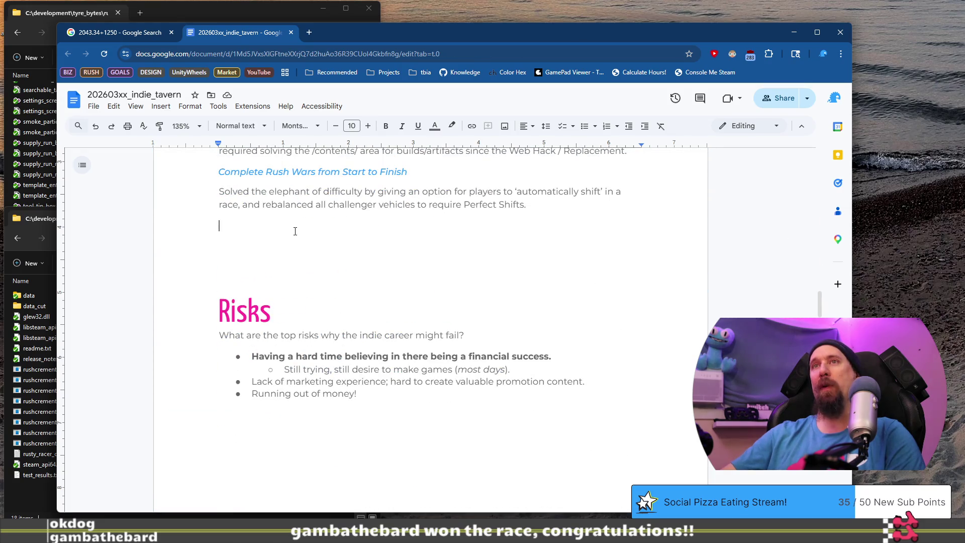
{"action": "type", "text": "Trying to Stick with Pre-Roll Ads on Twitch Since Twitch turned forced ads on, the two times I’ve tried pre-rolls in the past, 2021 and 2023, absolutely killed channel viewership. (20s vs 50s). It does however require less ad viewing, stops interrupting the live experience and should be better for me and the community."}
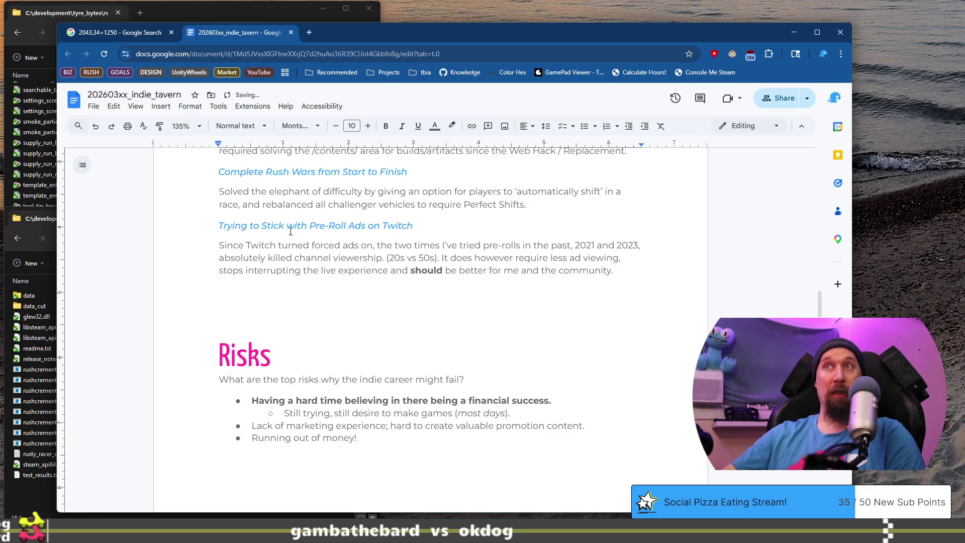
Step: Retitle the pasted heading to 'Try Pre-Roll Ads on Twitch'
{"action": "key", "text": "ctrl+shift+Right"}
{"action": "key", "text": "ctrl+shift+Right"}
{"action": "key", "text": "Delete"}
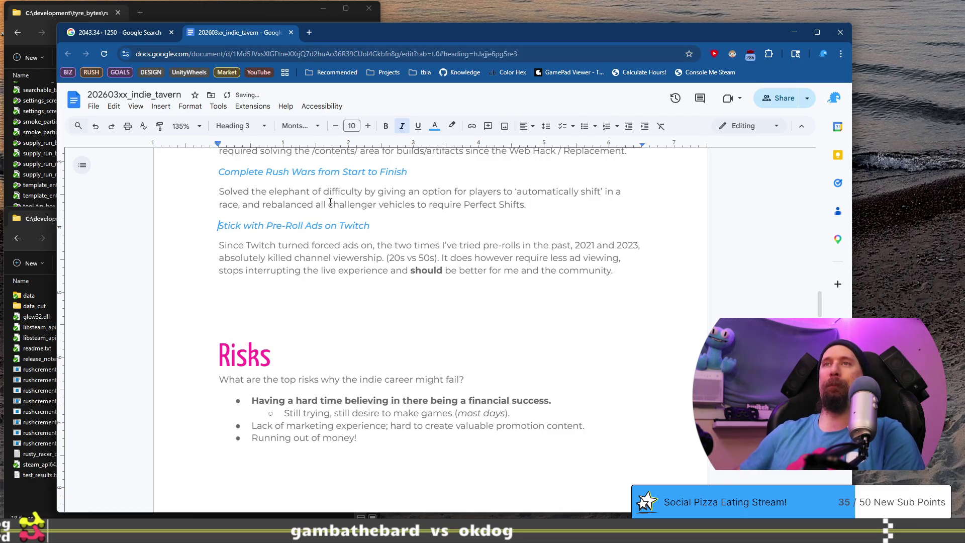
{"action": "key", "text": "ctrl+shift+Right"}
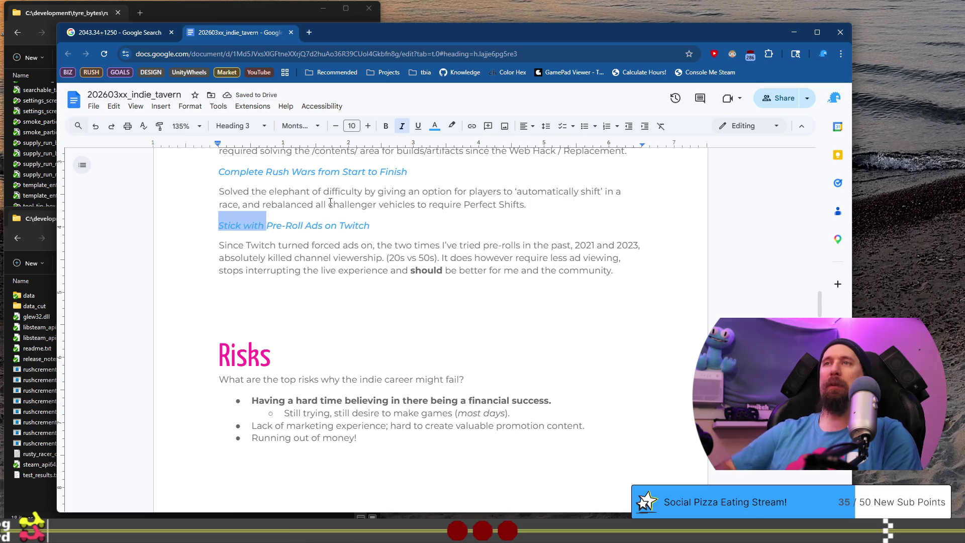
{"action": "type", "text": "Try"}
{"action": "key", "text": "Down"}
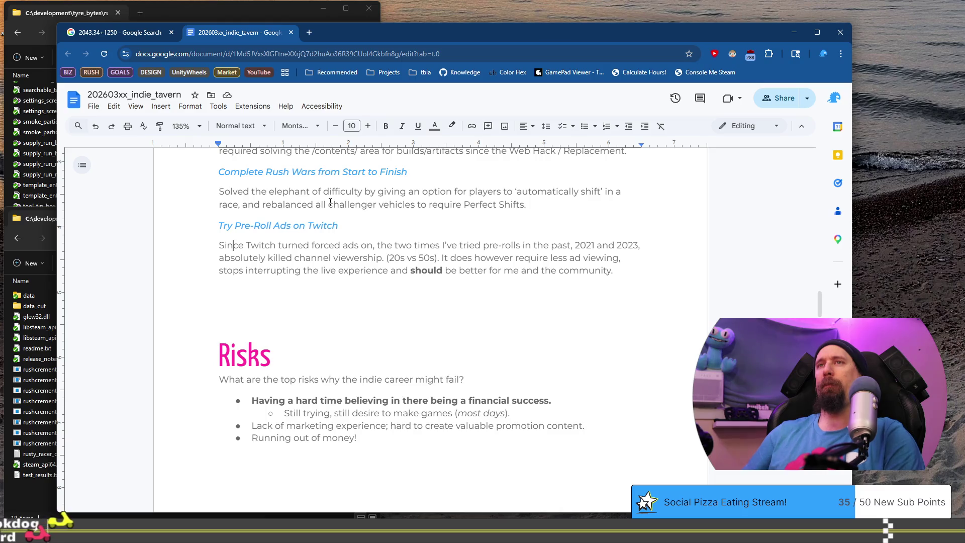
Step: Replace the paragraph's old opening lines with a new sentence starting 'The community has received this change…' about low viewer counts
{"action": "key", "text": "Home"}
{"action": "key", "text": "shift+Down"}
{"action": "key", "text": "shift+Down"}
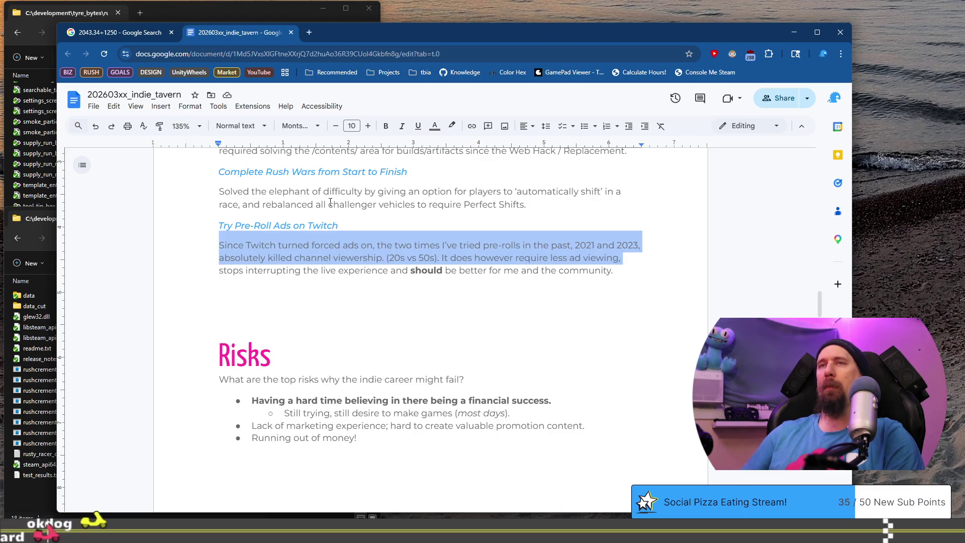
{"action": "key", "text": "BackSpace"}
{"action": "type", "text": "The commun"}
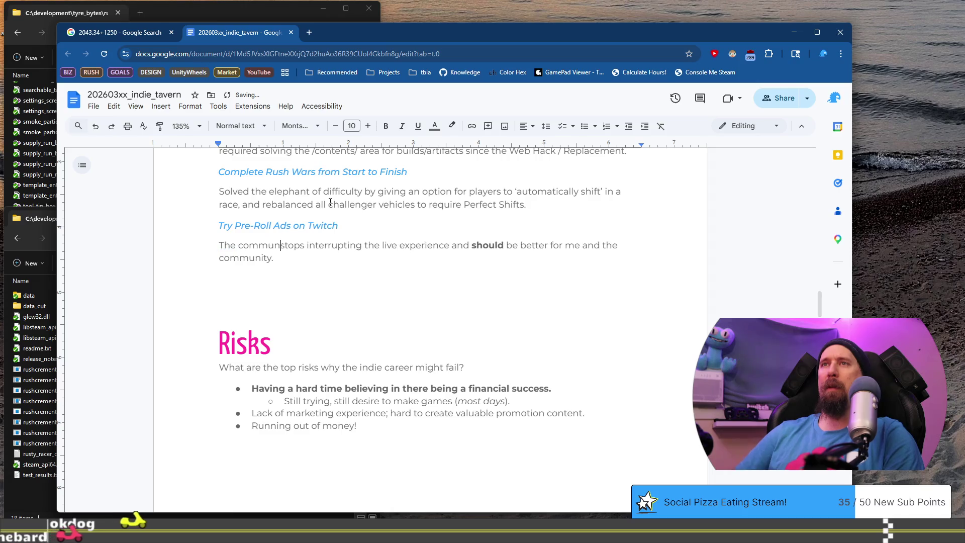
{"action": "type", "text": "ity"}
{"action": "key", "text": "Return"}
{"action": "key", "text": "Up"}
{"action": "key", "text": "End"}
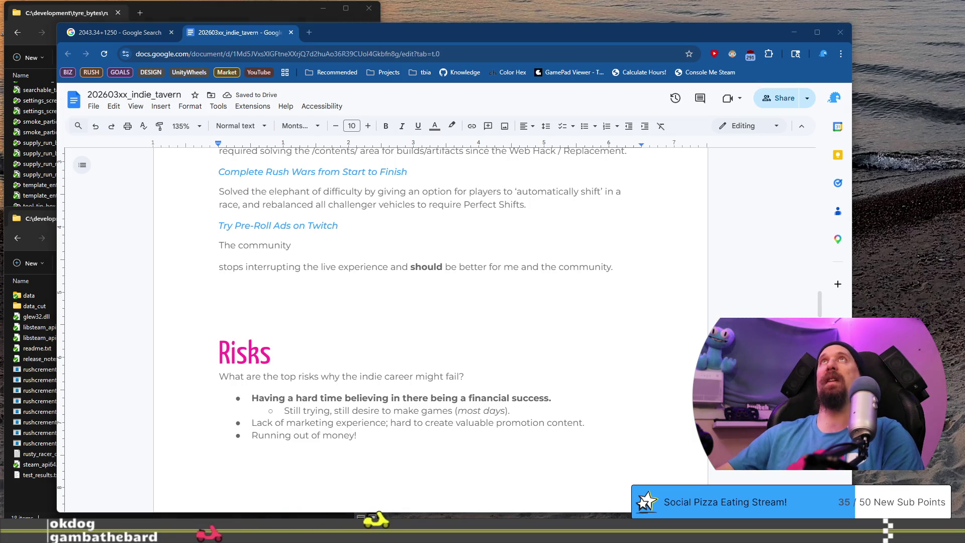
{"action": "left_click", "coordinate": [346, 247]}
{"action": "type", "text": "has received this change fairly well, there"}
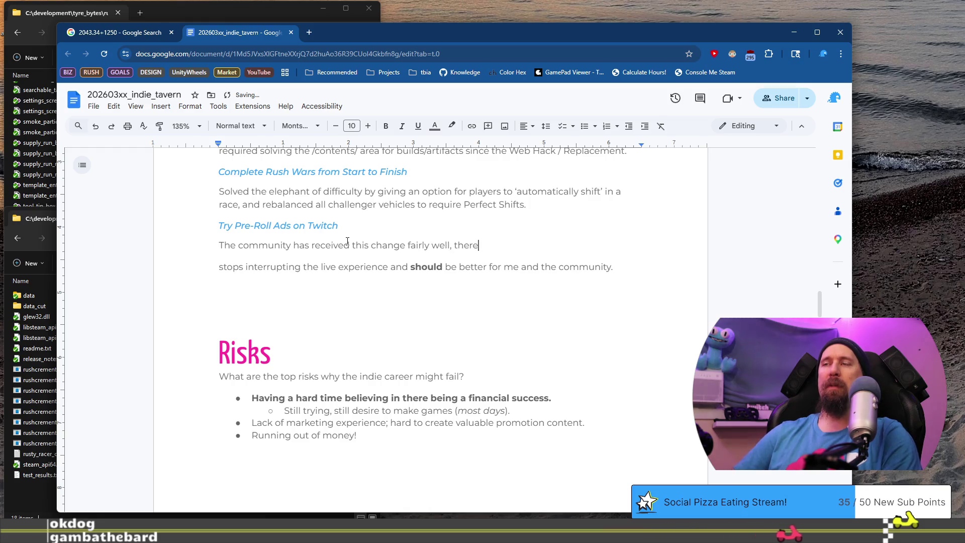
{"action": "type", "text": " were days when the viewer"}
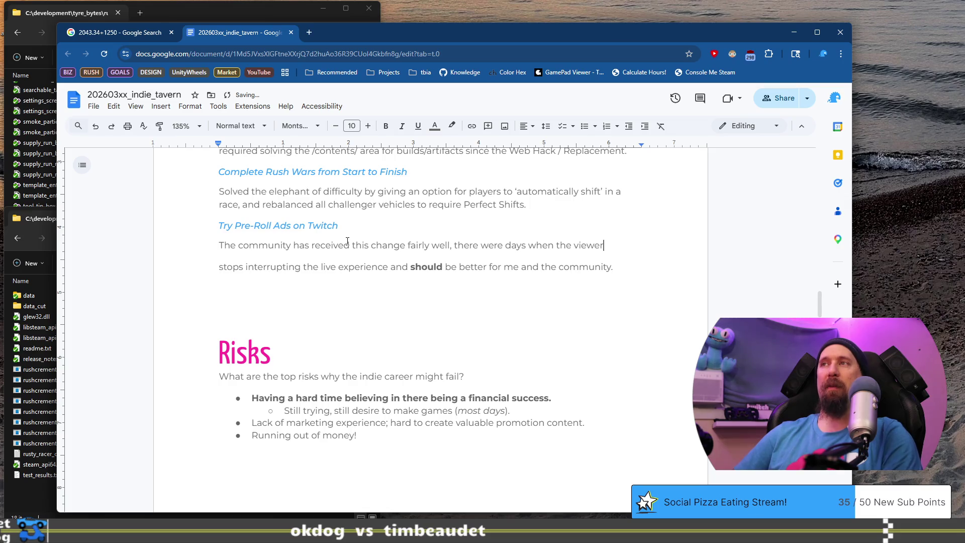
{"action": "type", "text": " counts were "}
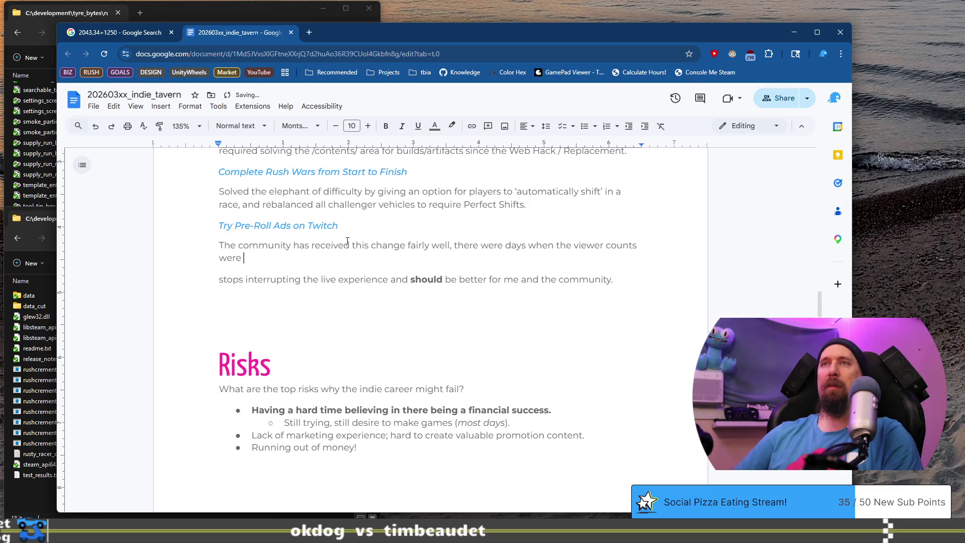
{"action": "type", "text": "significantly low "}
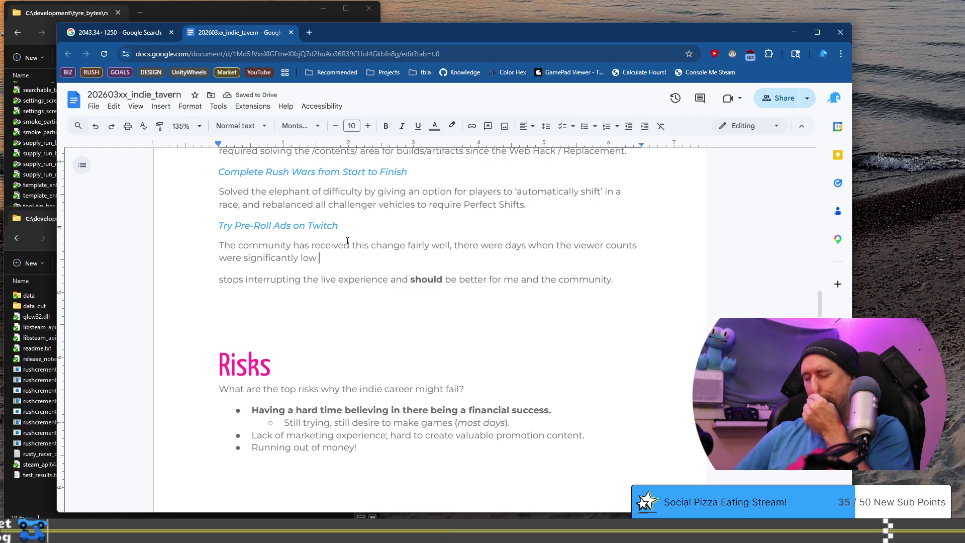
{"action": "type", "text": "but in th"}
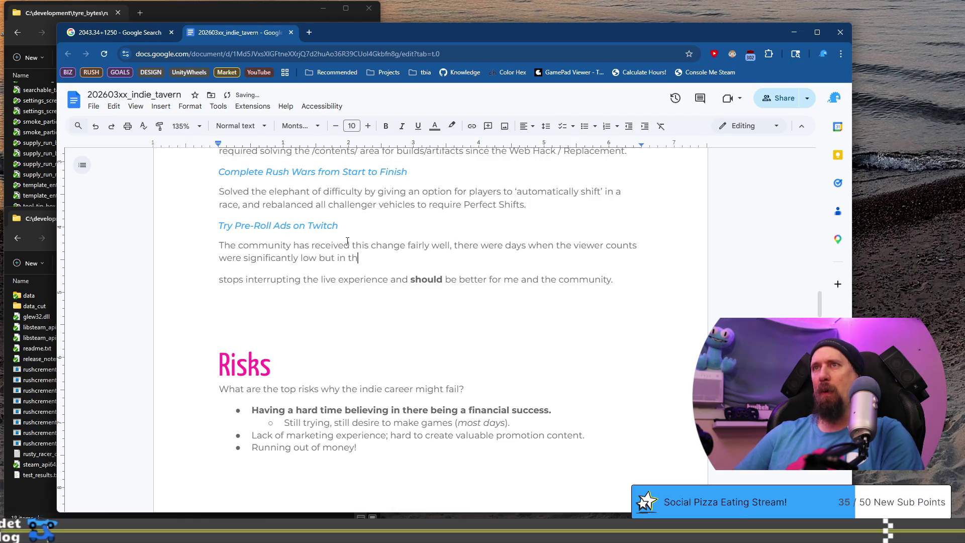
{"action": "type", "text": "e over-all it seems"}
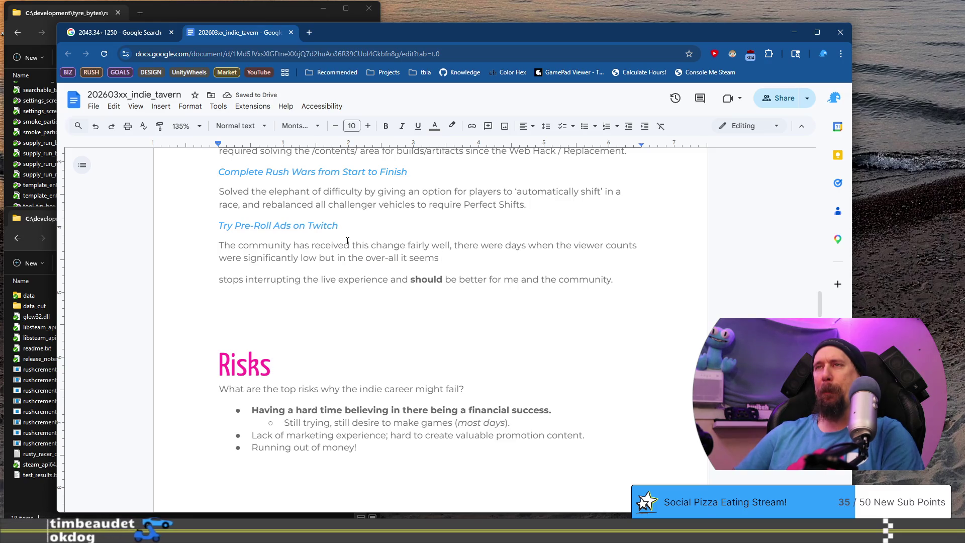
Step: End the sentence at 'significantly low' and continue with 'However overall seems decently normal'
{"action": "key", "text": "ctrl+Left"}
{"action": "key", "text": "ctrl+Left"}
{"action": "key", "text": "ctrl+shift+Left"}
{"action": "key", "text": "ctrl+shift+Left"}
{"action": "key", "text": "ctrl+shift+Left"}
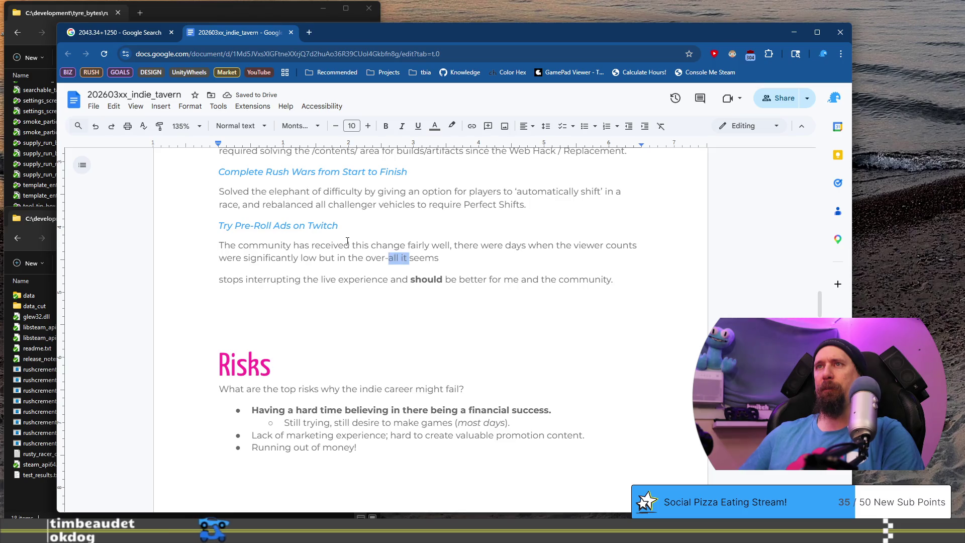
{"action": "type", "text": "in the whole"}
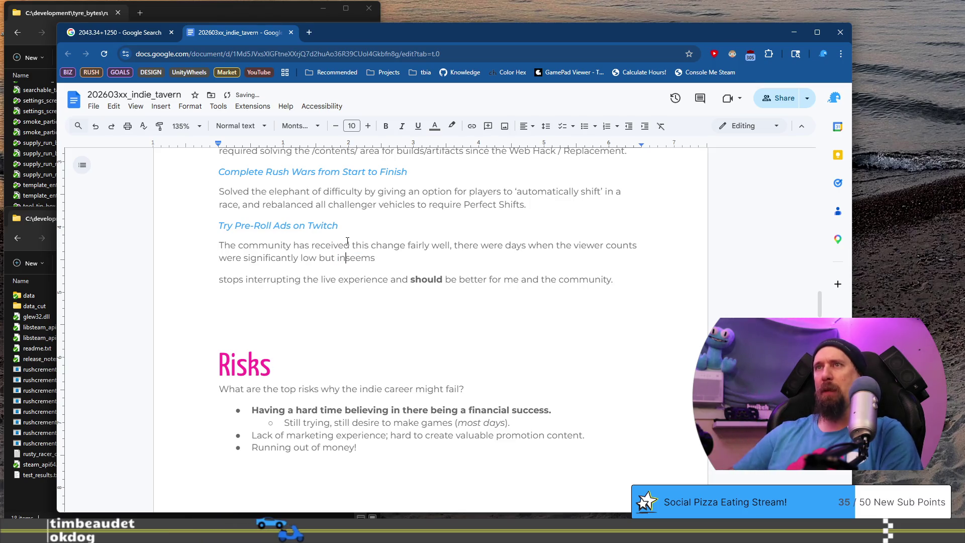
{"action": "key", "text": "End"}
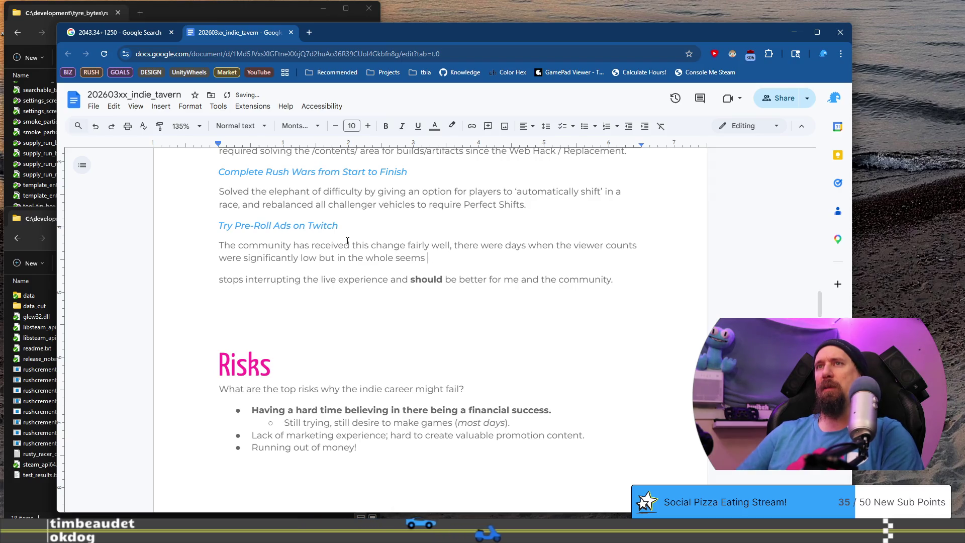
{"action": "key", "text": "ctrl+Left"}
{"action": "key", "text": "ctrl+Left"}
{"action": "key", "text": "ctrl+Left"}
{"action": "key", "text": "BackSpace"}
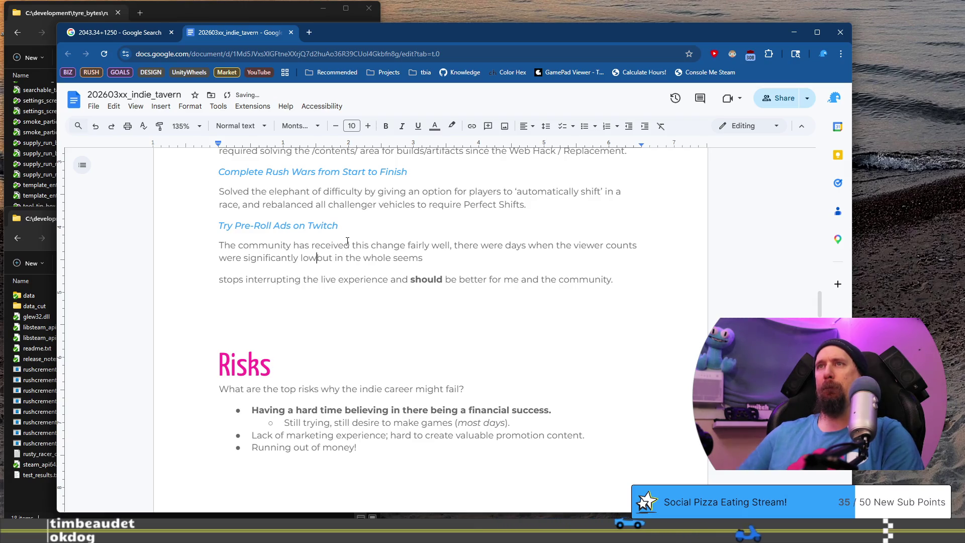
{"action": "key", "text": "ctrl+shift+Right"}
{"action": "key", "text": "ctrl+shift+Right"}
{"action": "type", "text": ". However o"}
{"action": "key", "text": "BackSpace"}
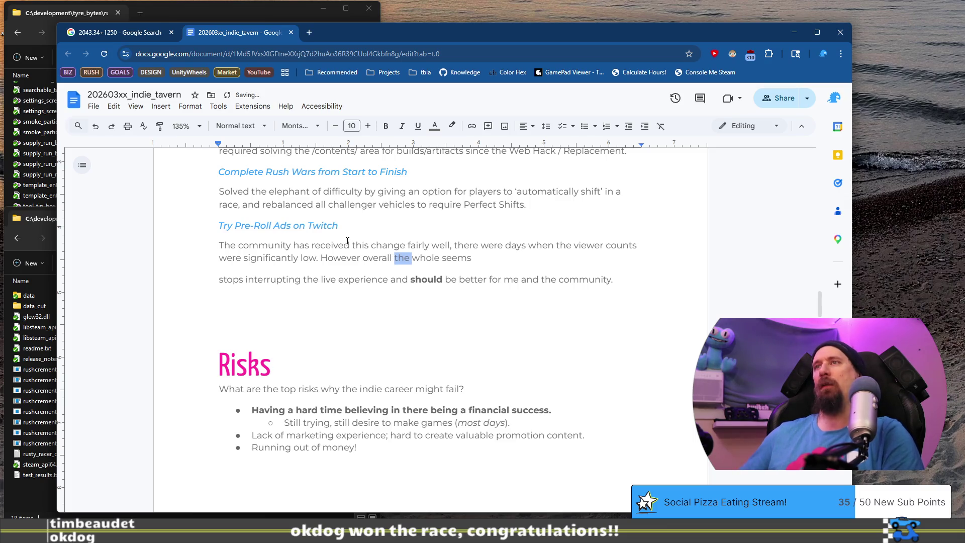
{"action": "key", "text": "BackSpace"}
{"action": "key", "text": "BackSpace"}
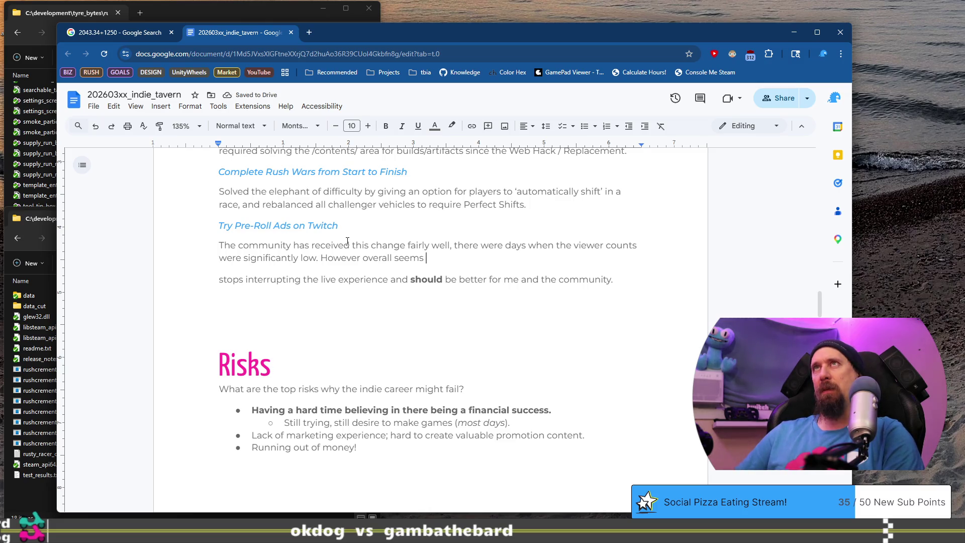
{"action": "type", "text": "decent"}
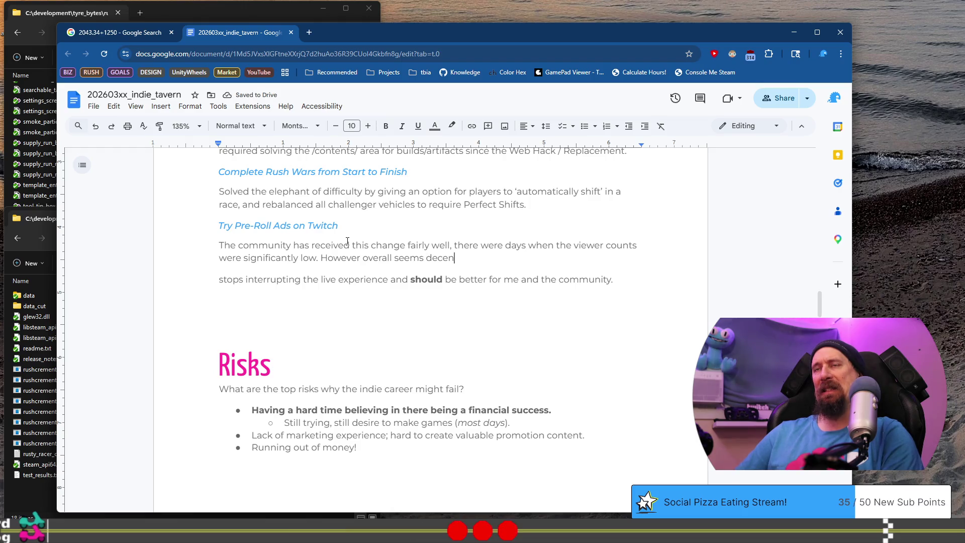
{"action": "type", "text": "ly normal."}
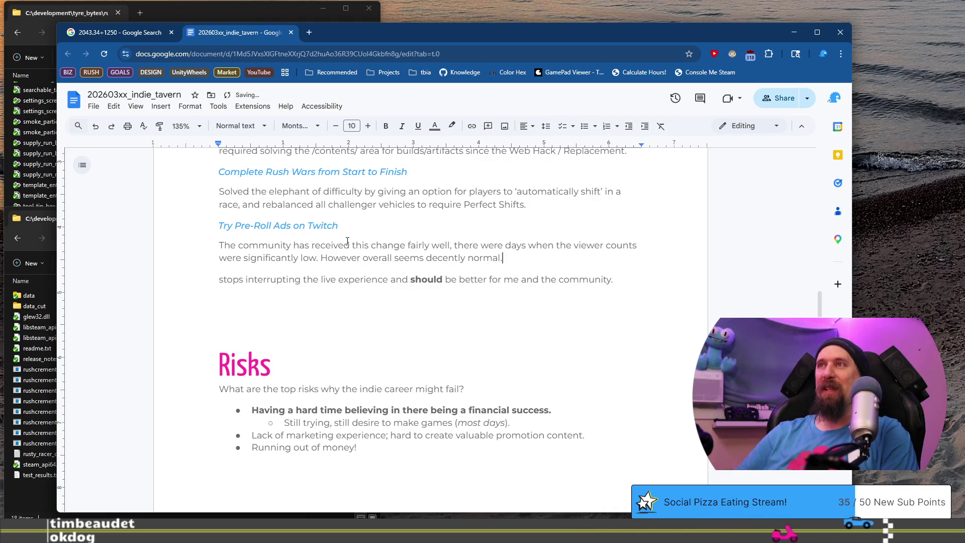
Step: Finish the sentence with 'has been awesome.' and delete the leftover 'stops interrupting' line
{"action": "key", "text": "BackSpace"}
{"action": "key", "text": "BackSpace"}
{"action": "type", "text": ", and not being inter"}
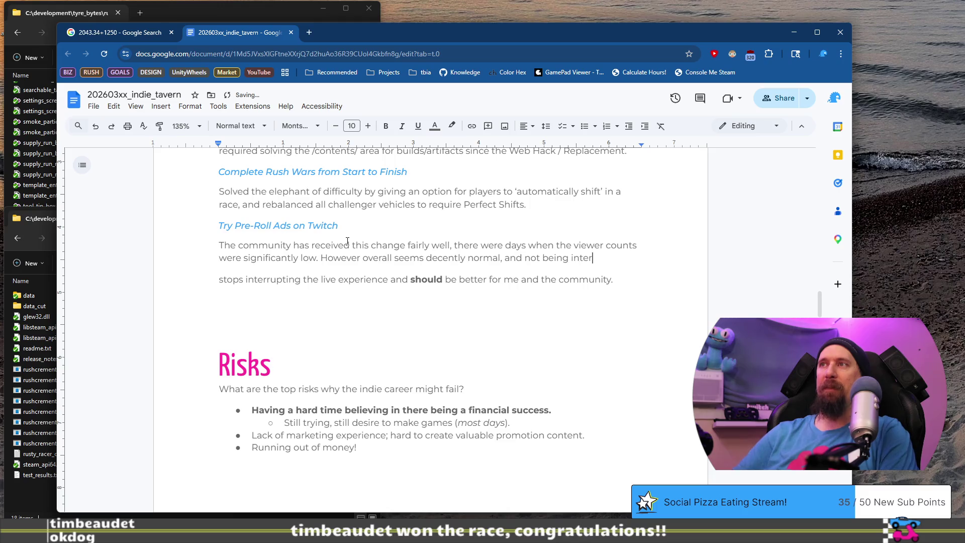
{"action": "type", "text": "rupted"}
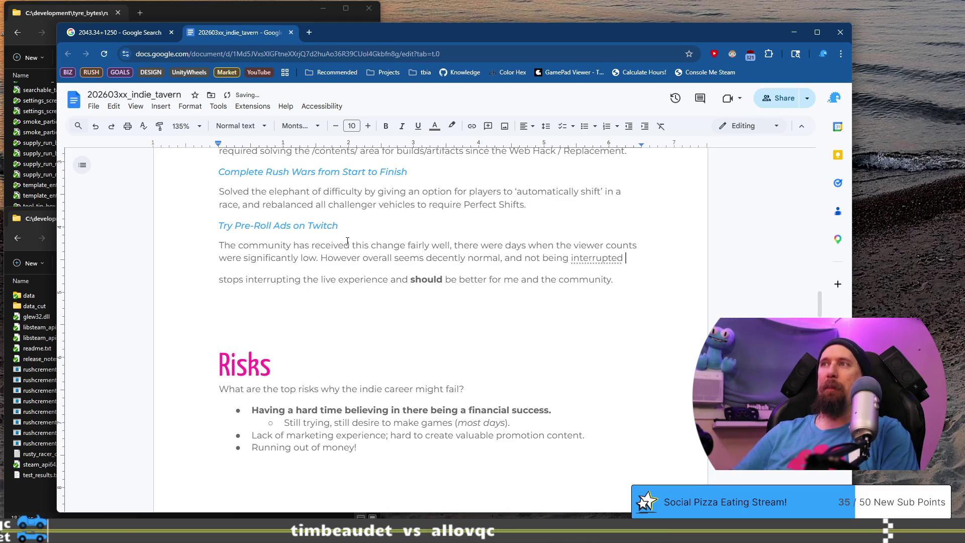
{"action": "type", "text": " asks a question has been"}
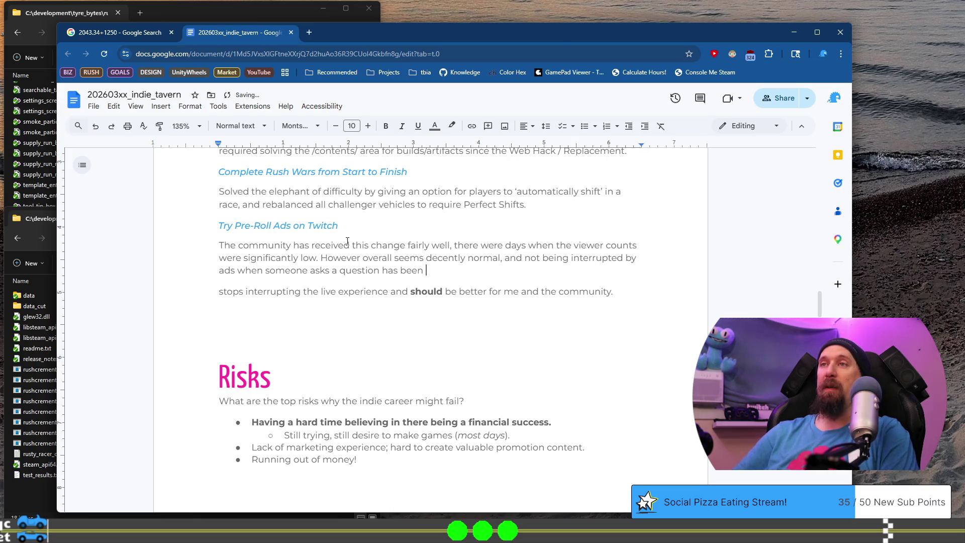
{"action": "type", "text": " esome."}
{"action": "key", "text": "shift+Down"}
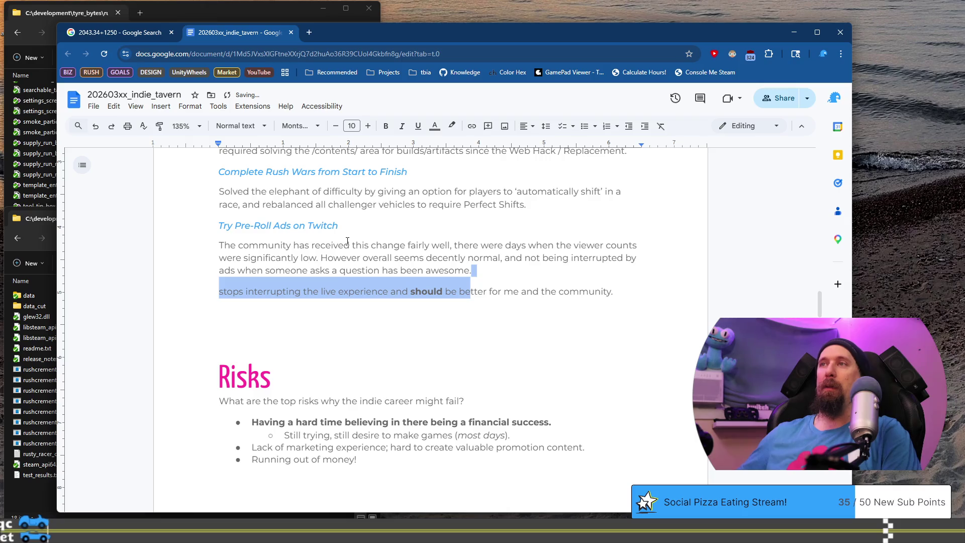
{"action": "key", "text": "shift+End"}
{"action": "key", "text": "BackSpace"}
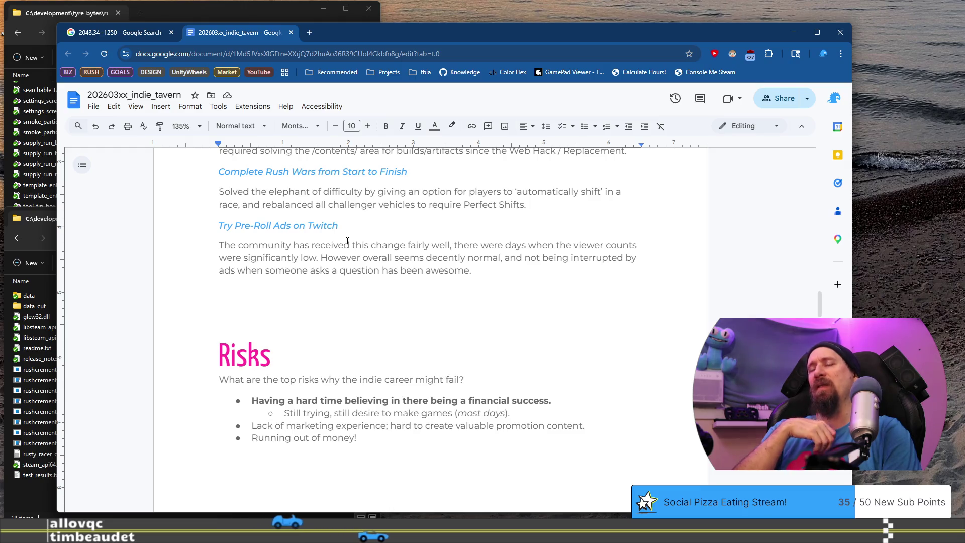
Step: Accept the spelling suggestion changing 'member' to 'members' in the Fixed (Some) Downloads paragraph
{"action": "left_click", "coordinate": [347, 241]}
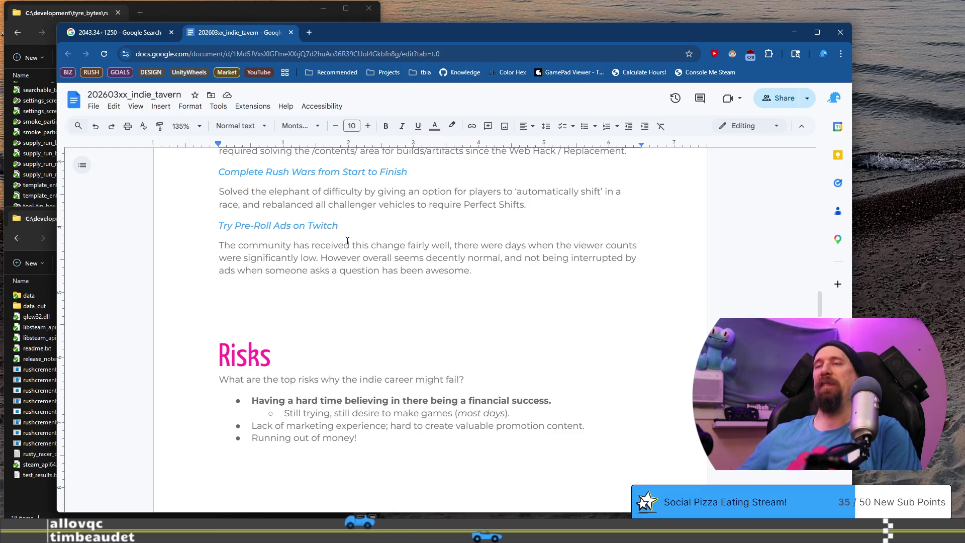
{"action": "key", "text": "shift+Home"}
{"action": "left_click", "coordinate": [347, 240]}
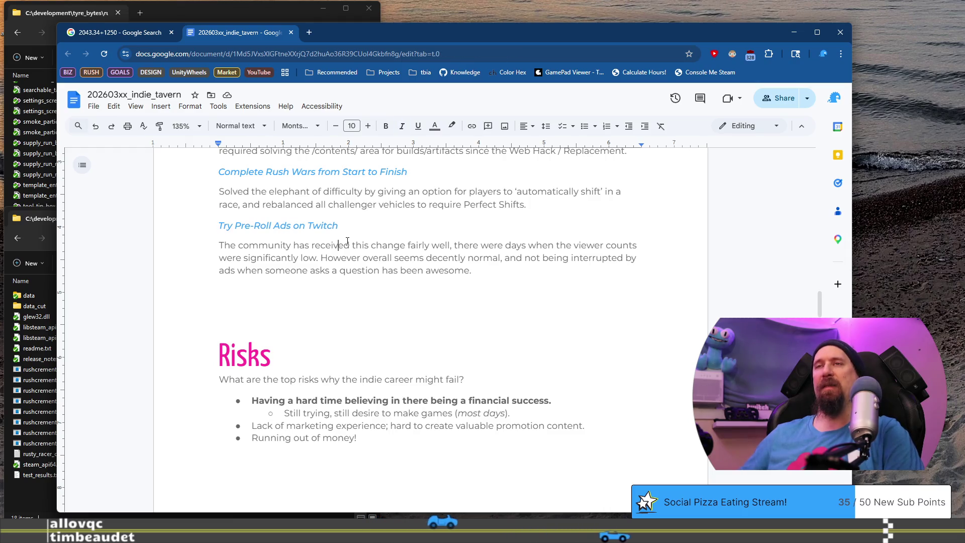
{"action": "scroll", "coordinate": [347, 241], "scroll_direction": "up", "scroll_amount": 3}
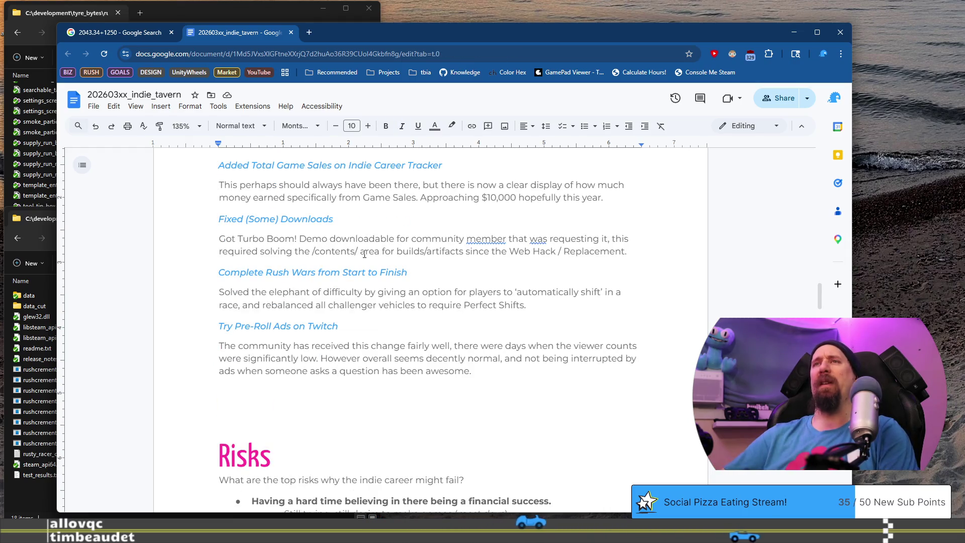
{"action": "scroll", "coordinate": [481, 339], "scroll_direction": "up", "scroll_amount": 1}
{"action": "left_click", "coordinate": [481, 339]}
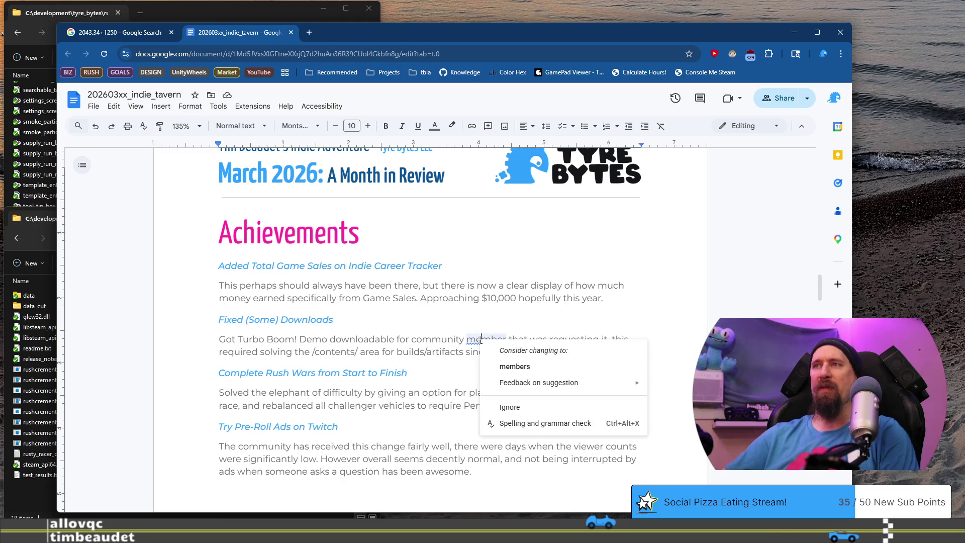
{"action": "left_click", "coordinate": [514, 371]}
{"action": "left_click", "coordinate": [407, 369]}
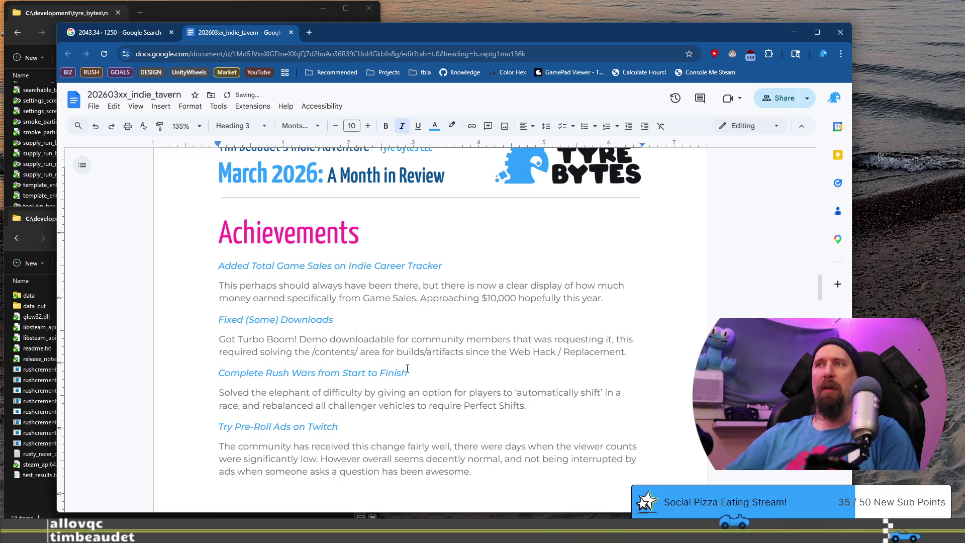
{"action": "scroll", "coordinate": [367, 345], "scroll_direction": "down", "scroll_amount": 1}
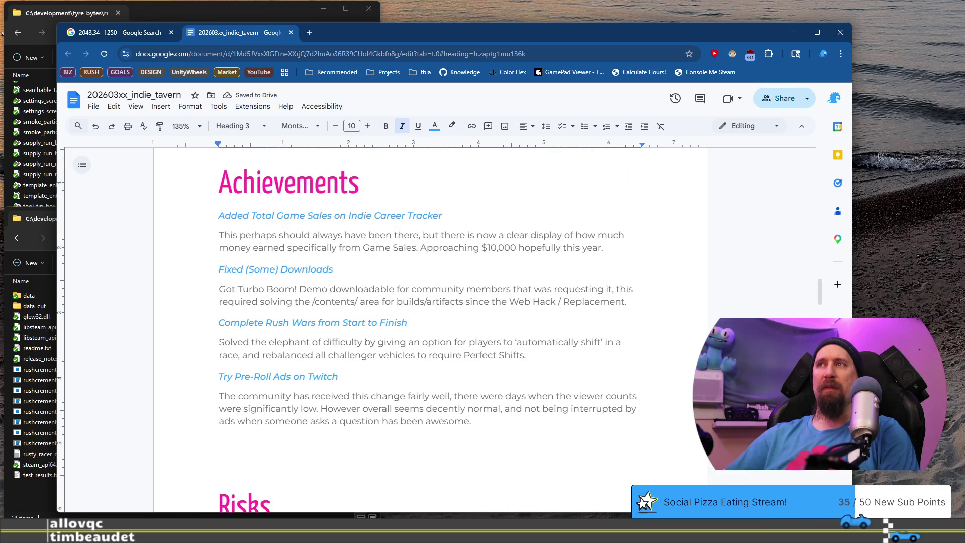
Step: Delete the blank line between the Try Pre-Roll Ads paragraph and the Risks heading
{"action": "scroll", "coordinate": [311, 326], "scroll_direction": "down", "scroll_amount": 2}
{"action": "left_click", "coordinate": [309, 348]}
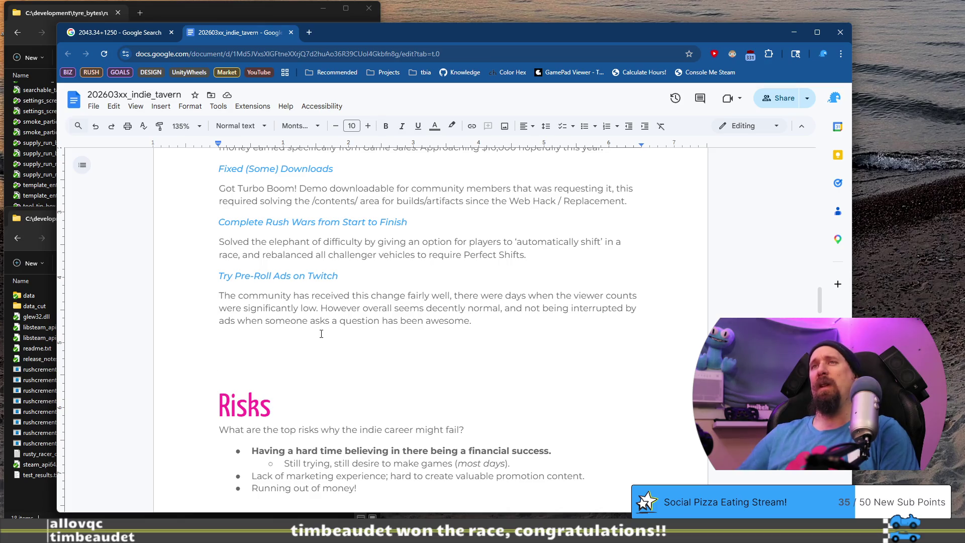
{"action": "key", "text": "Delete"}
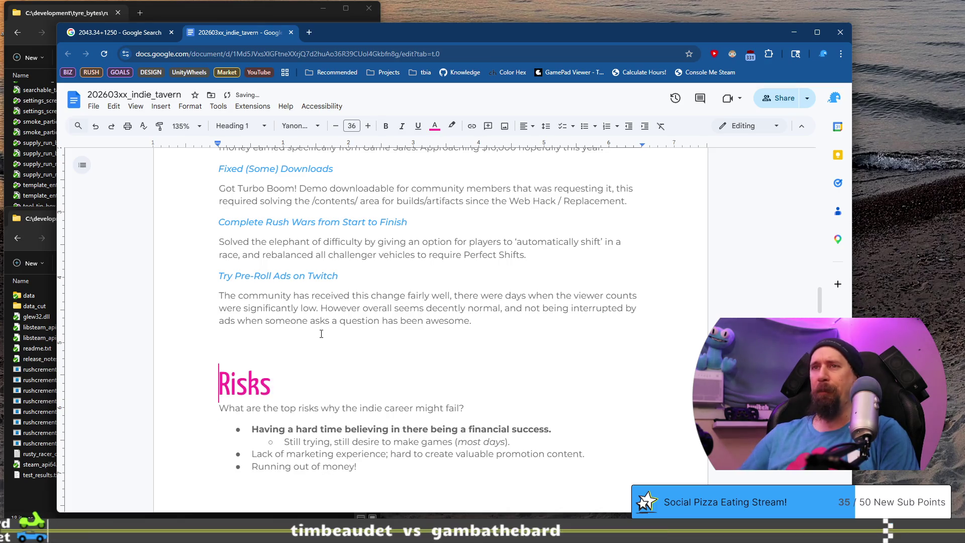
{"action": "scroll", "coordinate": [338, 312], "scroll_direction": "down", "scroll_amount": 4}
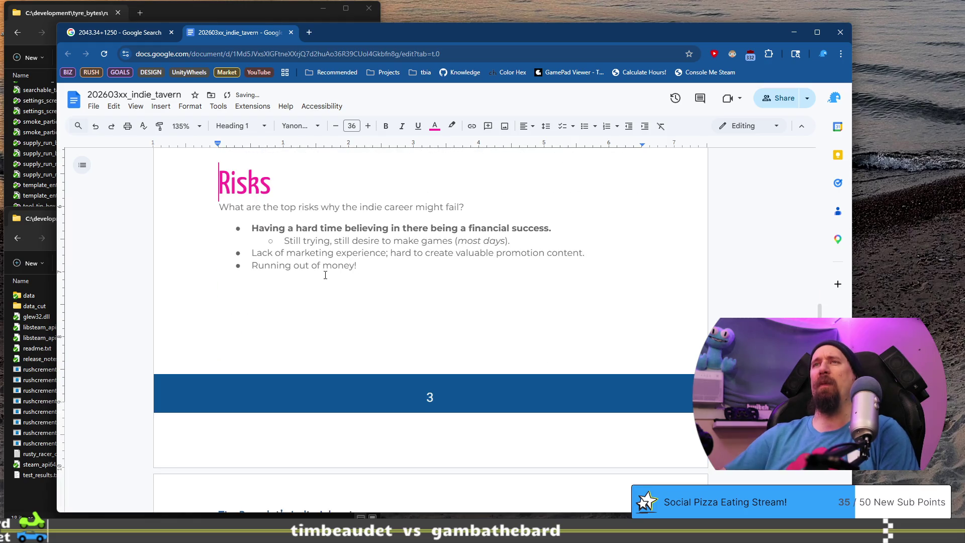
{"action": "scroll", "coordinate": [326, 275], "scroll_direction": "up", "scroll_amount": 6}
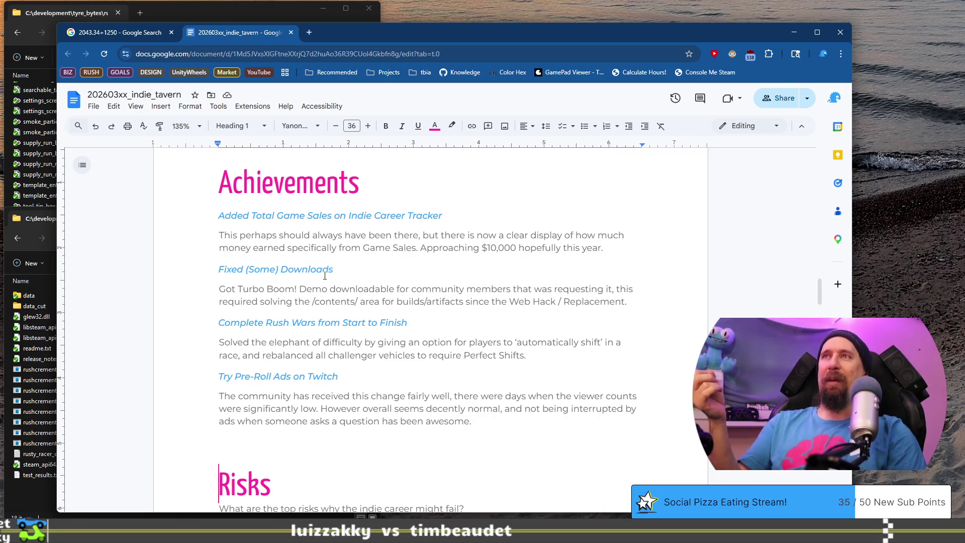
{"action": "scroll", "coordinate": [324, 275], "scroll_direction": "down", "scroll_amount": 2}
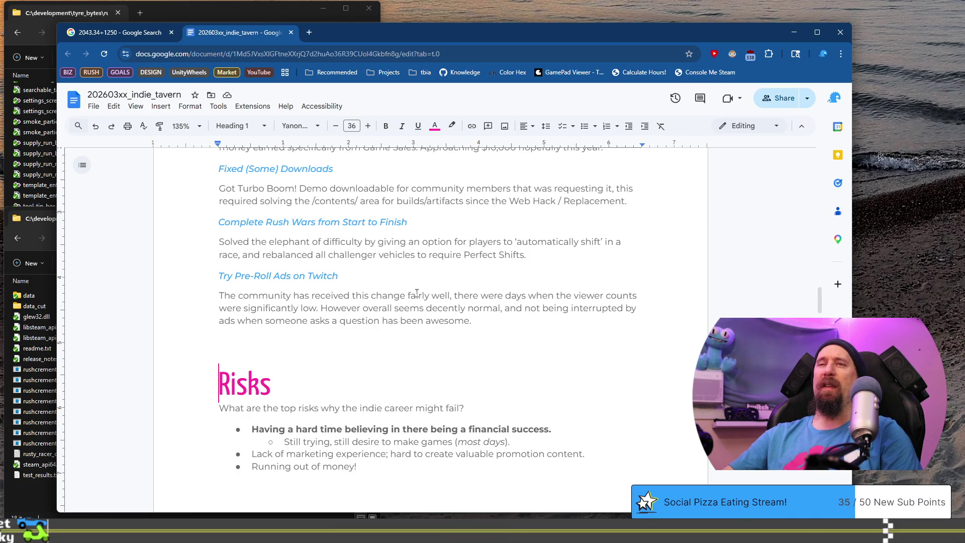
{"action": "scroll", "coordinate": [417, 293], "scroll_direction": "down", "scroll_amount": 2}
{"action": "left_click", "coordinate": [392, 245]}
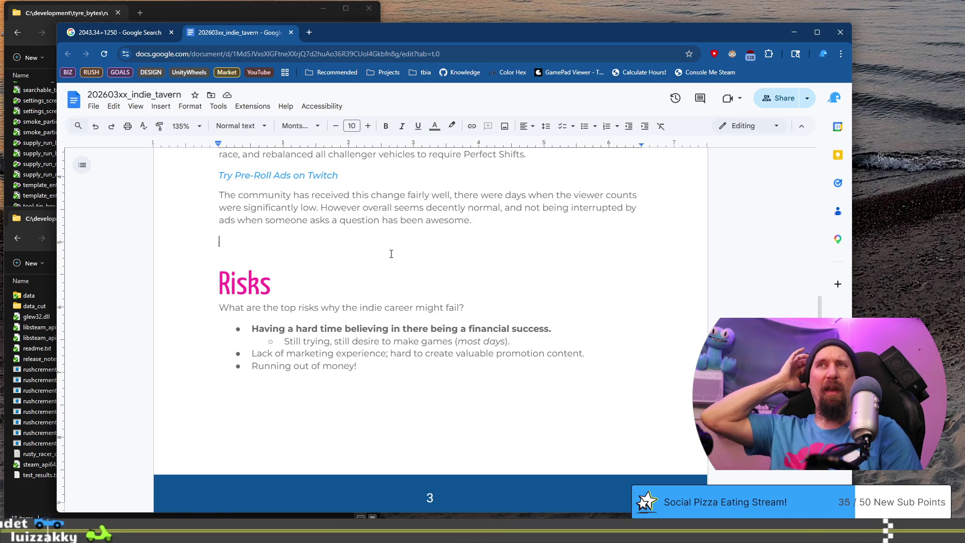
{"action": "key", "text": "Down"}
{"action": "key", "text": "Down"}
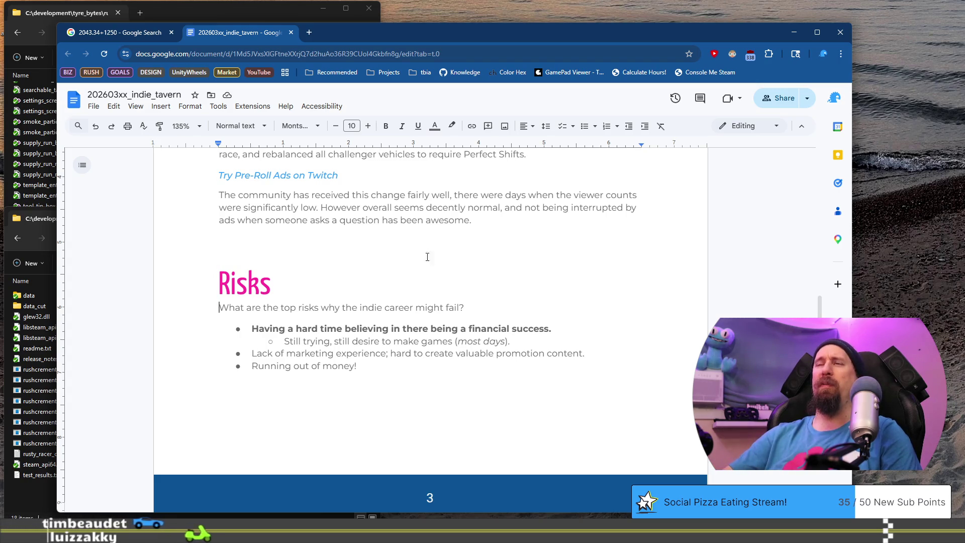
{"action": "left_click", "coordinate": [515, 303]}
{"action": "scroll", "coordinate": [502, 307], "scroll_direction": "down", "scroll_amount": 1}
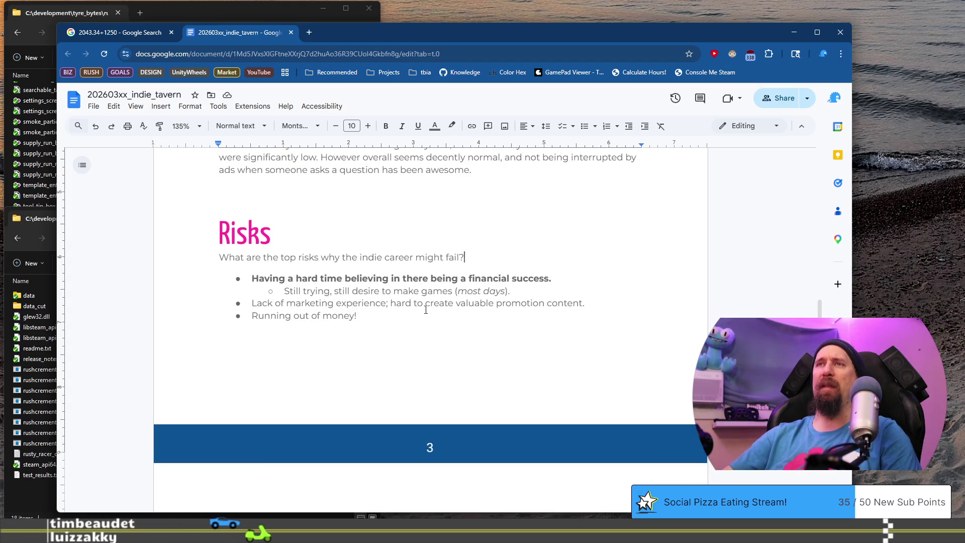
{"action": "left_click", "coordinate": [361, 307]}
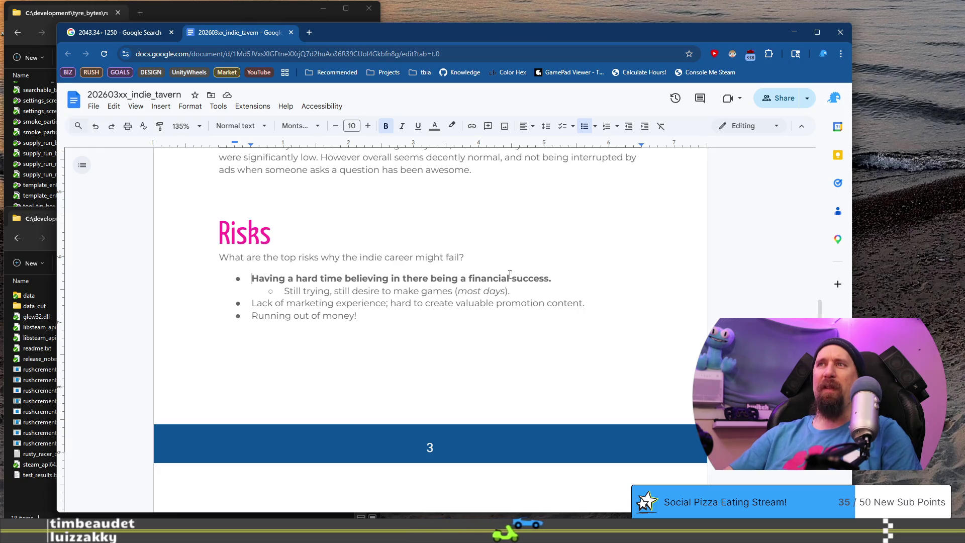
{"action": "left_click", "coordinate": [552, 276], "text": "shift"}
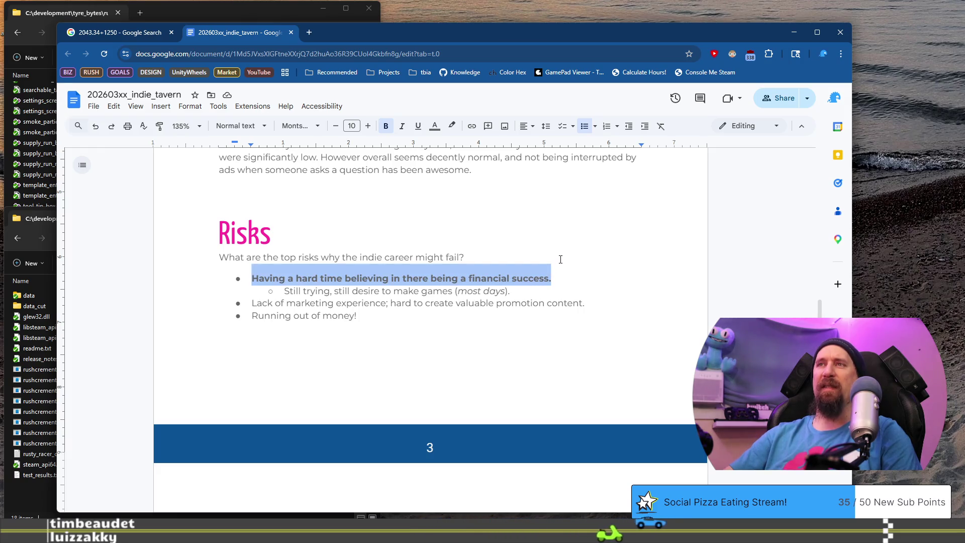
Step: Rewrite the sub-bullet as 'Still trying, improving perhaps after the Delusional Lesson (below).', dropping the old games text
{"action": "key", "text": "ctrl+z"}
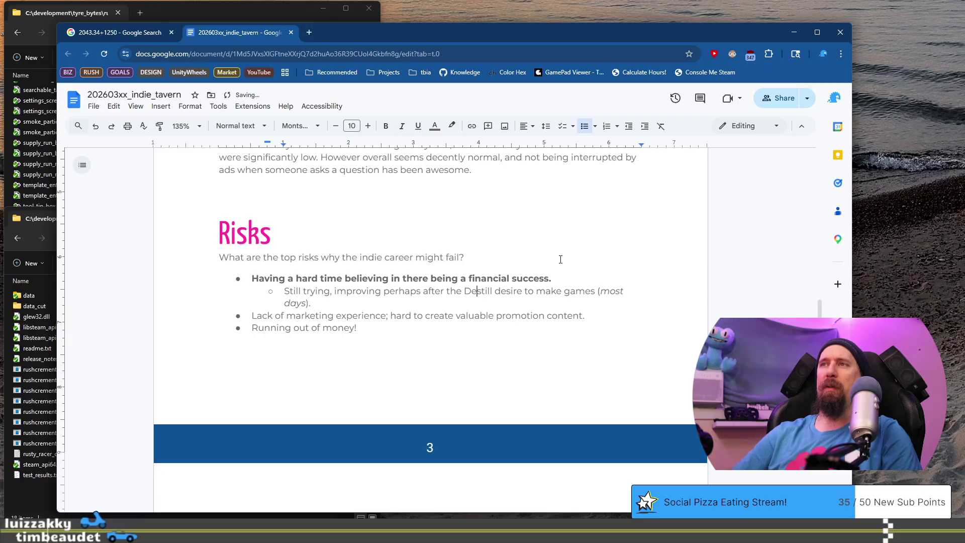
{"action": "type", "text": "onal "}
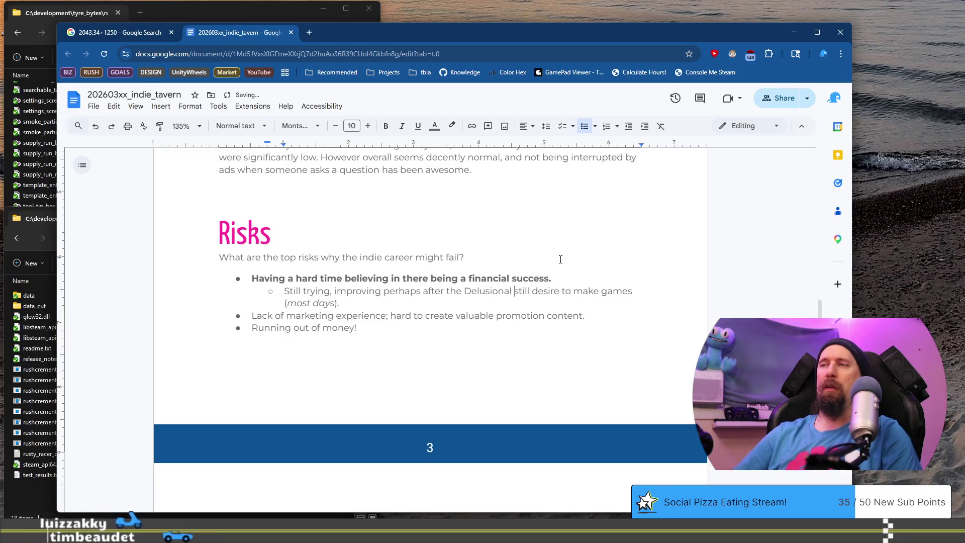
{"action": "type", "text": "Lesson ("}
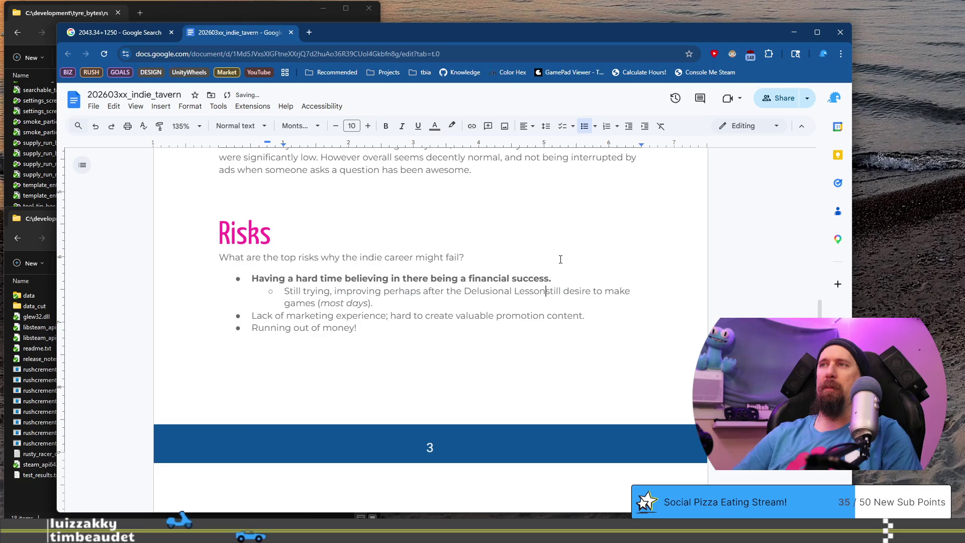
{"action": "type", "text": "below)."}
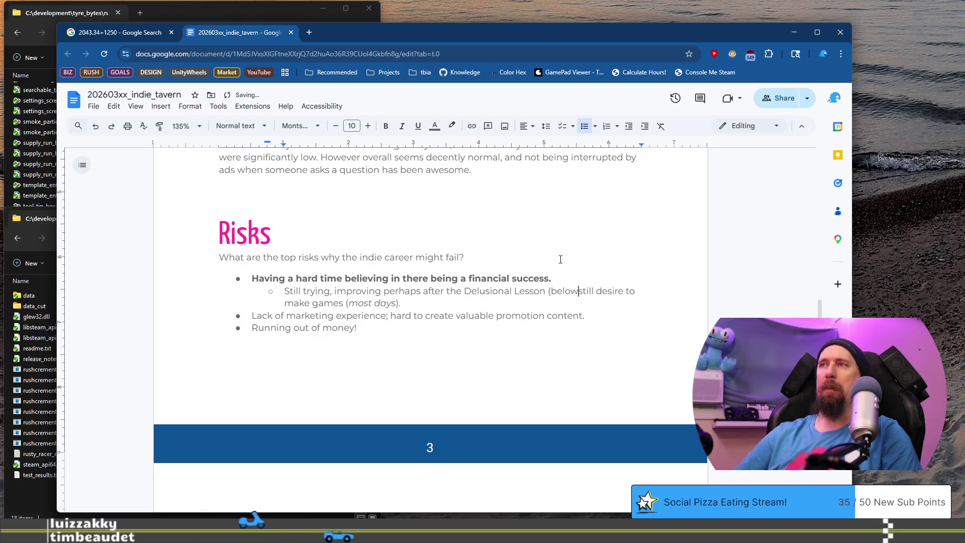
{"action": "key", "text": "ctrl+shift+Down"}
{"action": "key", "text": "Delete"}
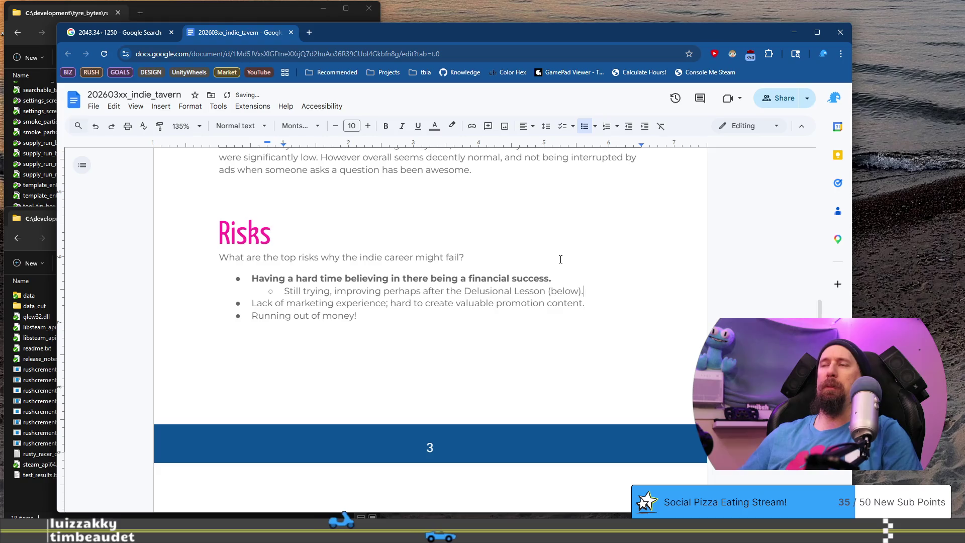
{"action": "key", "text": "Down"}
{"action": "key", "text": "shift+Home"}
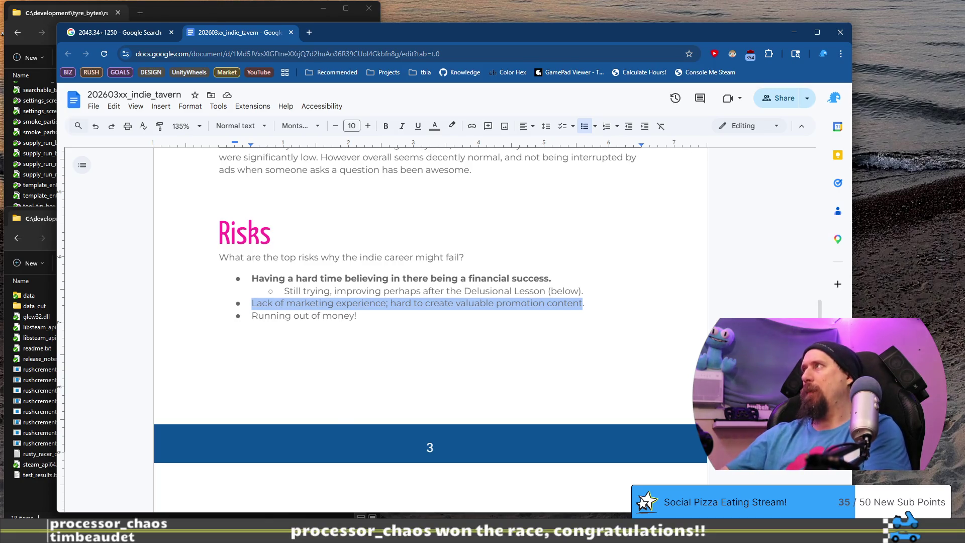
{"action": "key", "text": "alt+Tab"}
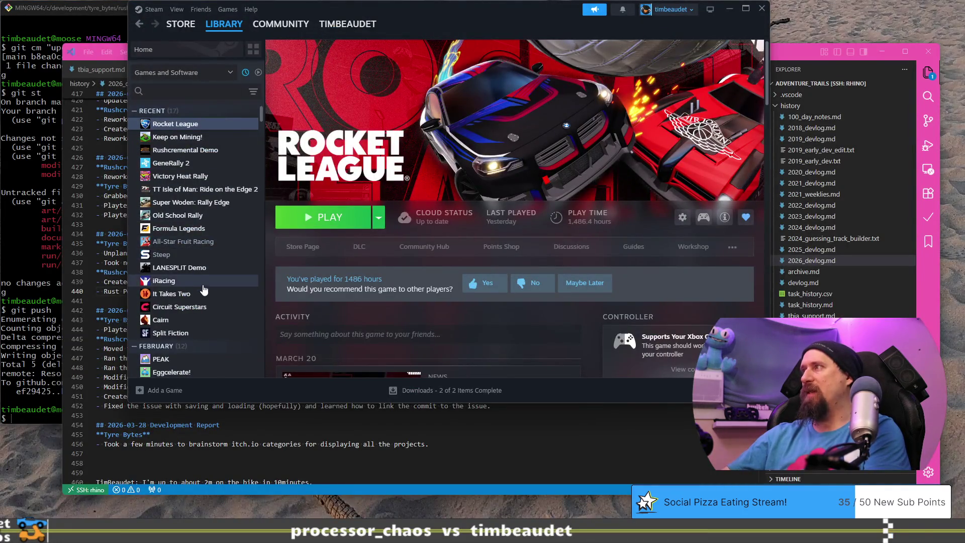
Step: View the LANESPLIT Demo library page in Steam, then load the LANESPLIT store page in a new browser tab
{"action": "left_click", "coordinate": [196, 267]}
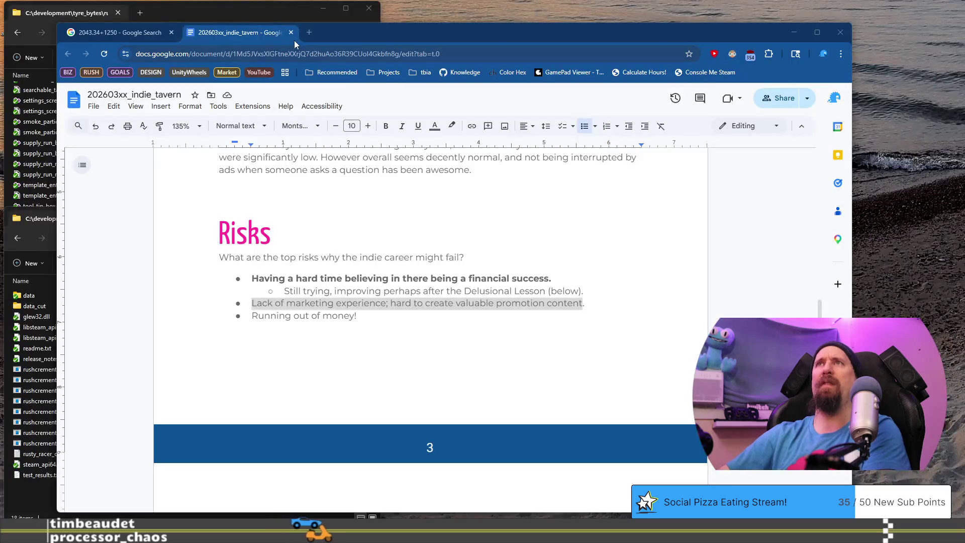
{"action": "left_click", "coordinate": [300, 39]}
{"action": "left_click", "coordinate": [308, 33]}
{"action": "type", "text": "lan"}
{"action": "key", "text": "BackSpace"}
{"action": "type", "text": "ne"}
{"action": "key", "text": "Return"}
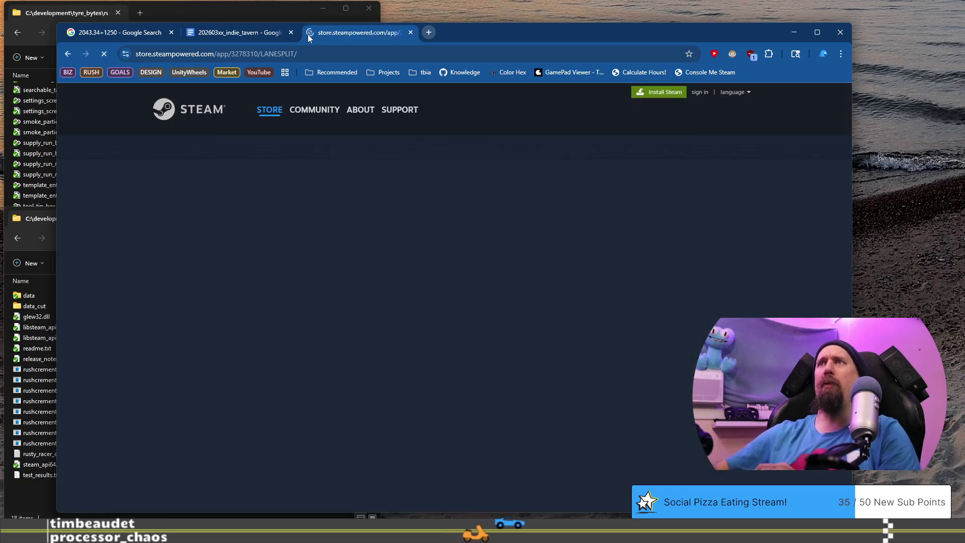
Step: Scroll through the LANESPLIT store page, then close its tab to return to the document
{"action": "scroll", "coordinate": [330, 260], "scroll_direction": "down", "scroll_amount": 4}
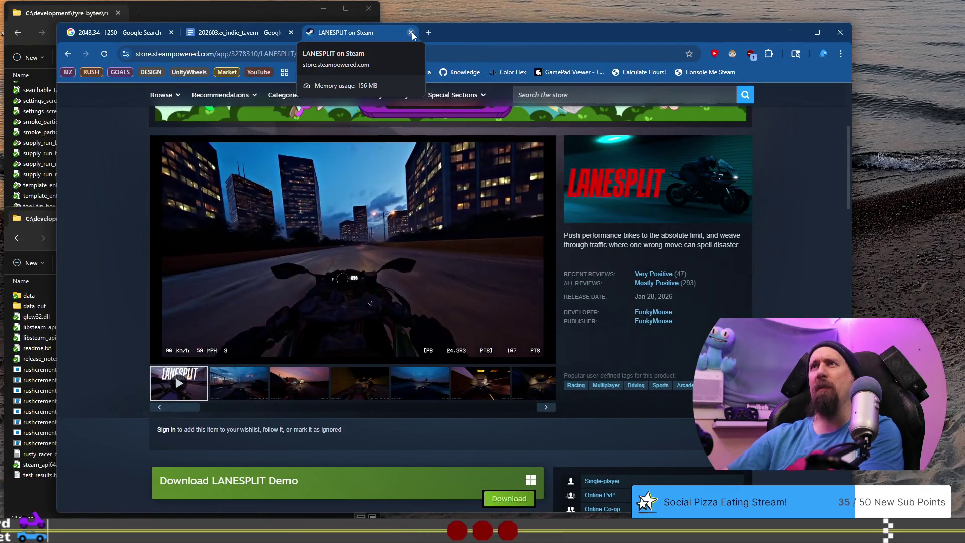
{"action": "left_click", "coordinate": [412, 32]}
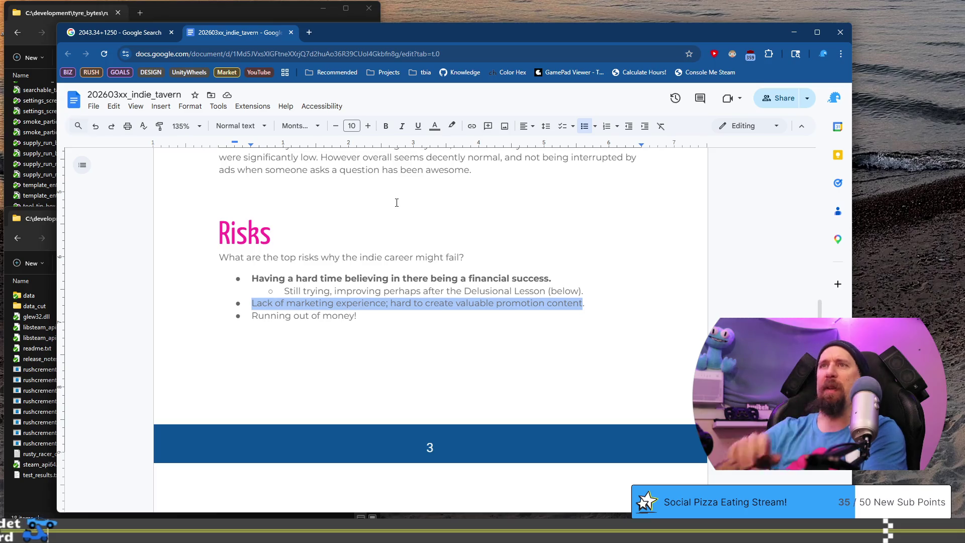
Step: Delete the 'Lack of marketing experience' bullet from the Risks list
{"action": "key", "text": "Right"}
{"action": "key", "text": "shift+Home"}
{"action": "key", "text": "BackSpace"}
{"action": "key", "text": "BackSpace"}
{"action": "key", "text": "BackSpace"}
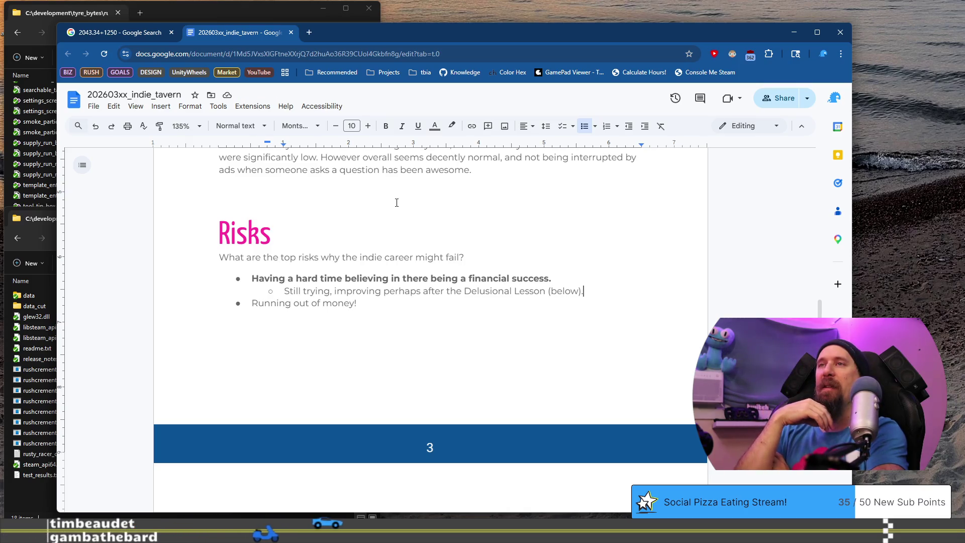
Step: Copy the bold financial-success bullet at the top of the Risks list
{"action": "key", "text": "Down"}
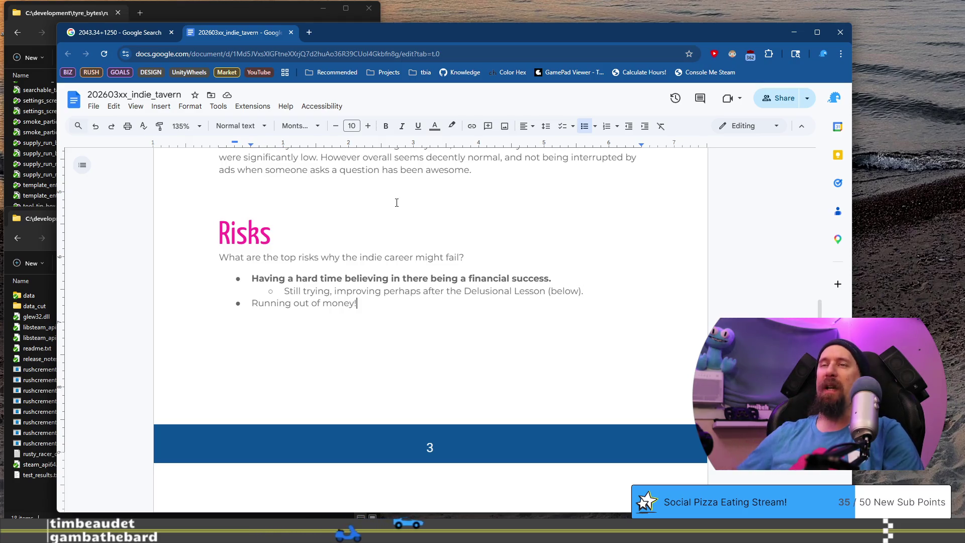
{"action": "key", "text": "Up"}
{"action": "key", "text": "Up"}
{"action": "key", "text": "Home"}
{"action": "key", "text": "shift+End"}
{"action": "key", "text": "ctrl+c"}
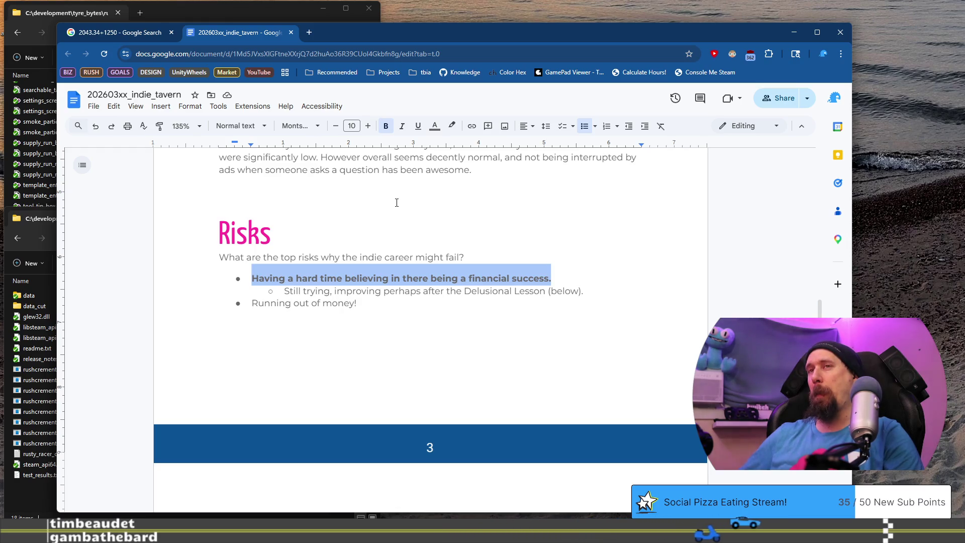
{"action": "key", "text": "Down"}
{"action": "key", "text": "Down"}
Step: Paste the copied bold bullet as a new line above 'Running out of money!'
{"action": "key", "text": "Home"}
{"action": "key", "text": "Return"}
{"action": "key", "text": "Up"}
{"action": "key", "text": "ctrl+v"}
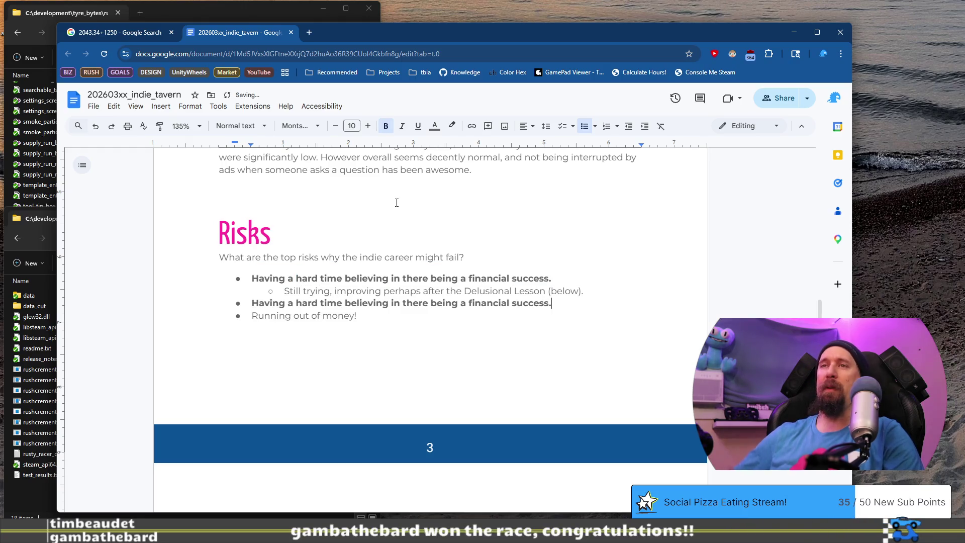
Step: Rewrite the pasted bullet as 'Having the Energy/Focus/Attitude/Mental State and Stamina to build games.'
{"action": "key", "text": "shift+End"}
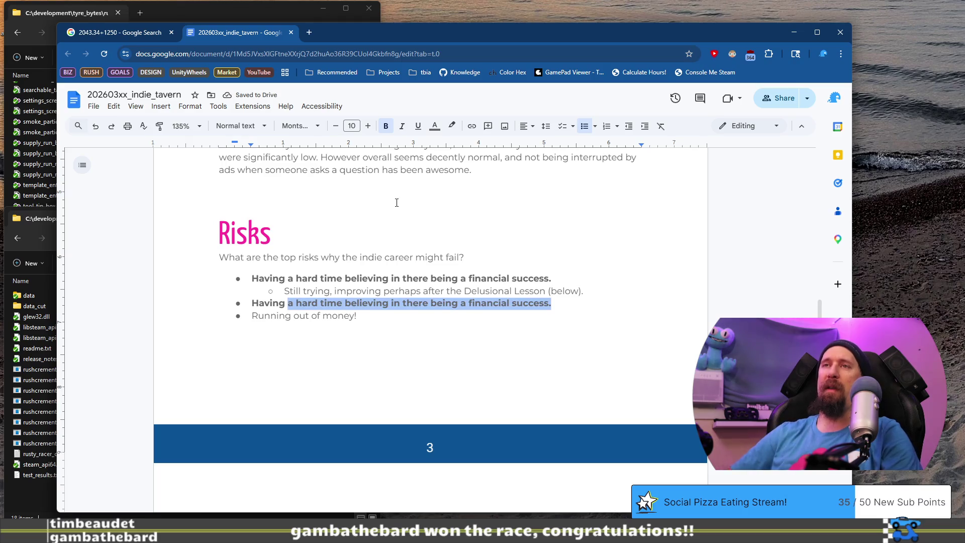
{"action": "type", "text": "the Energy/Focus/"}
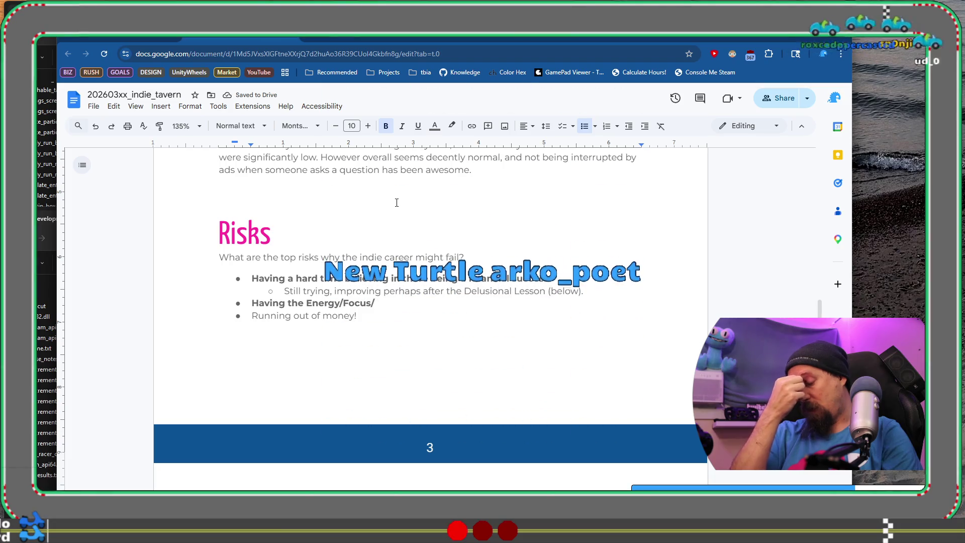
{"action": "type", "text": "Atti"}
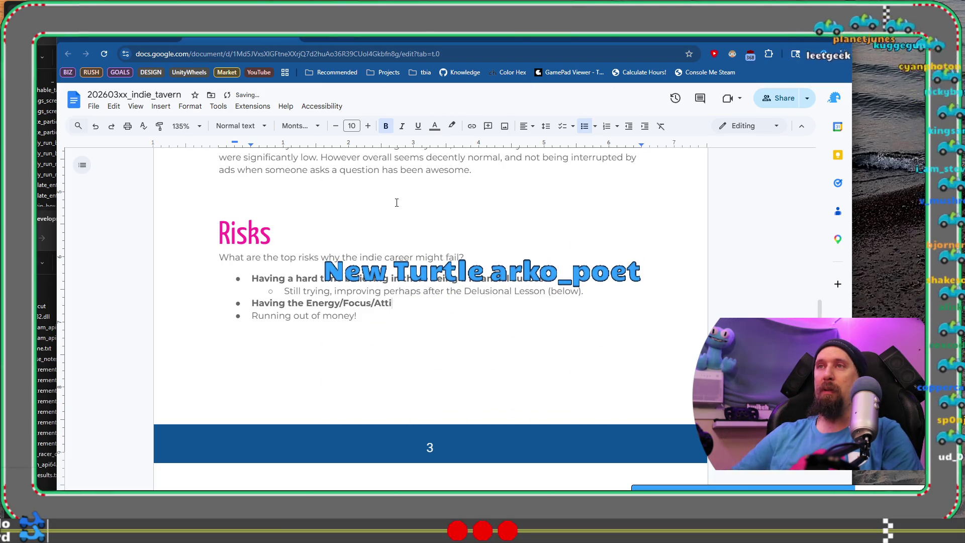
{"action": "type", "text": "tude/"}
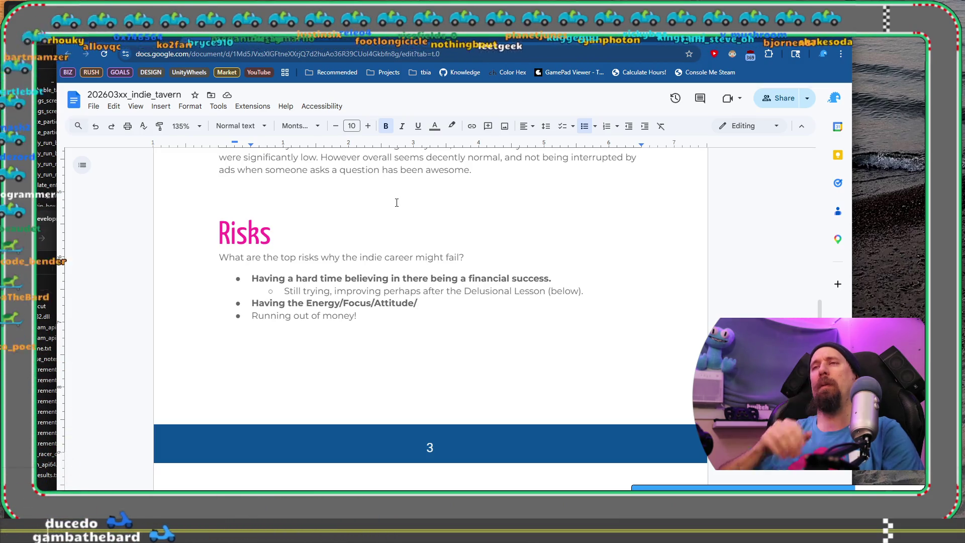
{"action": "type", "text": "Mental "}
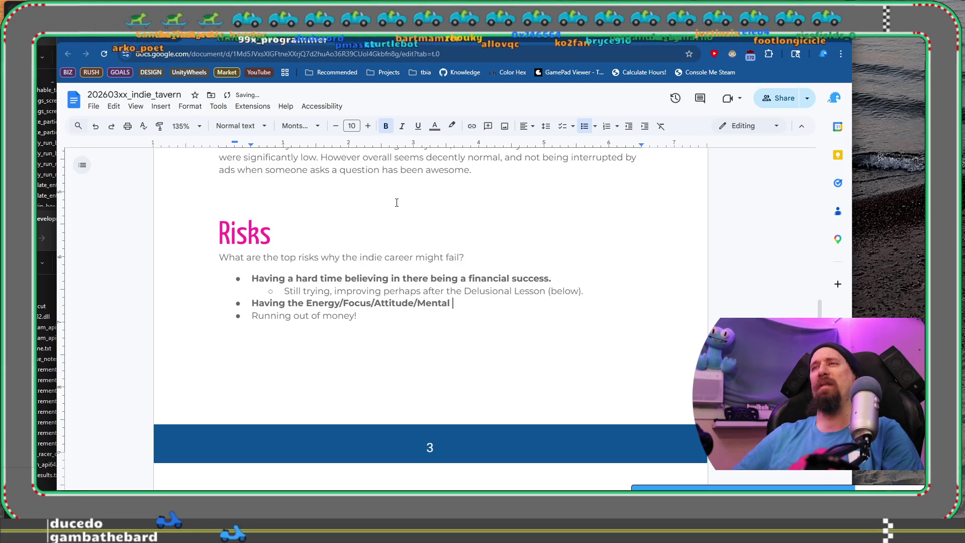
{"action": "type", "text": "State "}
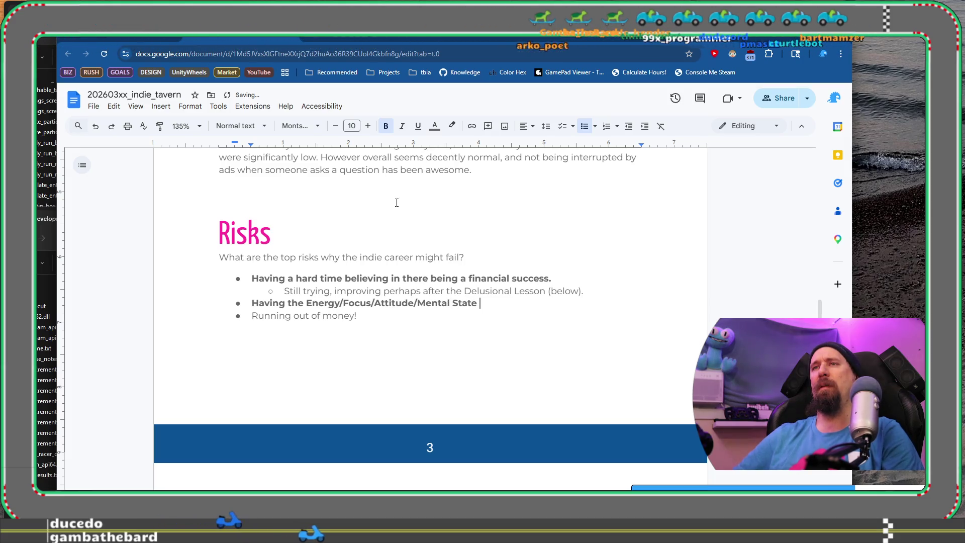
{"action": "type", "text": "to build "}
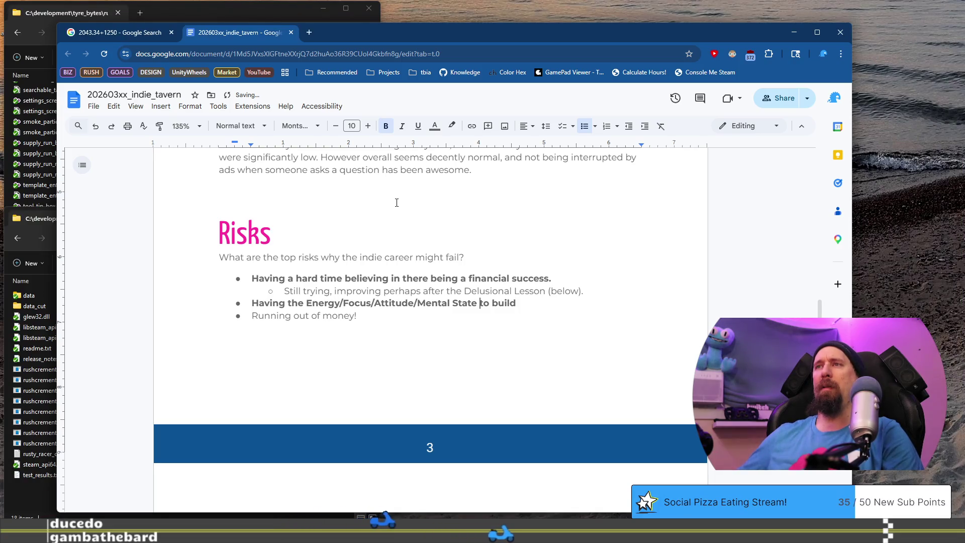
{"action": "type", "text": "and Stamina"}
{"action": "key", "text": "End"}
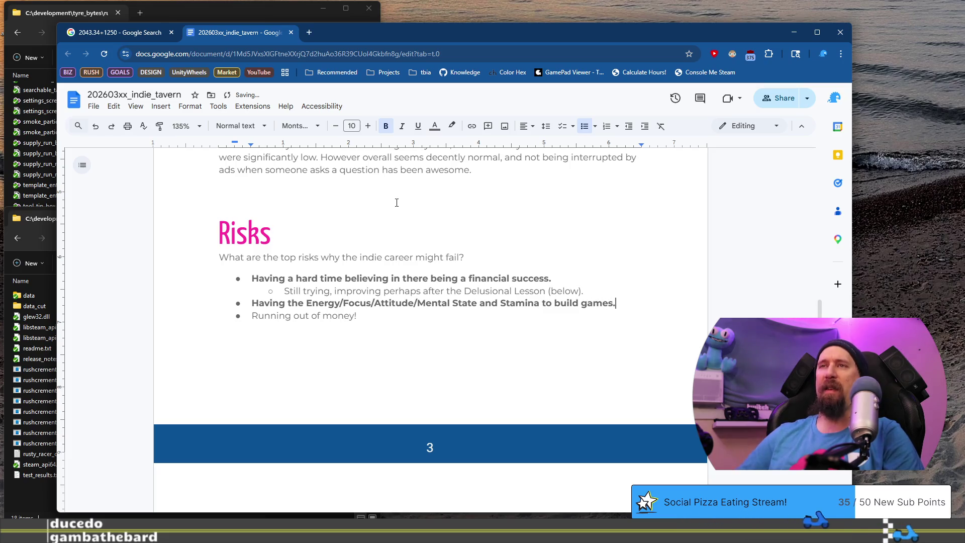
{"action": "key", "text": "shift+Home"}
{"action": "key", "text": "ctrl+c"}
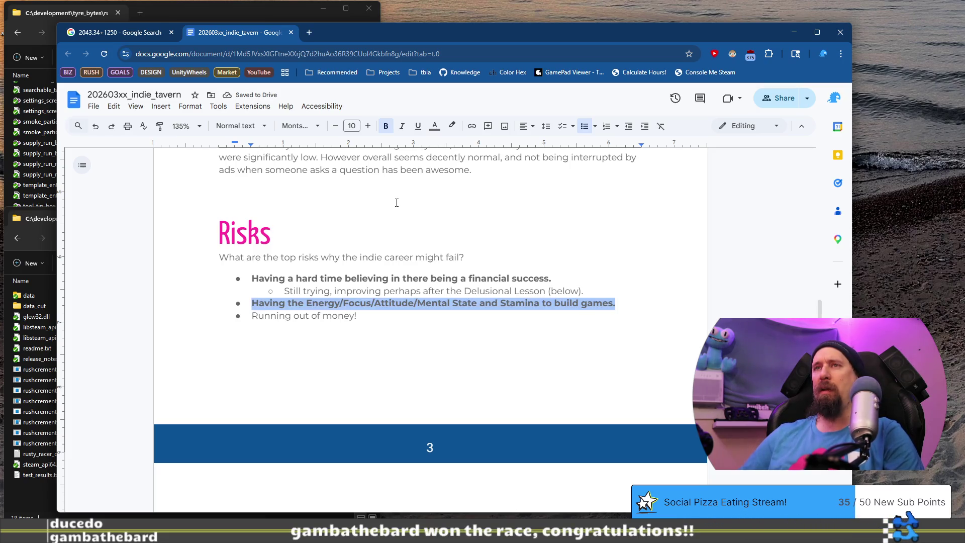
Step: Move the Energy/Focus bullet to the top of the Risks list
{"action": "key", "text": "BackSpace"}
{"action": "key", "text": "BackSpace"}
{"action": "key", "text": "BackSpace"}
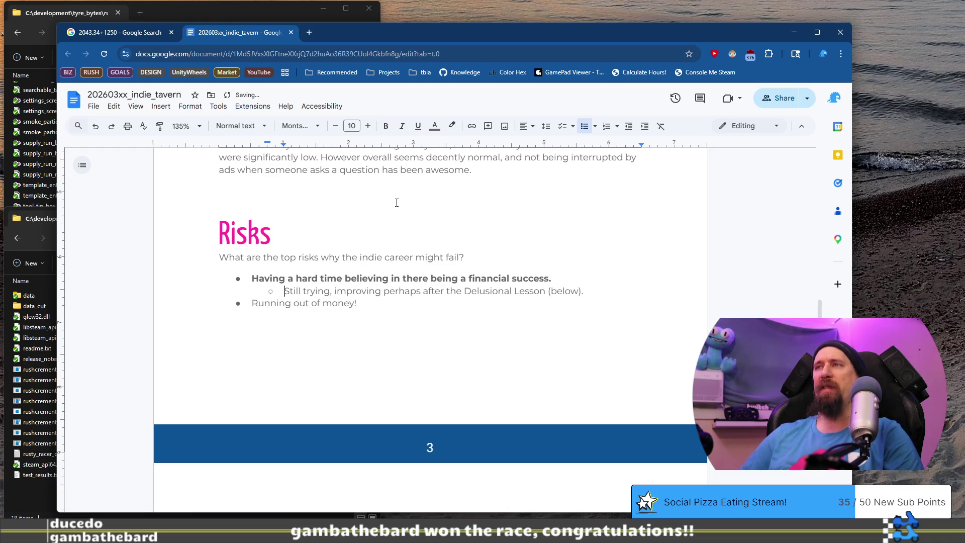
{"action": "key", "text": "Return"}
{"action": "key", "text": "ctrl+v"}
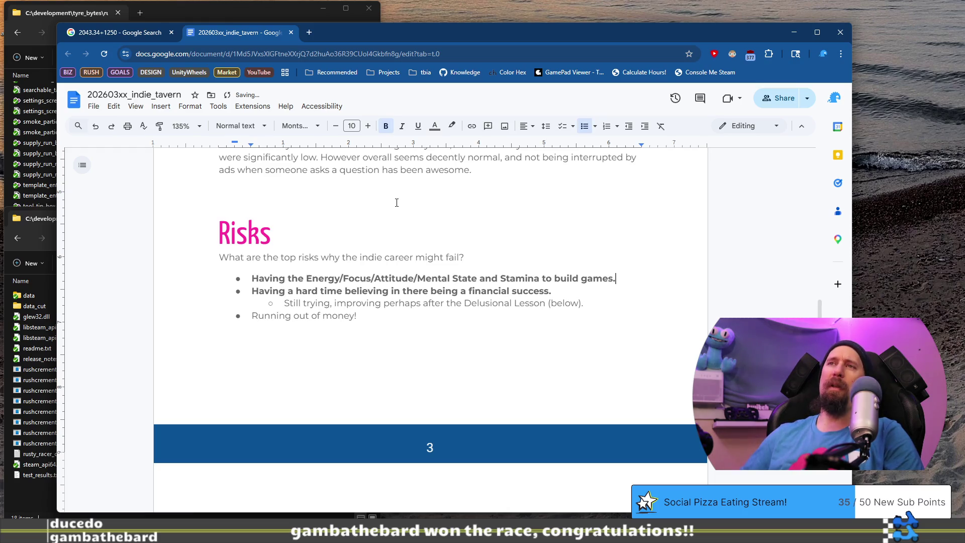
{"action": "key", "text": "Down"}
Step: Select and compare the two bold Risks bullets, Energy/Focus and financial-success
{"action": "key", "text": "shift+Up"}
{"action": "key", "text": "shift+Home"}
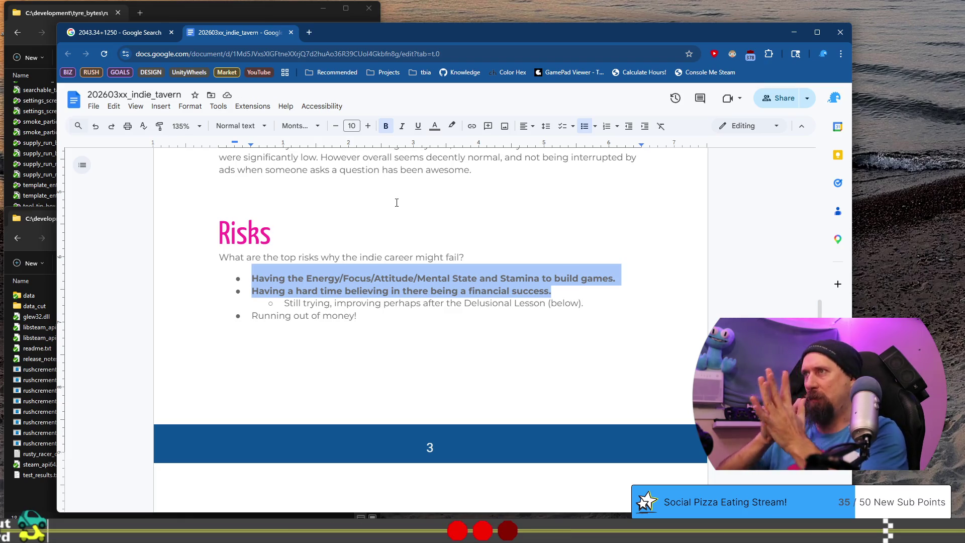
{"action": "left_click", "coordinate": [297, 278]}
{"action": "left_click_drag", "start_coordinate": [249, 278], "coordinate": [632, 282]}
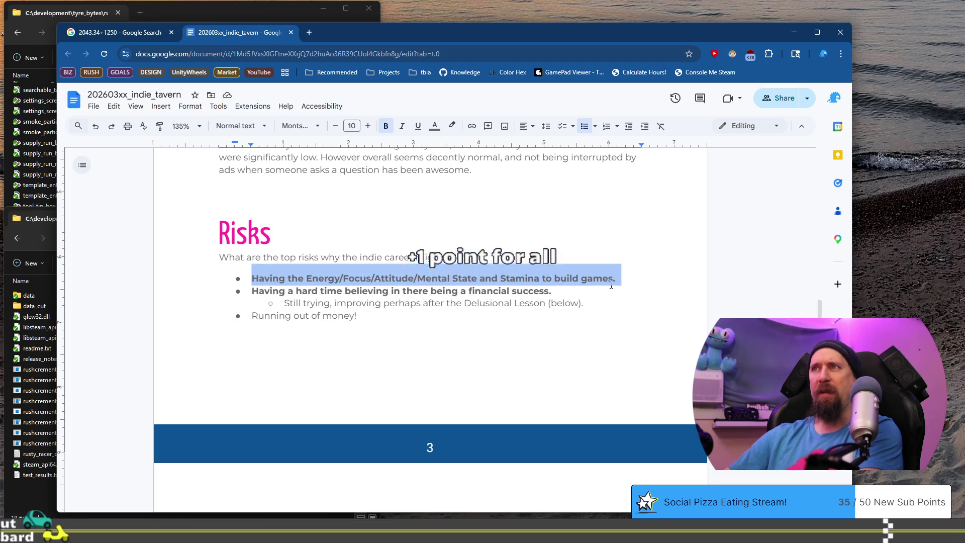
{"action": "left_click", "coordinate": [621, 278]}
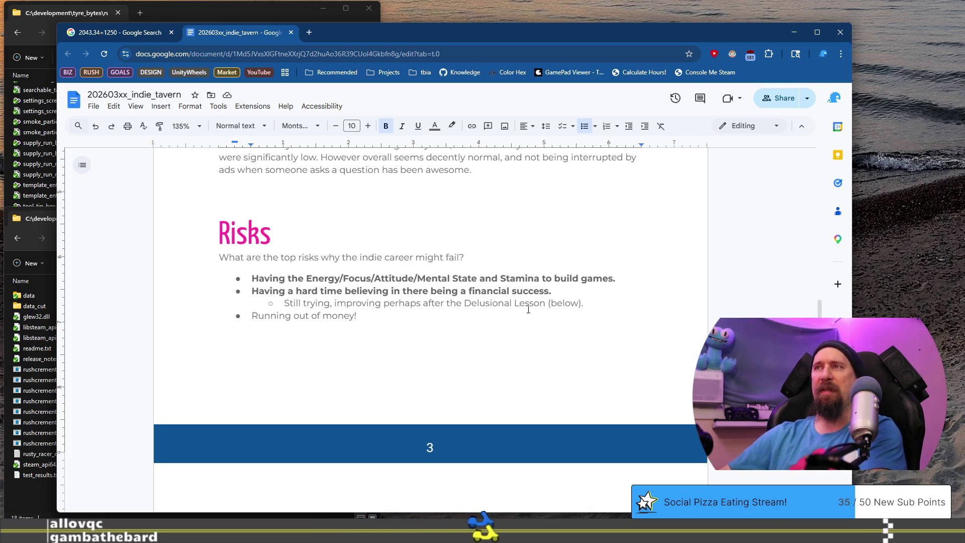
{"action": "left_click_drag", "start_coordinate": [552, 291], "coordinate": [243, 294]}
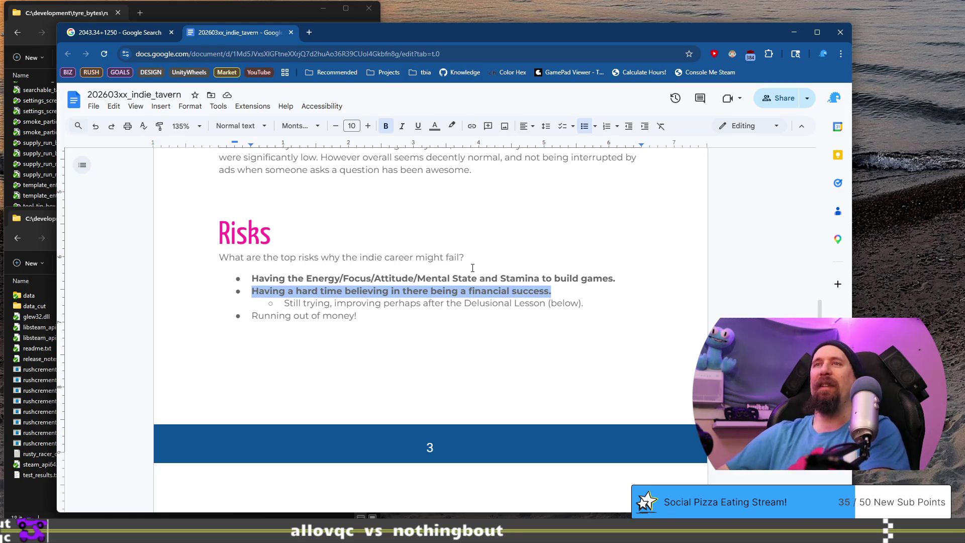
Step: Close the Google Search tab and reselect part of the Energy/Focus bullet
{"action": "left_click", "coordinate": [171, 32]}
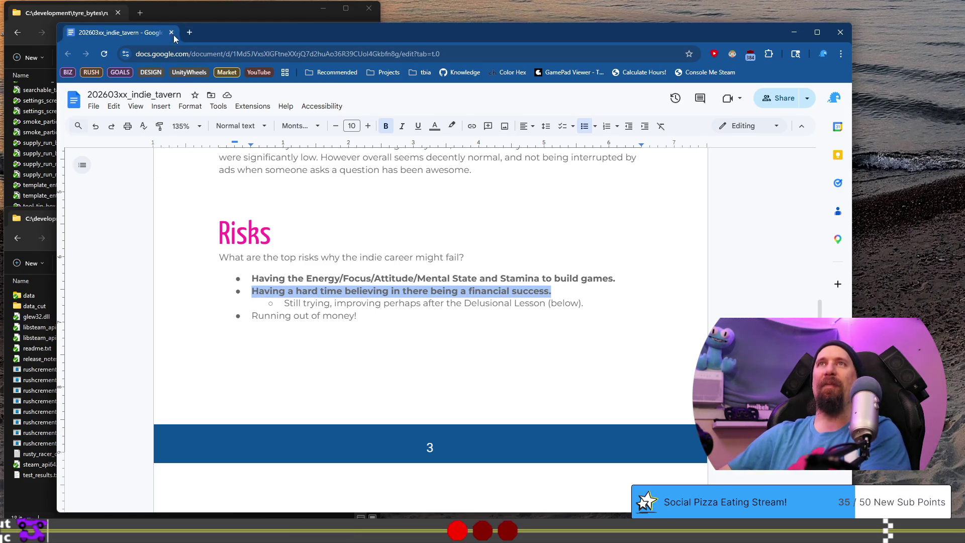
{"action": "scroll", "coordinate": [407, 249], "scroll_direction": "down", "scroll_amount": 5}
{"action": "scroll", "coordinate": [407, 249], "scroll_direction": "up", "scroll_amount": 4}
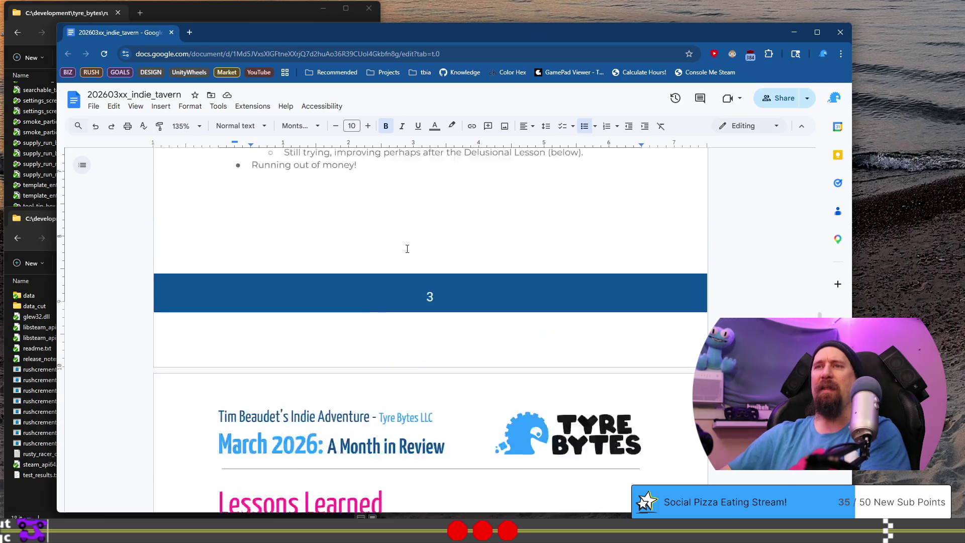
{"action": "left_click", "coordinate": [402, 267]}
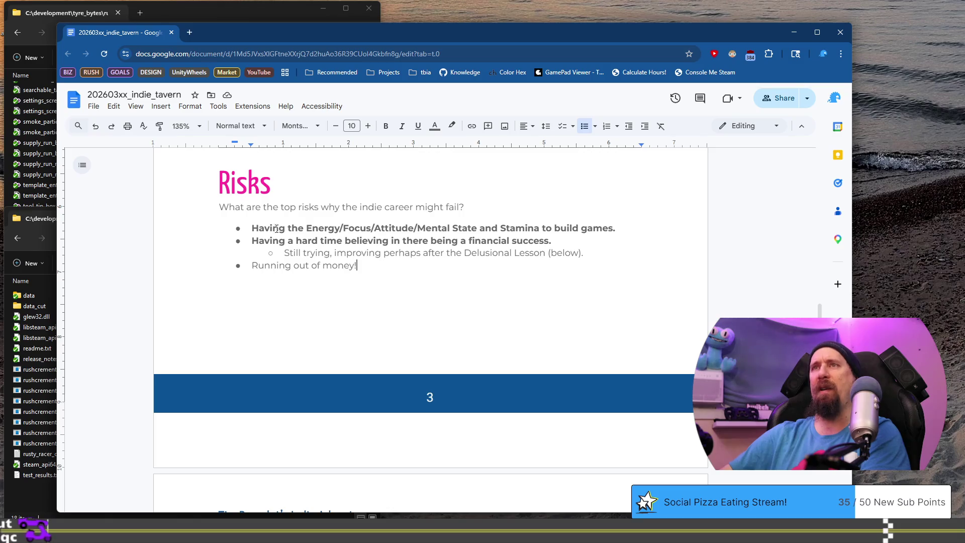
{"action": "left_click_drag", "start_coordinate": [286, 229], "coordinate": [506, 229]}
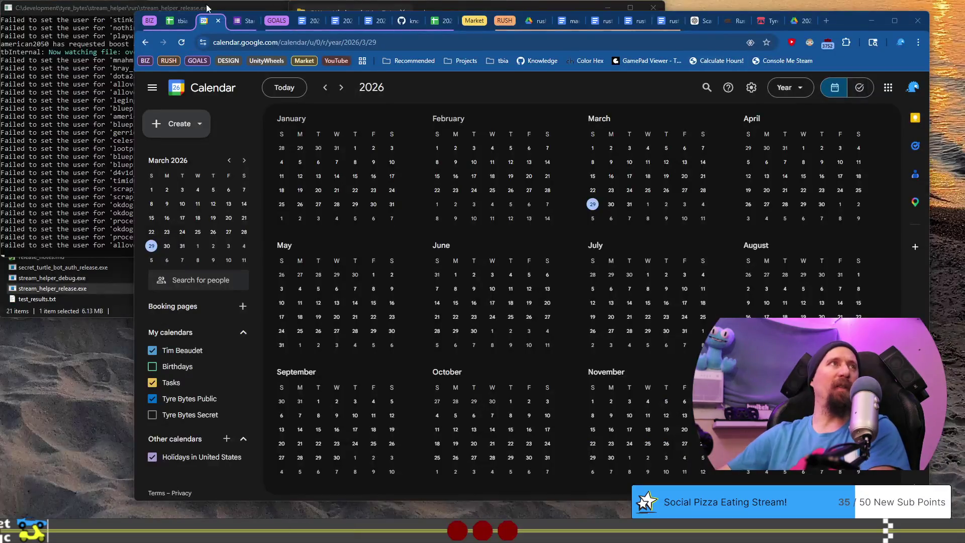
Step: Check the hours logged on 2026-03-26 and 2026-03-27 in the tbia_tracker hours sheet, then return to the doc
{"action": "left_click", "coordinate": [176, 23]}
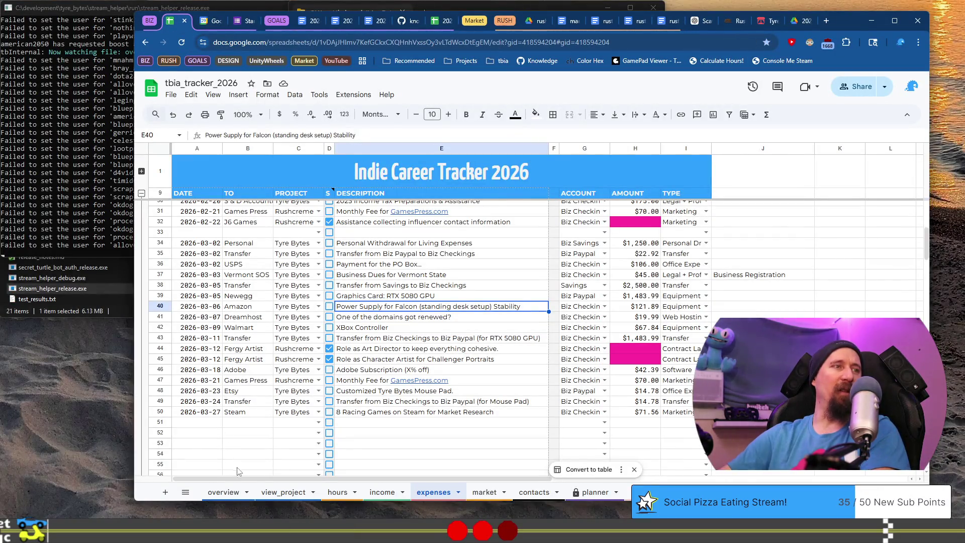
{"action": "left_click", "coordinate": [338, 492]}
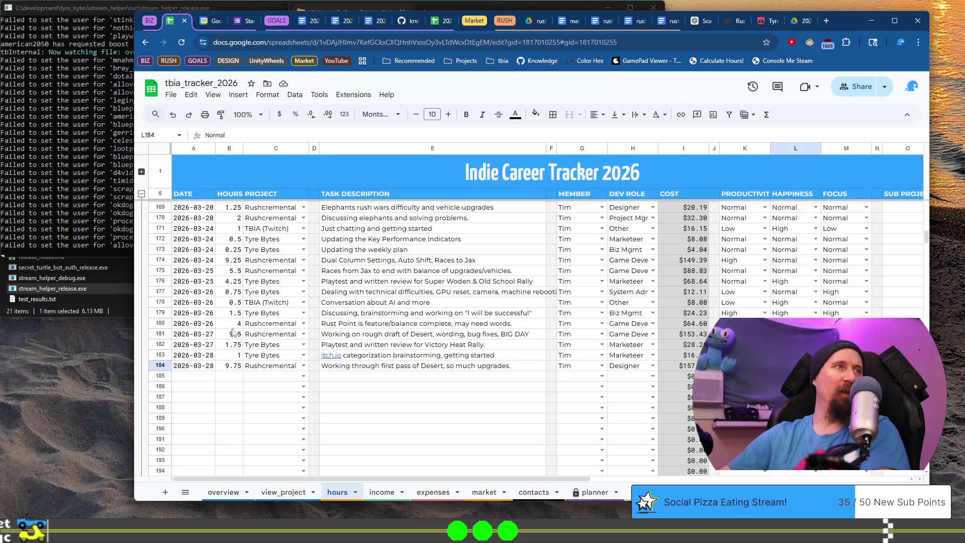
{"action": "left_click", "coordinate": [234, 271]}
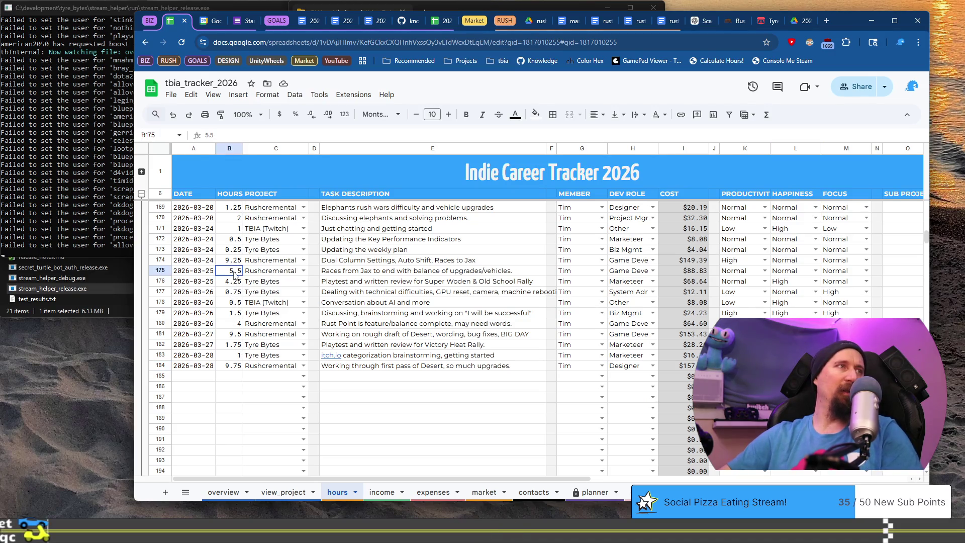
{"action": "key", "text": "shift+Down"}
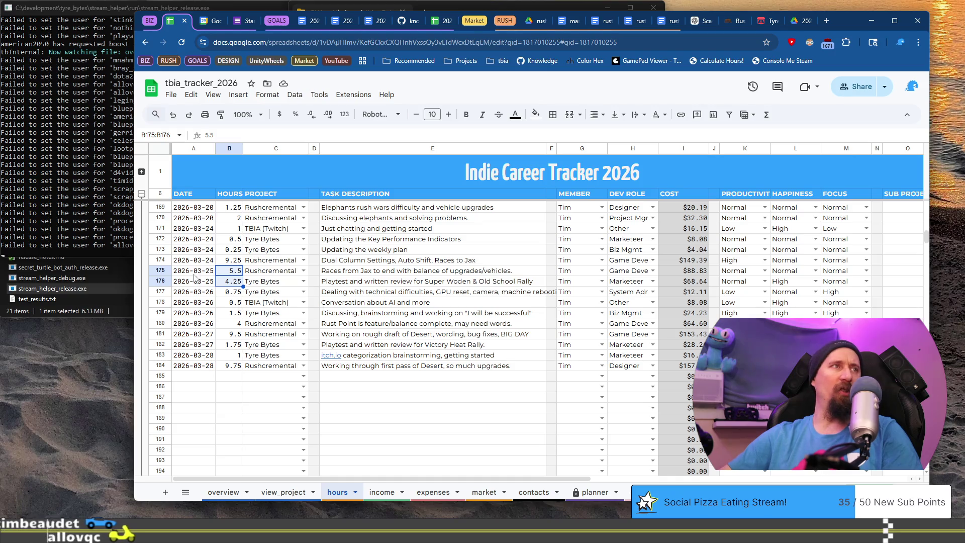
{"action": "left_click_drag", "start_coordinate": [230, 292], "coordinate": [230, 326]}
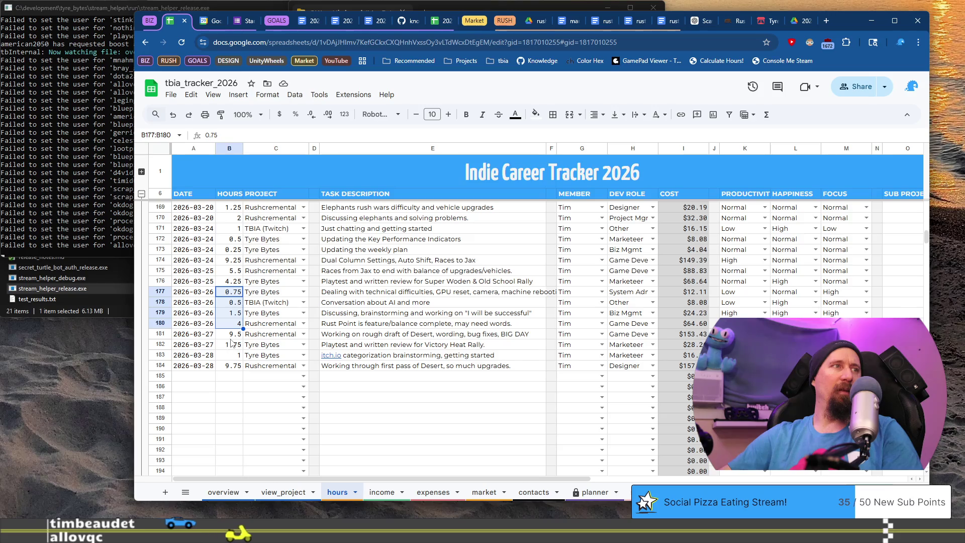
{"action": "left_click_drag", "start_coordinate": [230, 336], "coordinate": [230, 366]}
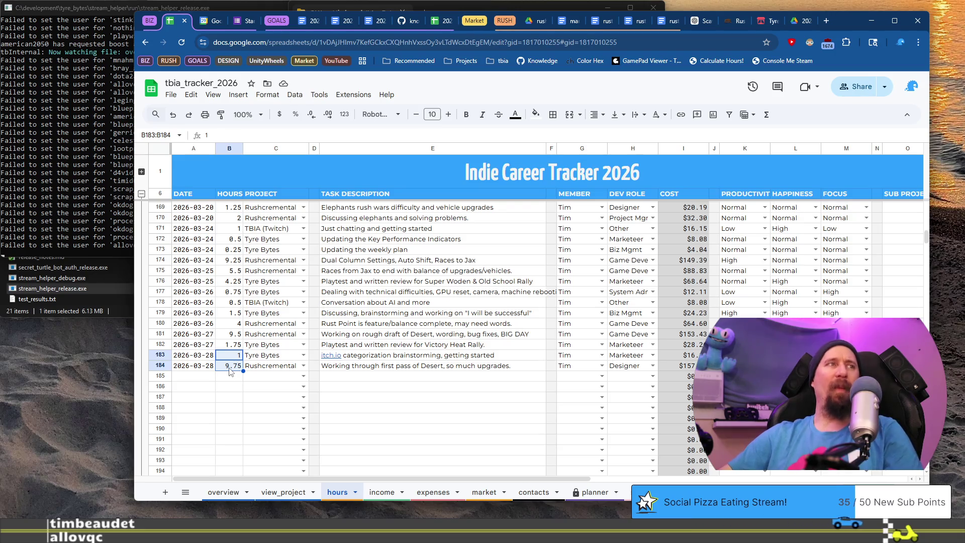
{"action": "key", "text": "ctrl+super+Right"}
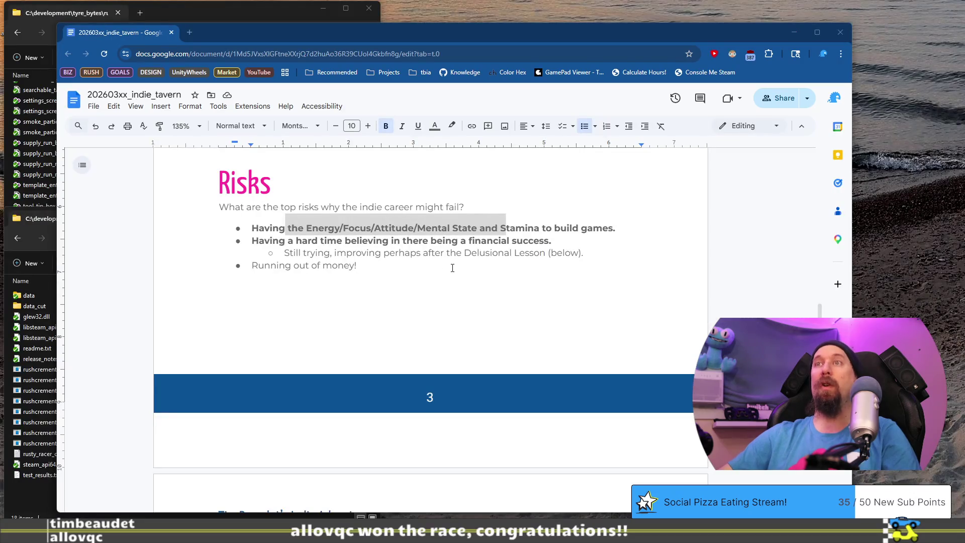
Step: Review the Lessons Learned section, selecting its first subheading
{"action": "left_click", "coordinate": [452, 268]}
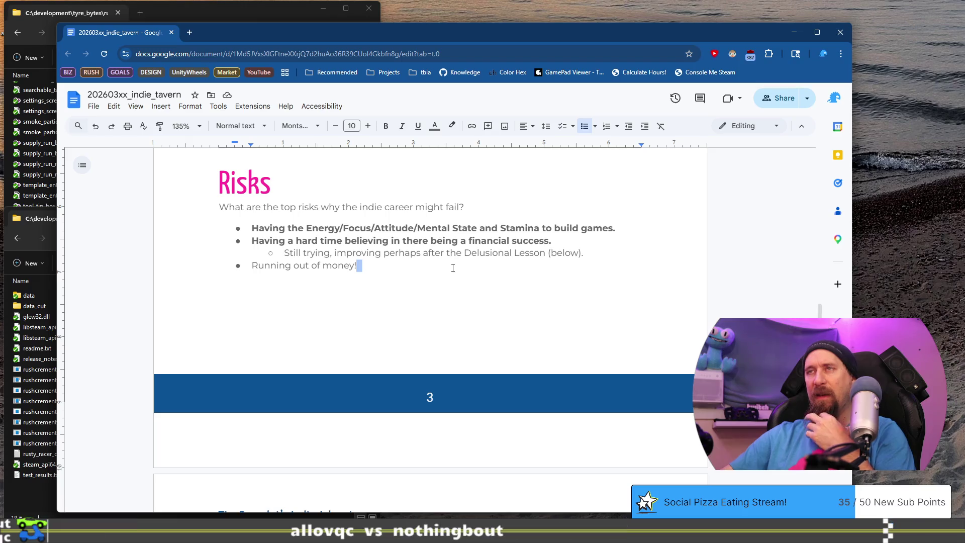
{"action": "scroll", "coordinate": [452, 268], "scroll_direction": "down", "scroll_amount": 7}
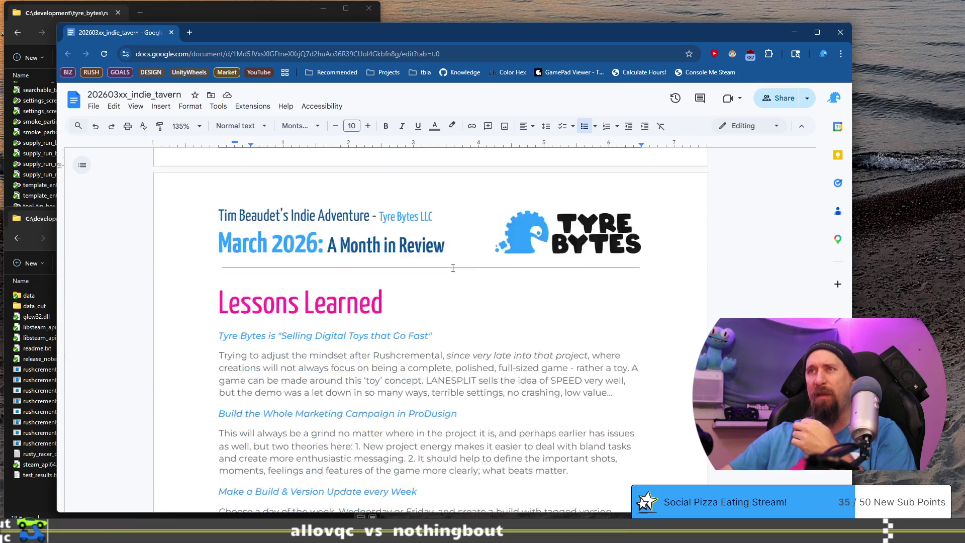
{"action": "left_click", "coordinate": [457, 279]}
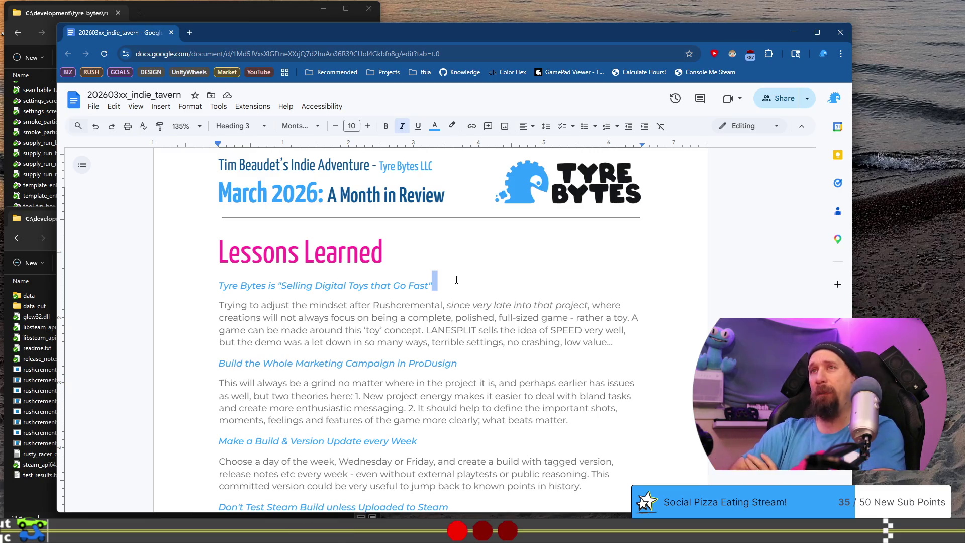
{"action": "scroll", "coordinate": [510, 314], "scroll_direction": "down", "scroll_amount": 1}
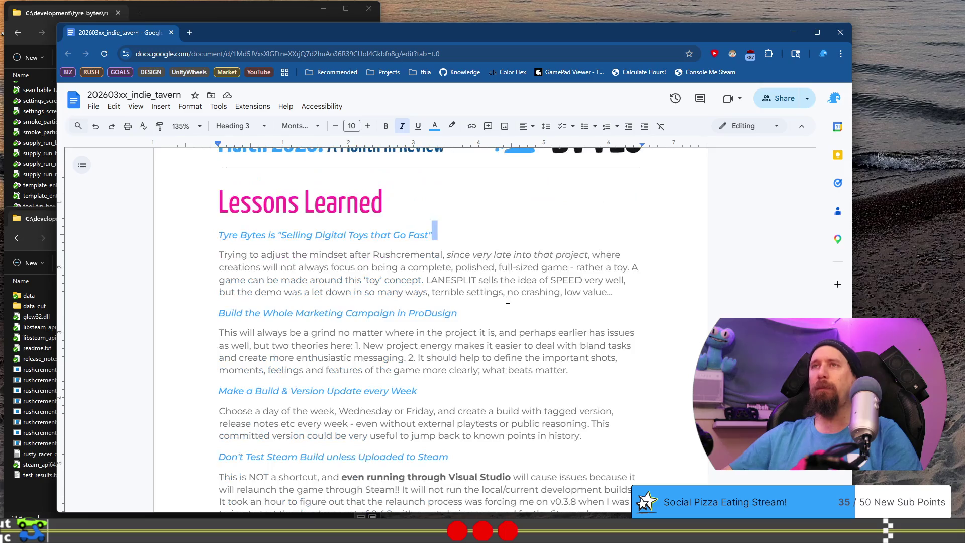
{"action": "mouse_move", "coordinate": [216, 234]}
{"action": "left_mouse_down"}
{"action": "mouse_move", "coordinate": [360, 255]}
{"action": "mouse_move", "coordinate": [528, 255]}
{"action": "mouse_move", "coordinate": [531, 232]}
{"action": "left_mouse_up"}
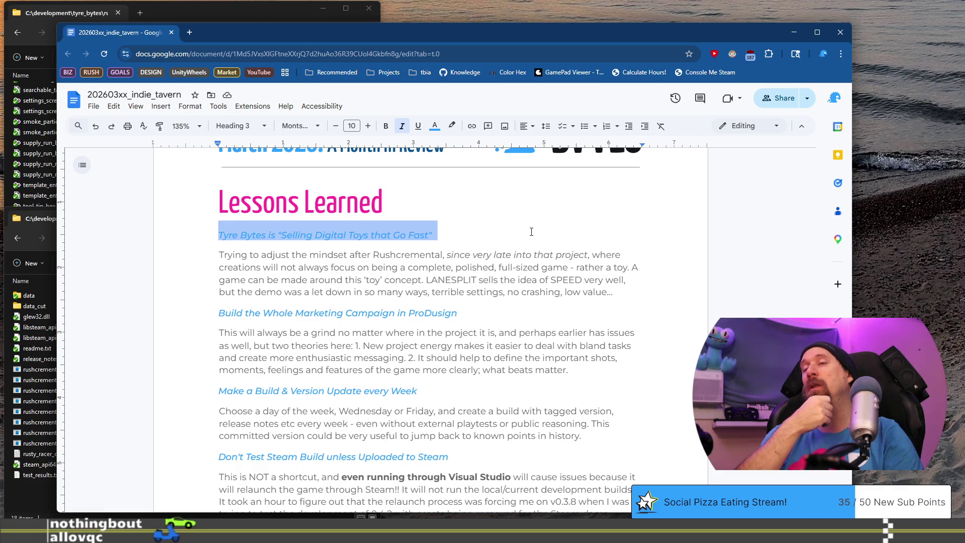
{"action": "scroll", "coordinate": [531, 231], "scroll_direction": "down", "scroll_amount": 4}
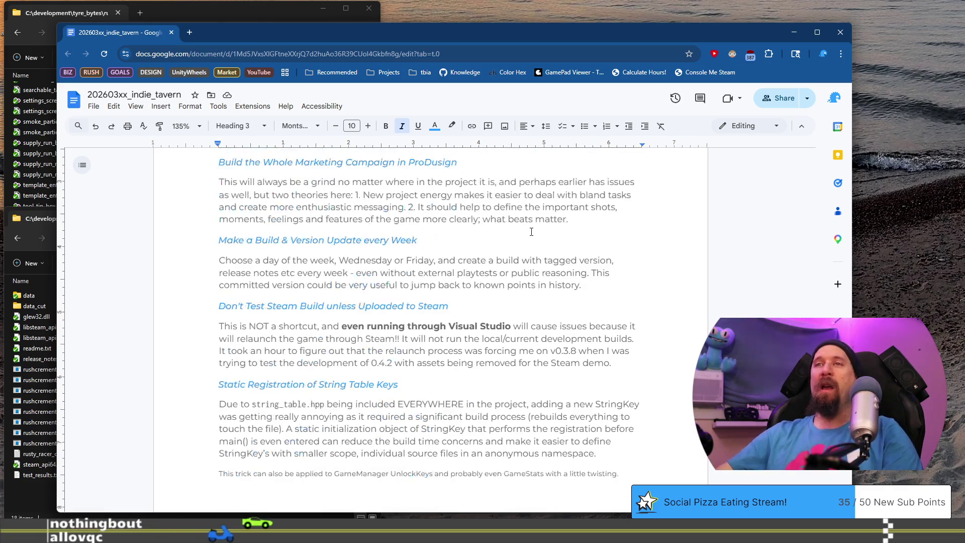
{"action": "scroll", "coordinate": [532, 231], "scroll_direction": "down", "scroll_amount": 1}
{"action": "scroll", "coordinate": [502, 302], "scroll_direction": "up", "scroll_amount": 5}
{"action": "scroll", "coordinate": [471, 388], "scroll_direction": "down", "scroll_amount": 3}
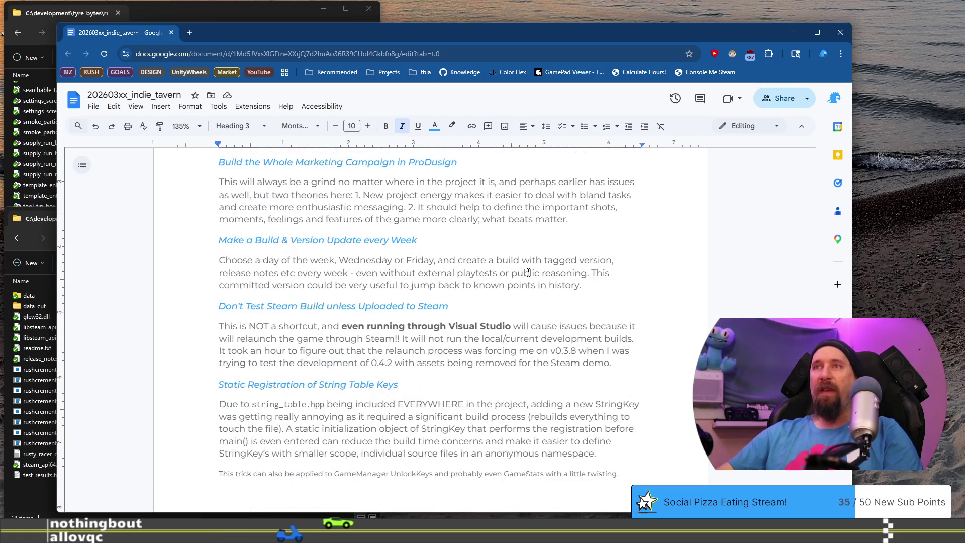
{"action": "scroll", "coordinate": [471, 388], "scroll_direction": "up", "scroll_amount": 4}
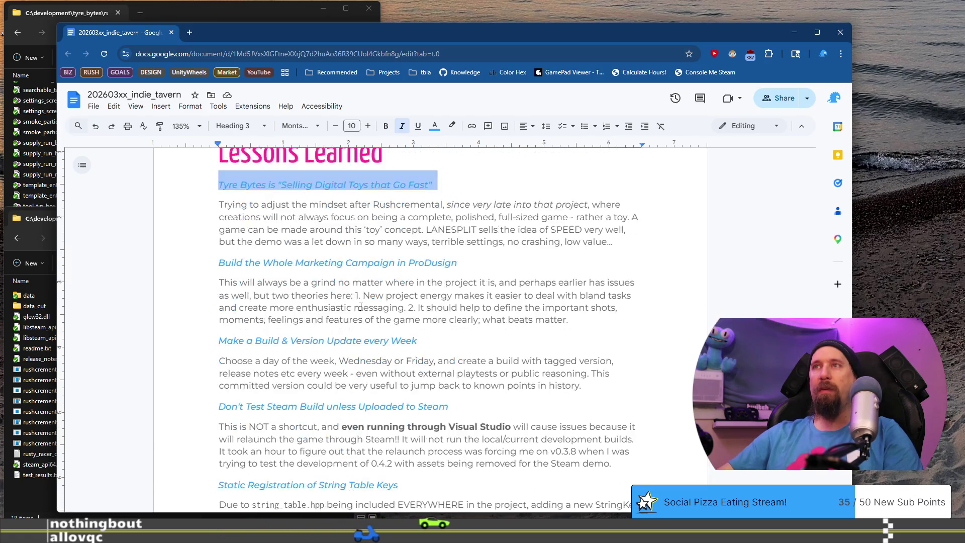
{"action": "scroll", "coordinate": [362, 296], "scroll_direction": "down", "scroll_amount": 5}
Step: Switch to 2026_devlog.md in VS Code and undo the last edit on line 460
{"action": "left_click", "coordinate": [621, 425]}
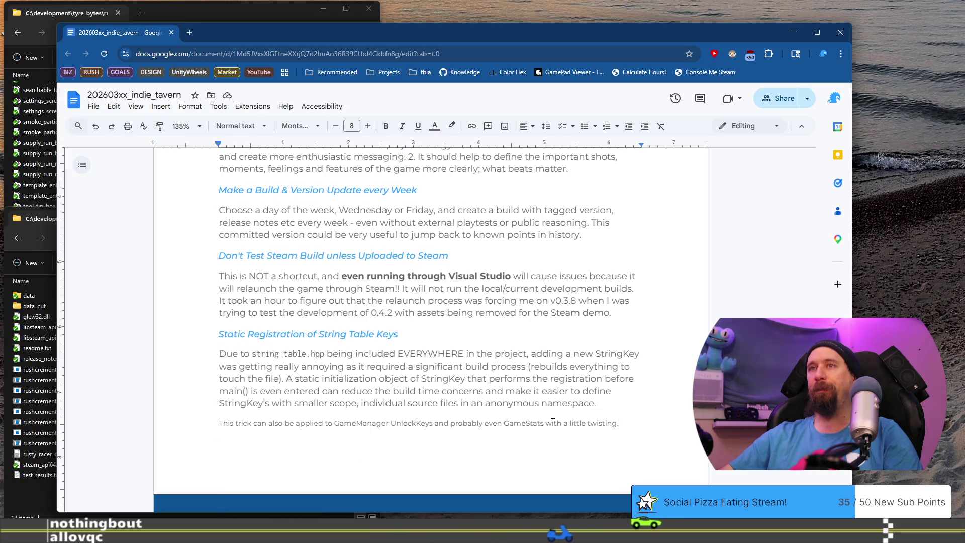
{"action": "key", "text": "alt+Tab"}
{"action": "key", "text": "ctrl+z"}
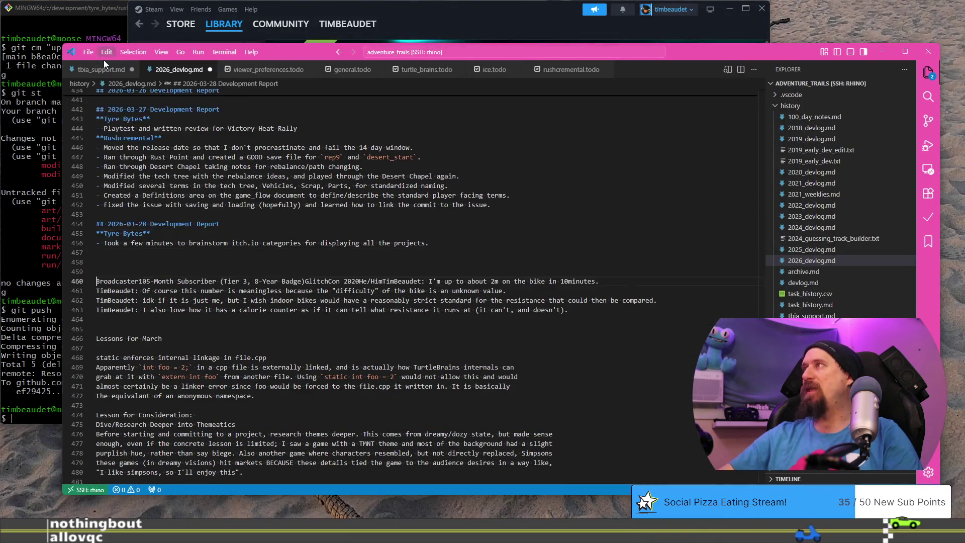
Step: Glance at tbia_support.md, then add and undo blank lines in 2026_devlog.md
{"action": "left_click", "coordinate": [102, 66]}
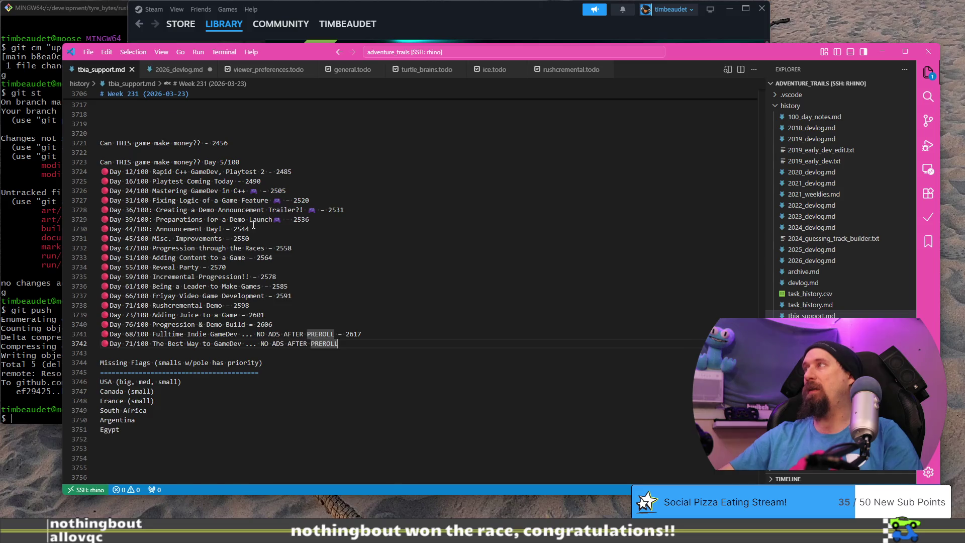
{"action": "scroll", "coordinate": [254, 226], "scroll_direction": "down", "scroll_amount": 15}
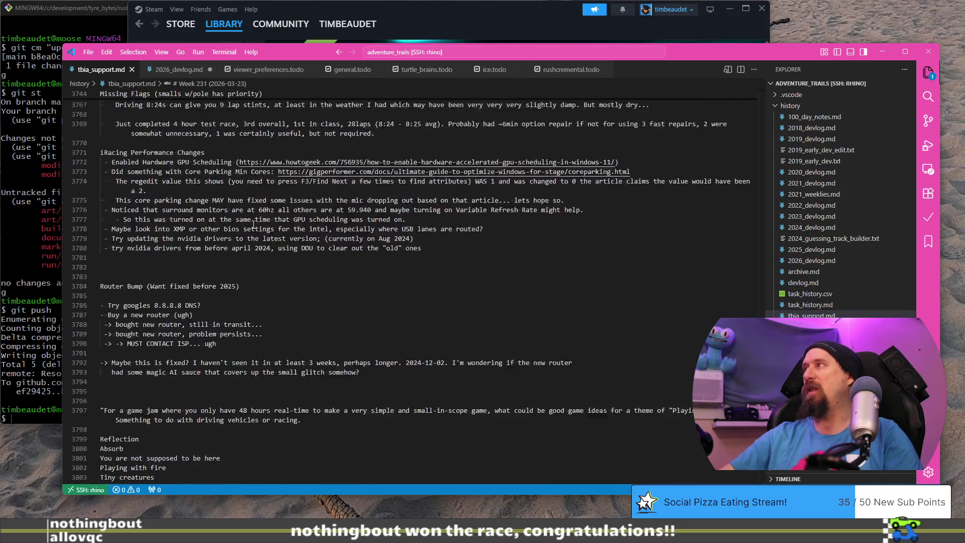
{"action": "scroll", "coordinate": [254, 225], "scroll_direction": "up", "scroll_amount": 13}
{"action": "left_click", "coordinate": [176, 70]}
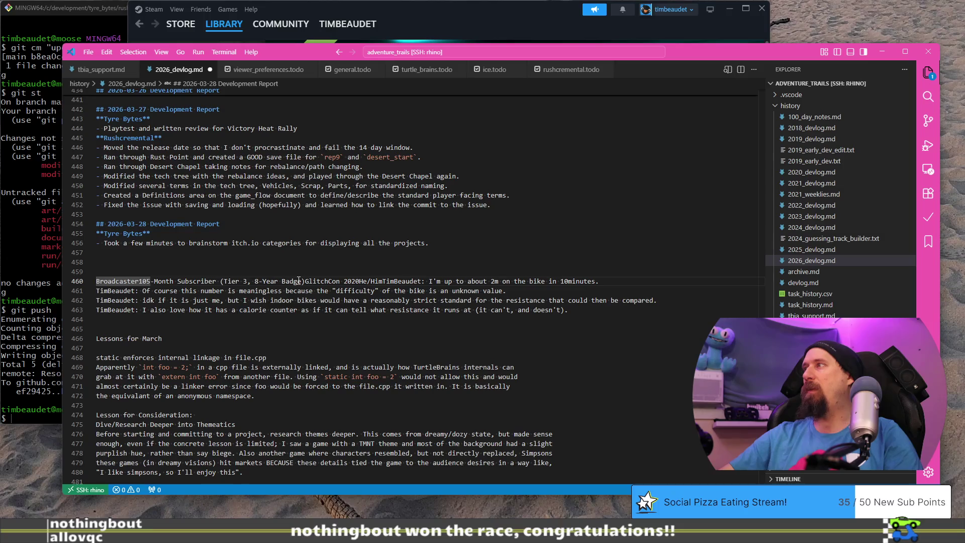
{"action": "scroll", "coordinate": [299, 281], "scroll_direction": "up", "scroll_amount": 5}
{"action": "scroll", "coordinate": [299, 281], "scroll_direction": "down", "scroll_amount": 7}
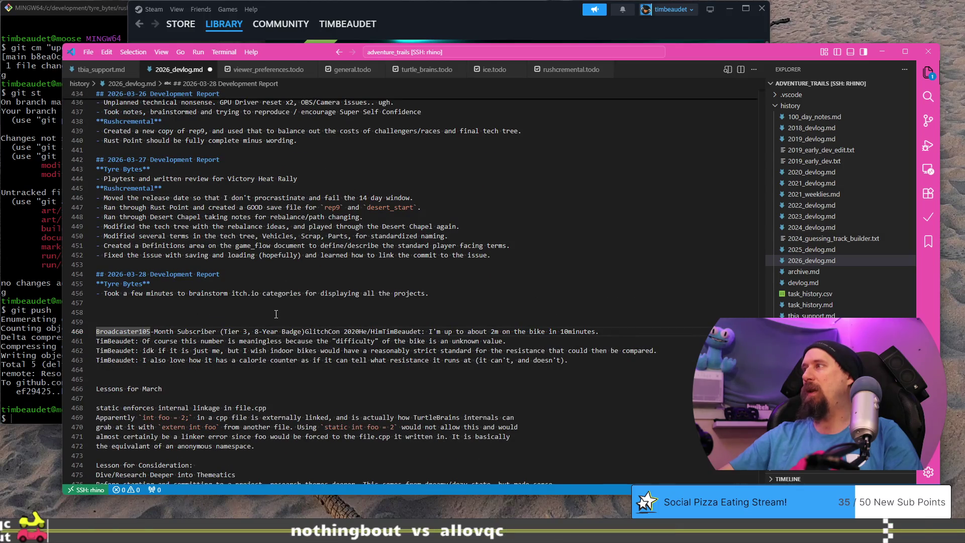
{"action": "key", "text": "Return"}
{"action": "key", "text": "Return"}
{"action": "key", "text": "Return"}
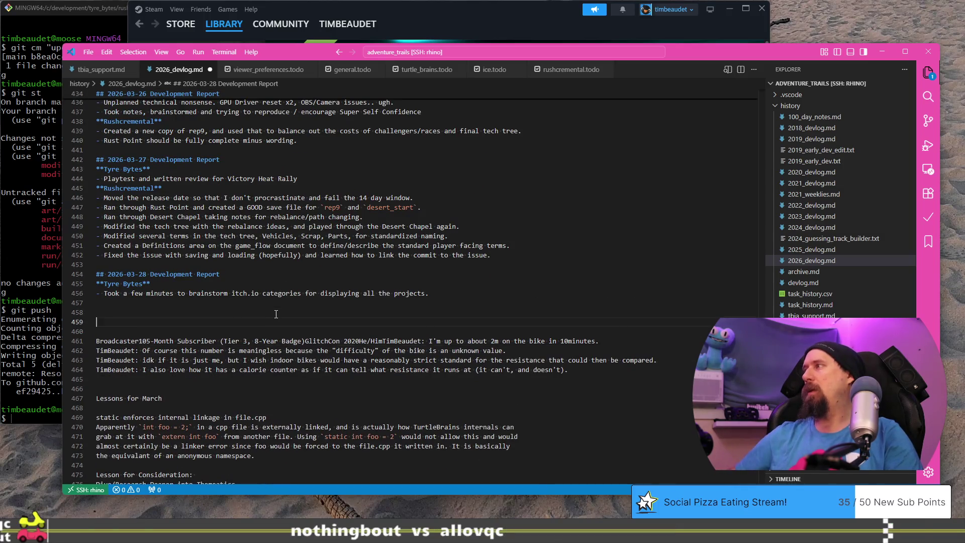
{"action": "key", "text": "Up"}
{"action": "key", "text": "Up"}
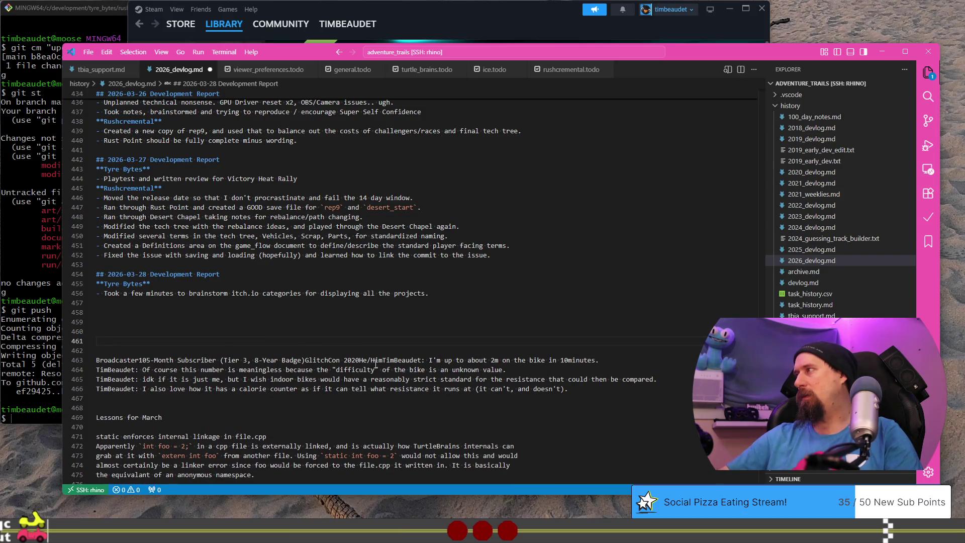
{"action": "double_click", "coordinate": [373, 359]}
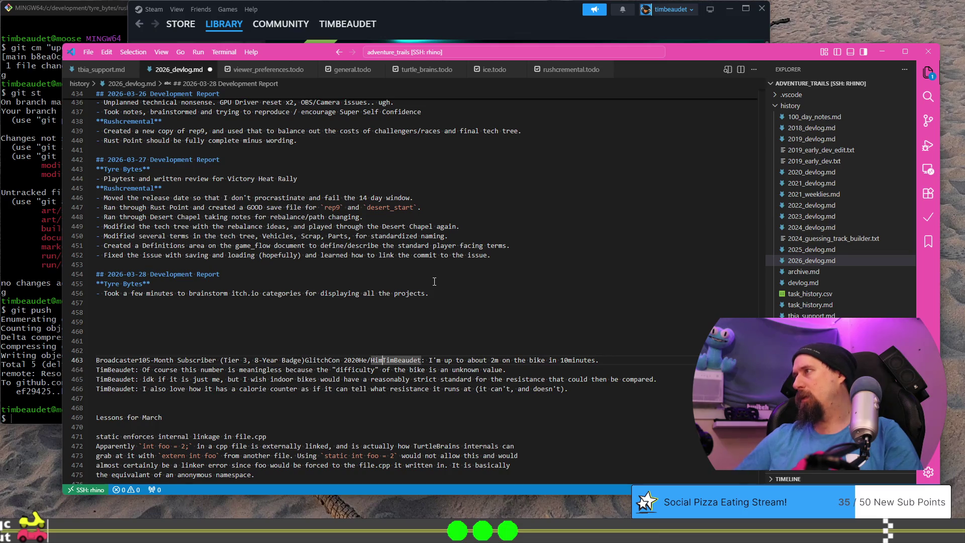
{"action": "key", "text": "ctrl+z"}
Step: Read through the March lesson notes, highlighting the research-themes and GitHub issue lessons
{"action": "scroll", "coordinate": [299, 284], "scroll_direction": "down", "scroll_amount": 8}
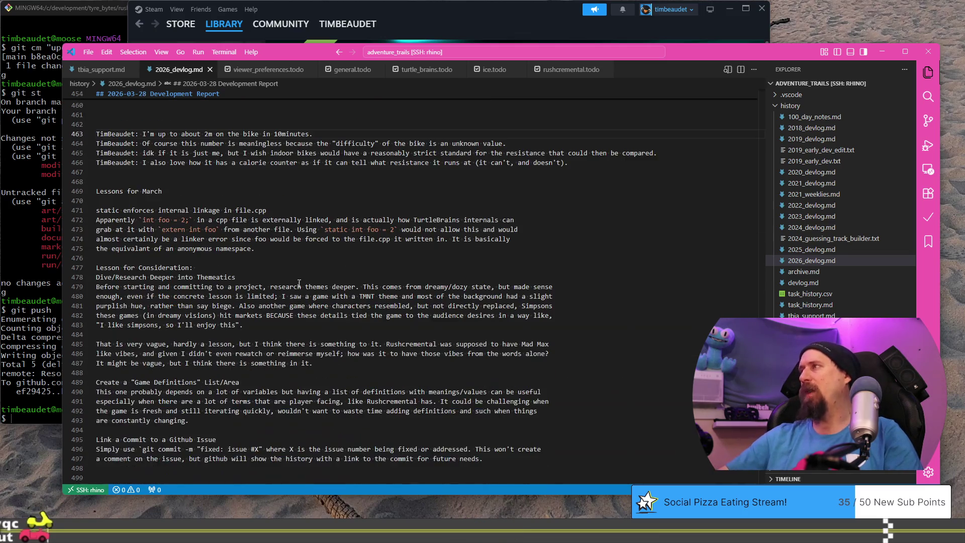
{"action": "scroll", "coordinate": [299, 284], "scroll_direction": "down", "scroll_amount": 2}
{"action": "mouse_move", "coordinate": [113, 160]}
{"action": "left_mouse_down"}
{"action": "mouse_move", "coordinate": [302, 179]}
{"action": "mouse_move", "coordinate": [255, 198]}
{"action": "left_mouse_up"}
{"action": "mouse_move", "coordinate": [174, 217]}
{"action": "left_mouse_down"}
{"action": "mouse_move", "coordinate": [351, 248]}
{"action": "mouse_move", "coordinate": [234, 265]}
{"action": "left_mouse_up"}
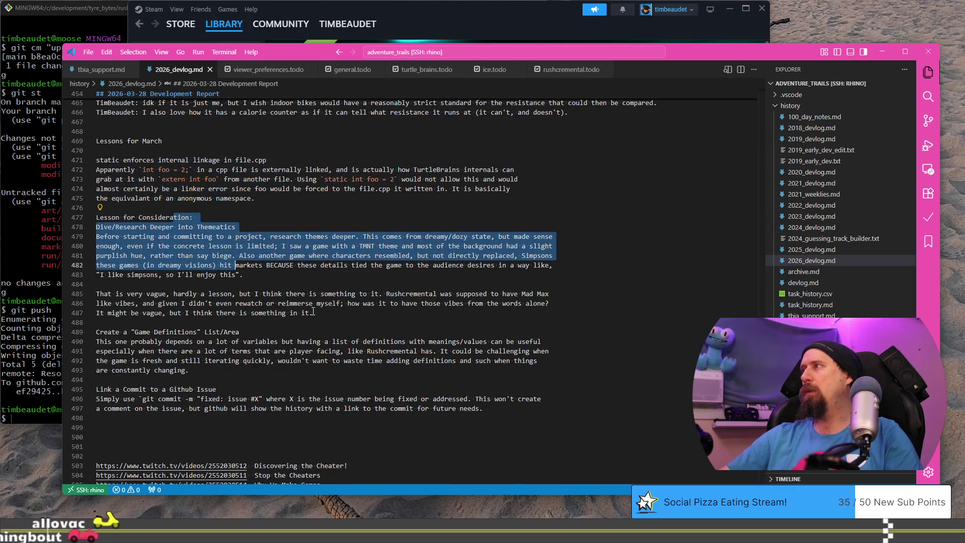
{"action": "left_click_drag", "start_coordinate": [313, 312], "coordinate": [313, 312]}
{"action": "scroll", "coordinate": [251, 301], "scroll_direction": "down", "scroll_amount": 3}
{"action": "left_click_drag", "start_coordinate": [130, 256], "coordinate": [223, 348]}
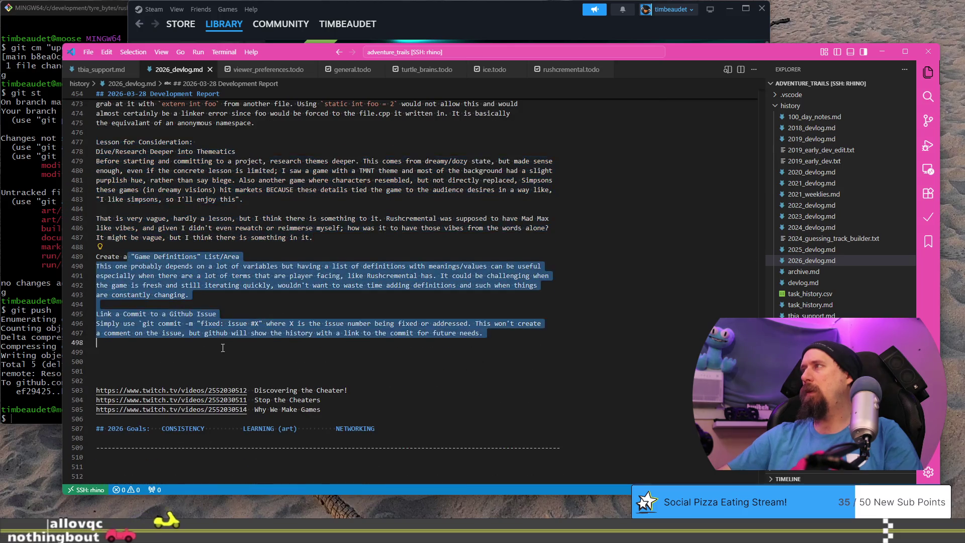
{"action": "left_click", "coordinate": [223, 352]}
{"action": "scroll", "coordinate": [267, 277], "scroll_direction": "up", "scroll_amount": 2}
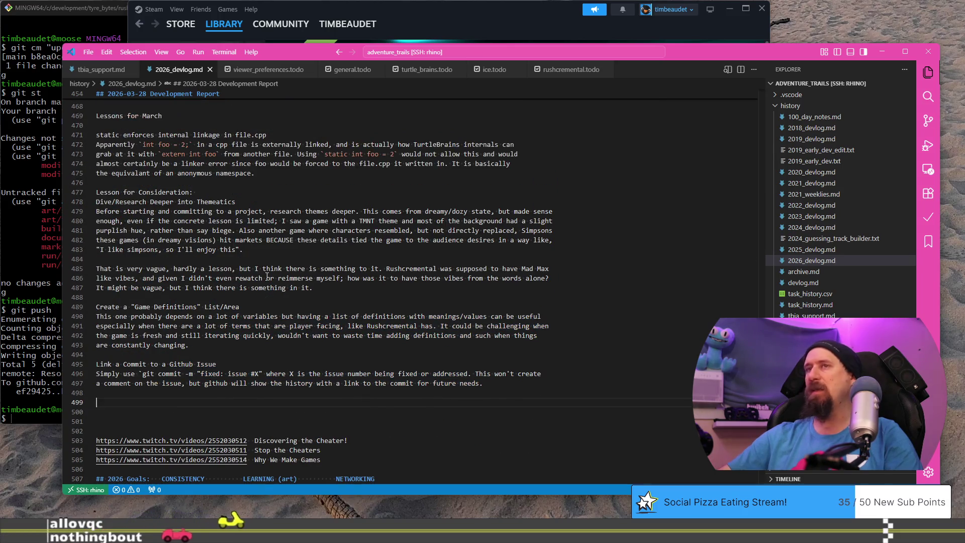
{"action": "scroll", "coordinate": [267, 277], "scroll_direction": "up", "scroll_amount": 2}
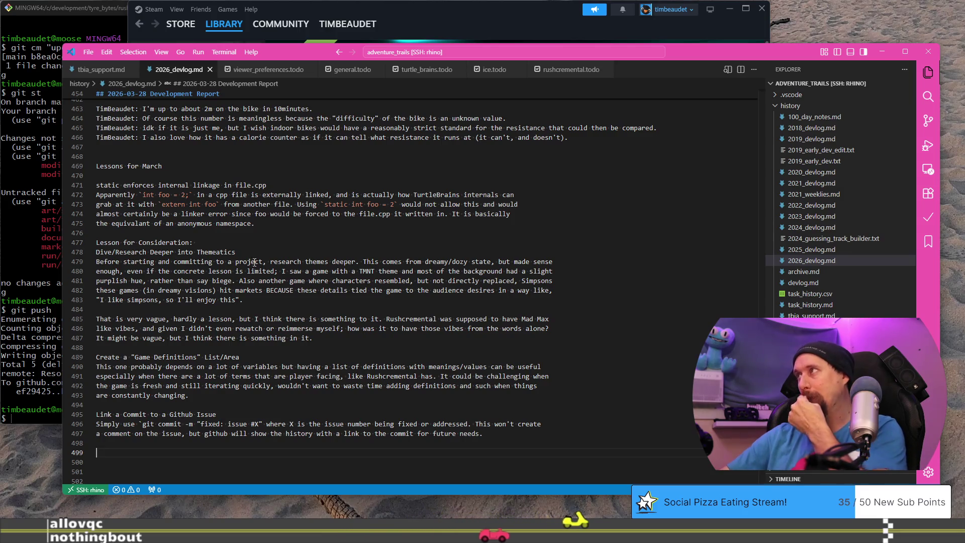
Step: Back in the Google Doc, select the first Lessons Learned subheading for replacement
{"action": "key", "text": "alt+Tab"}
{"action": "scroll", "coordinate": [442, 187], "scroll_direction": "up", "scroll_amount": 2}
{"action": "left_click", "coordinate": [431, 185]}
{"action": "key", "text": "shift+Home"}
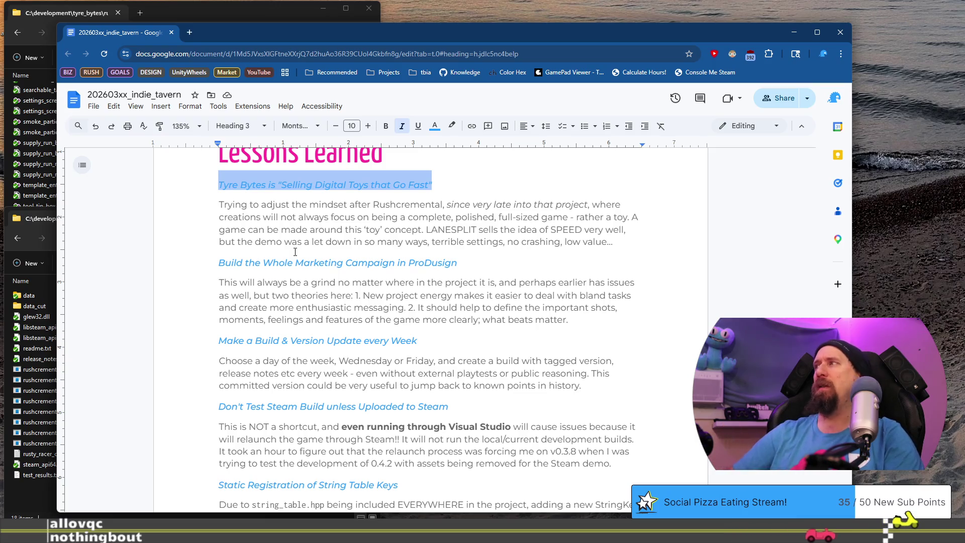
Step: Retype the heading as 'Static Enforces Internal Linkage in your_file.cpp', fixing the 'Interal' typo
{"action": "type", "text": "Static Enforces I"}
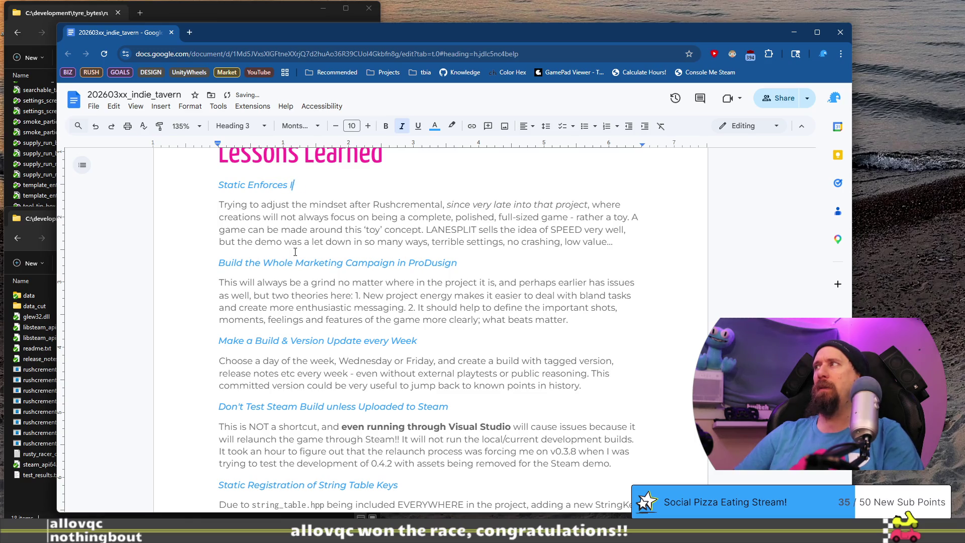
{"action": "type", "text": "nteral Lina"}
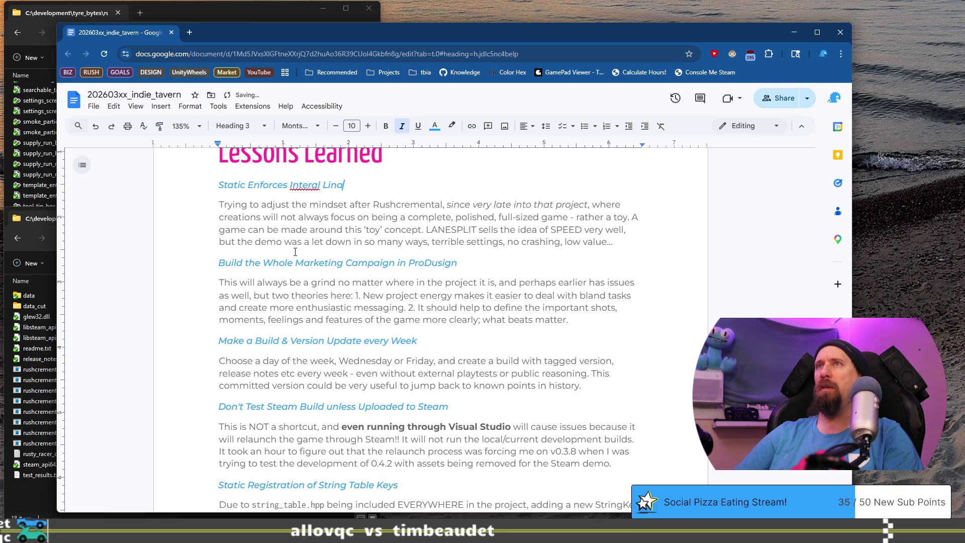
{"action": "key", "text": "Left"}
{"action": "key", "text": "Left"}
{"action": "key", "text": "Left"}
{"action": "type", "text": "n"}
{"action": "key", "text": "End"}
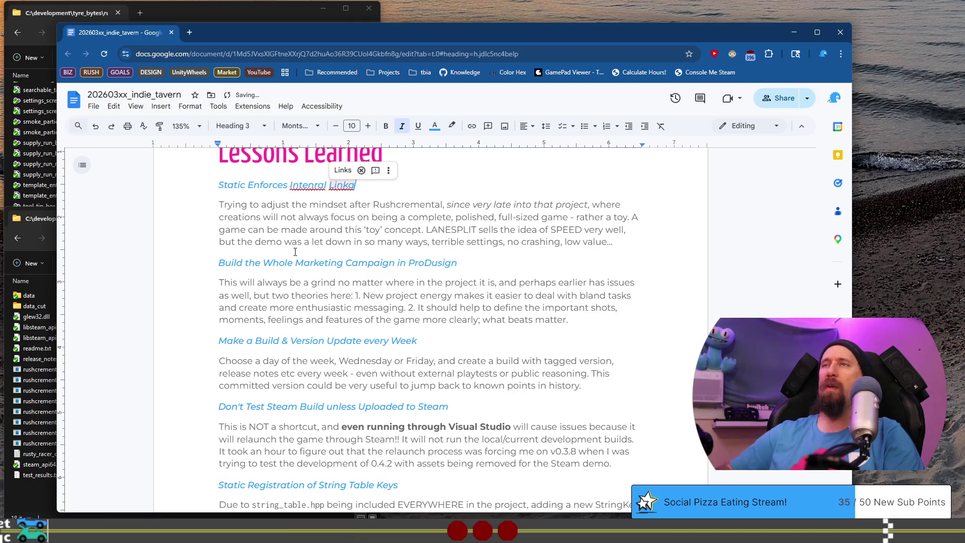
{"action": "type", "text": "ge"}
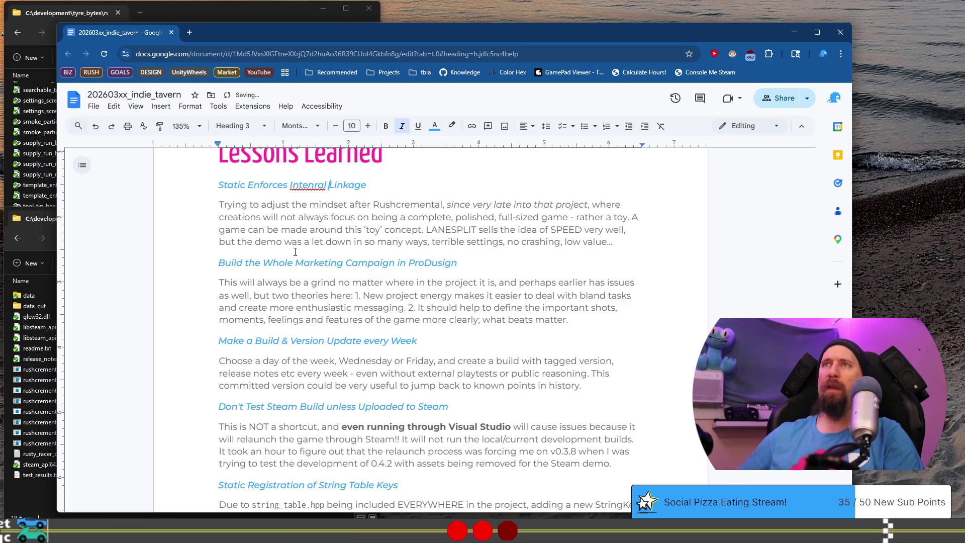
{"action": "type", "text": "Inte"}
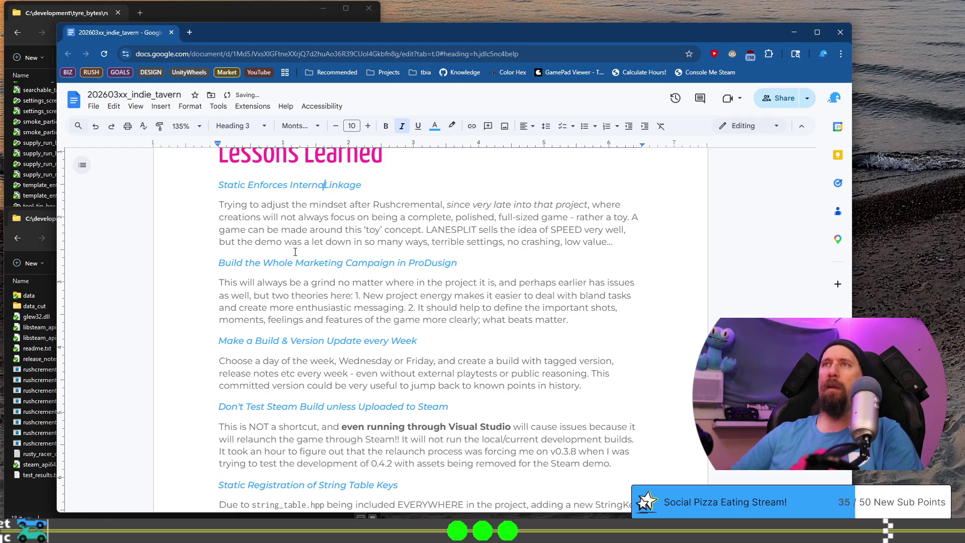
{"action": "type", "text": "l"}
{"action": "key", "text": "End"}
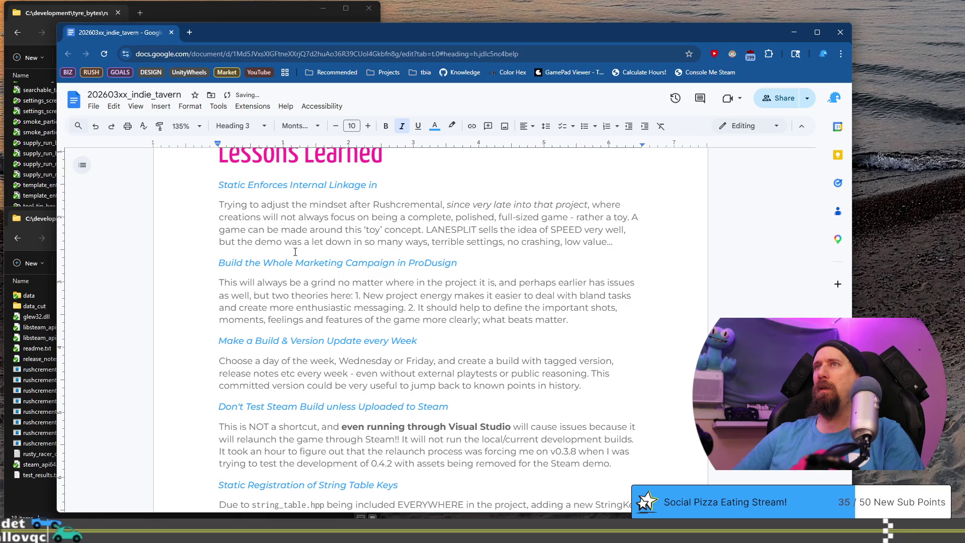
{"action": "type", "text": "your_"}
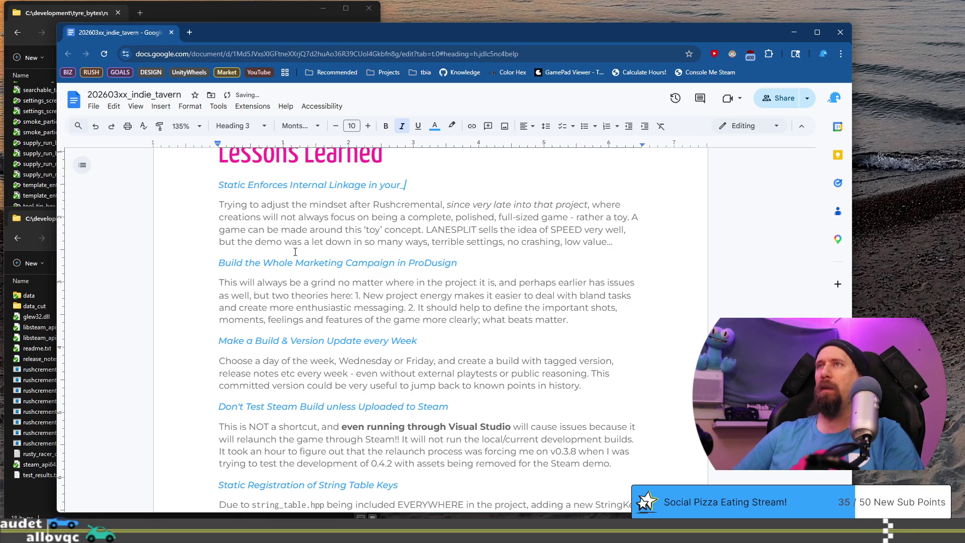
{"action": "type", "text": "file.cpp"}
Step: Set your_file.cpp in the Inconsolata font and select the old paragraph below
{"action": "key", "text": "ctrl+shift+Left"}
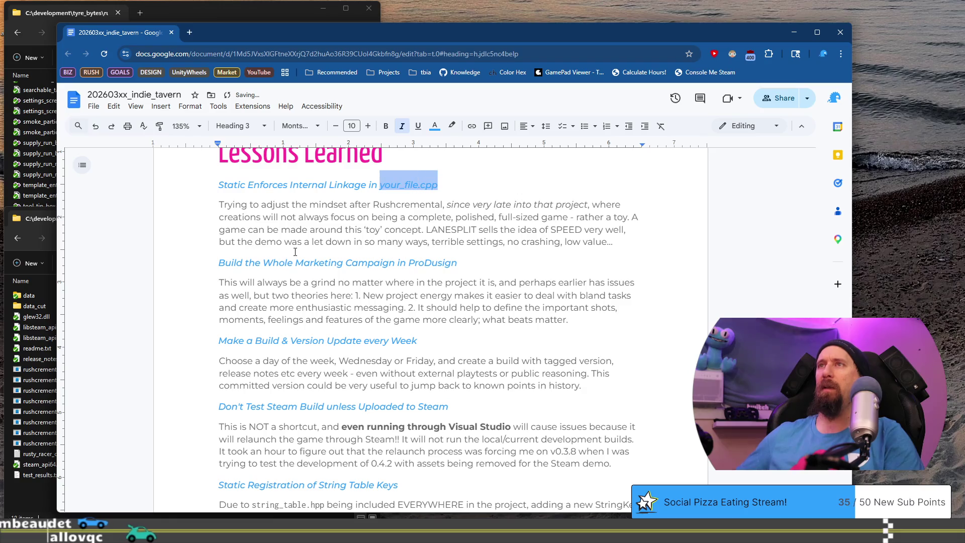
{"action": "left_click", "coordinate": [240, 125]}
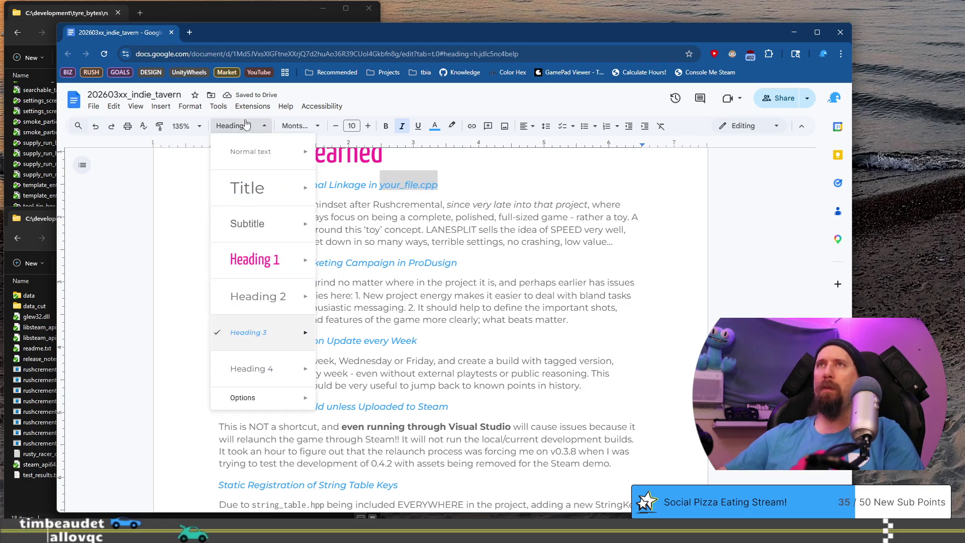
{"action": "left_click", "coordinate": [297, 126]}
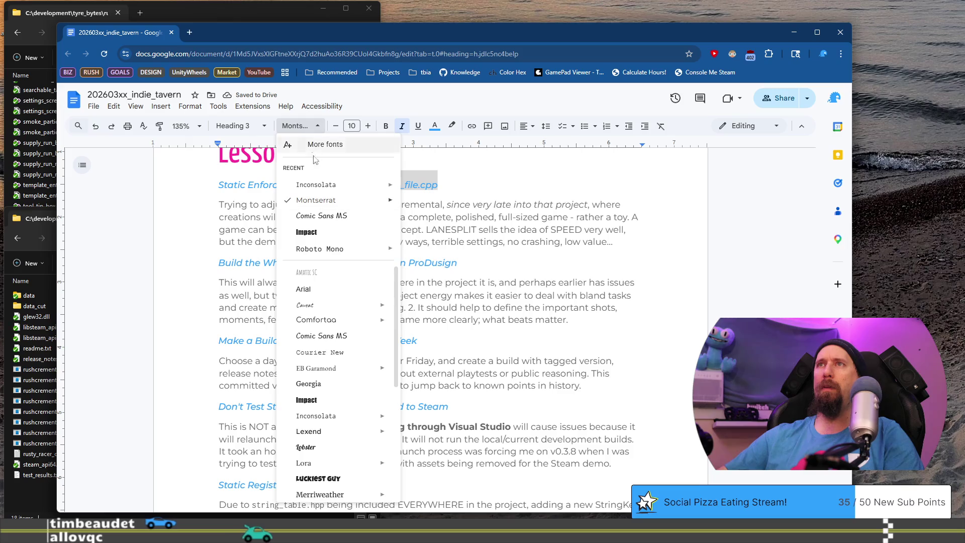
{"action": "left_click", "coordinate": [317, 190]}
{"action": "key", "text": "Right"}
{"action": "key", "text": "Right"}
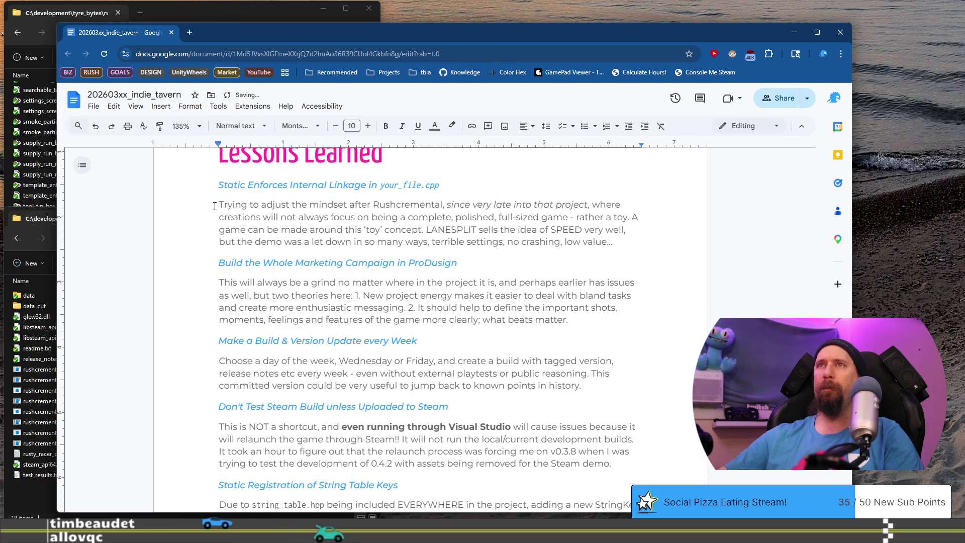
{"action": "left_click", "coordinate": [616, 240], "text": "shift"}
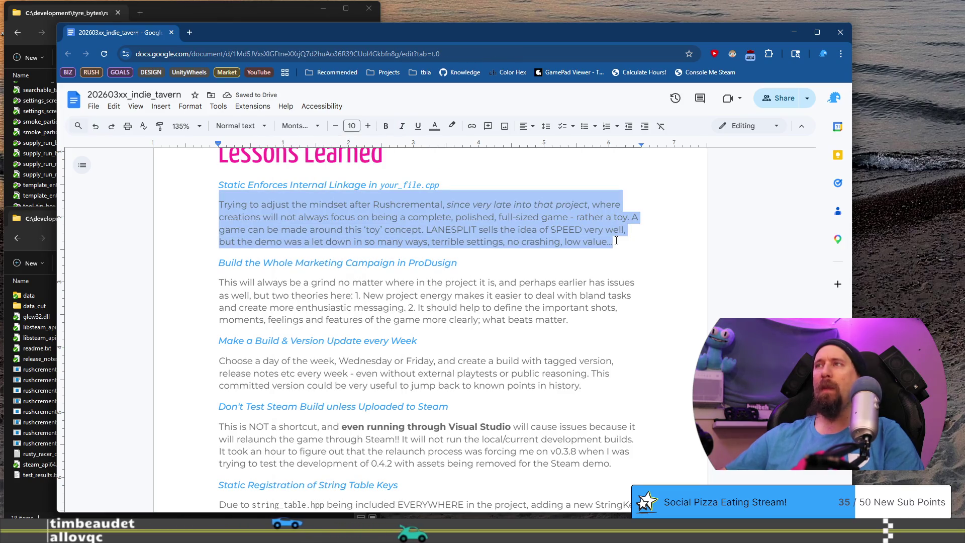
Step: Replace the paragraph with the C++ default external linkage explanation, ending 'relearned it and actually understand it now.'
{"action": "key", "text": "BackSpace"}
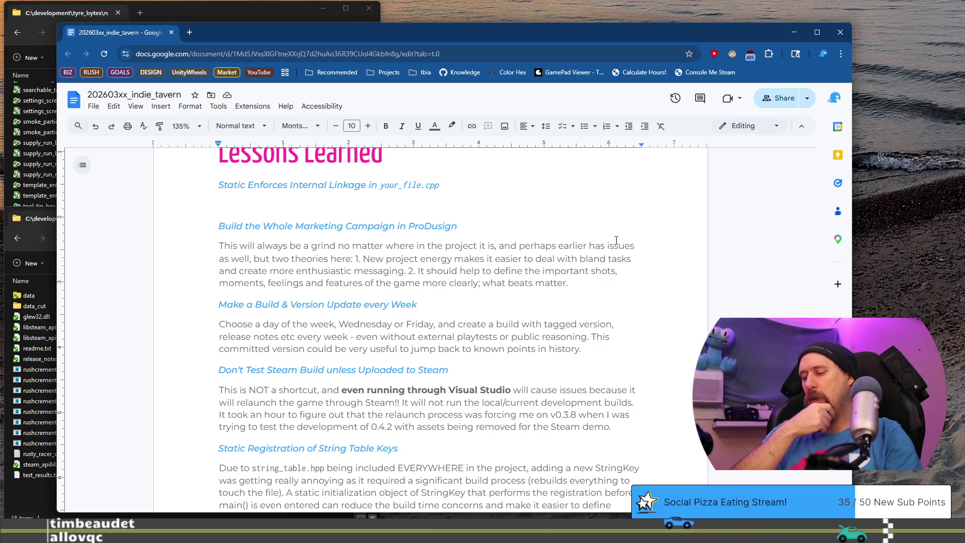
{"action": "type", "text": "B"}
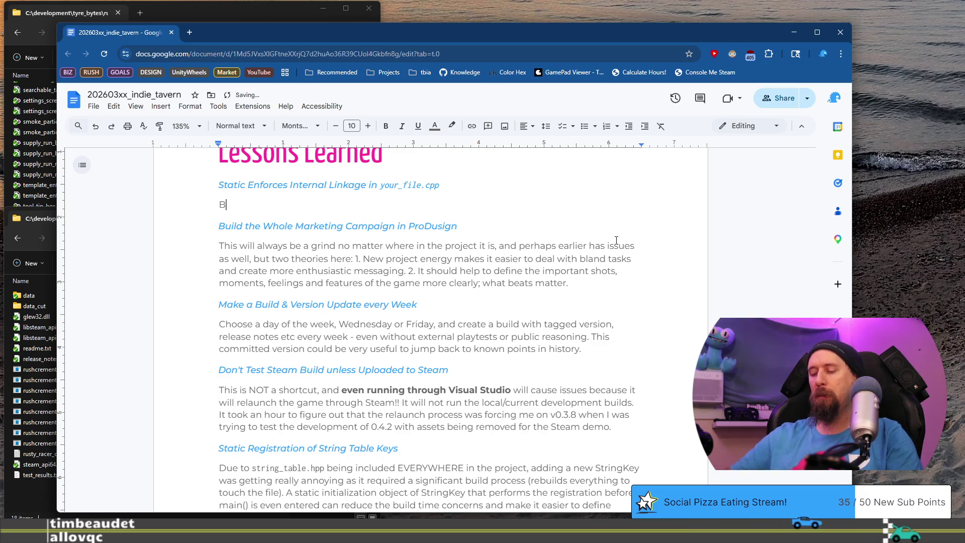
{"action": "type", "text": "y dfault having a ran"}
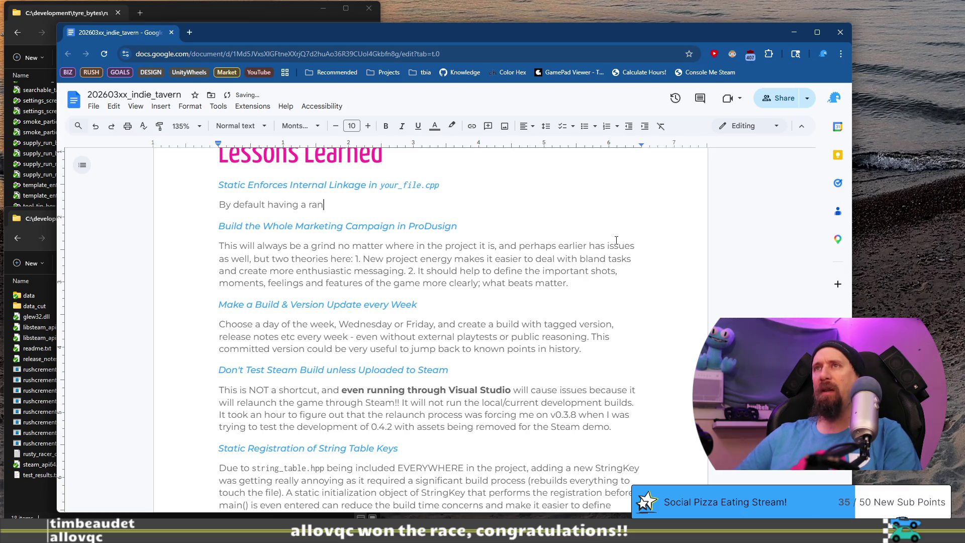
{"action": "type", "text": "dom variable in file"}
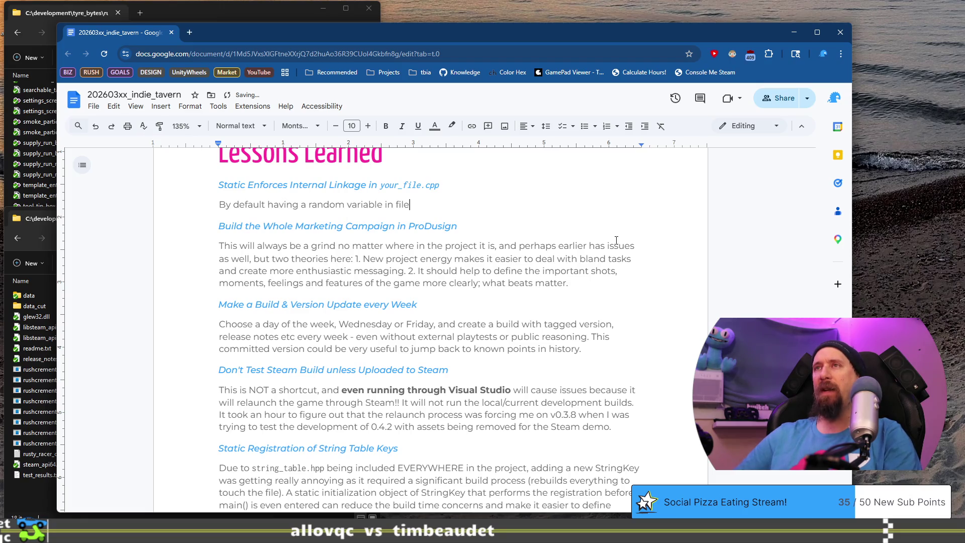
{"action": "type", "text": " scope will automa"}
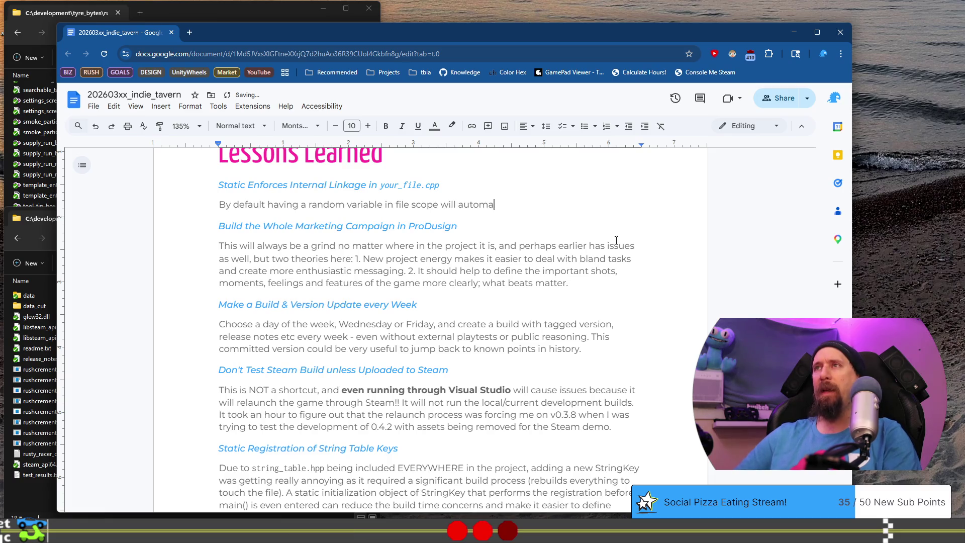
{"action": "type", "text": "e ex"}
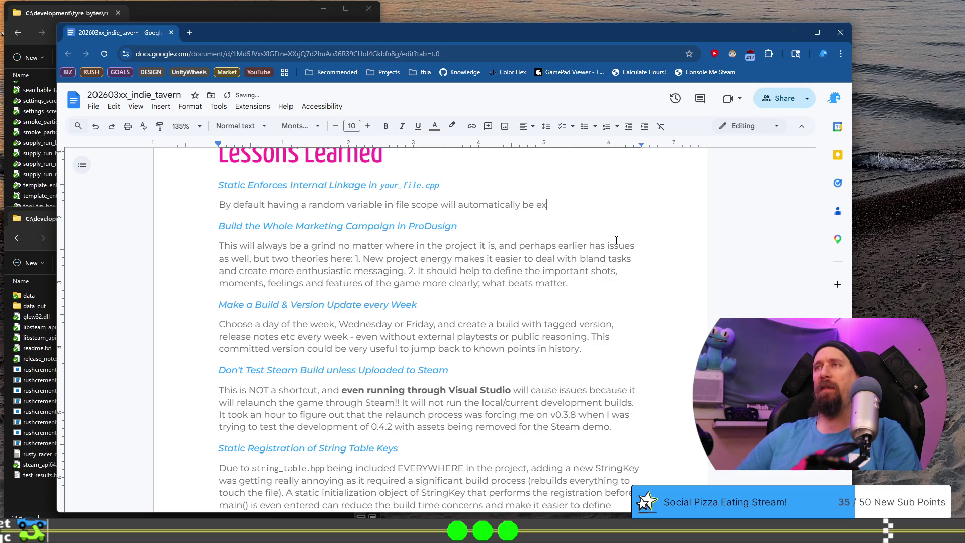
{"action": "type", "text": "ternally link"}
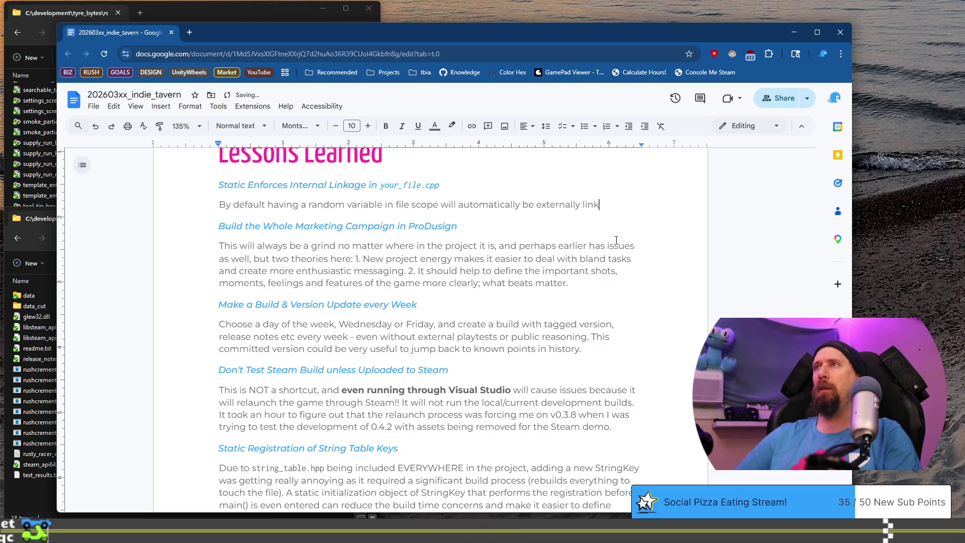
{"action": "type", "text": "ed"}
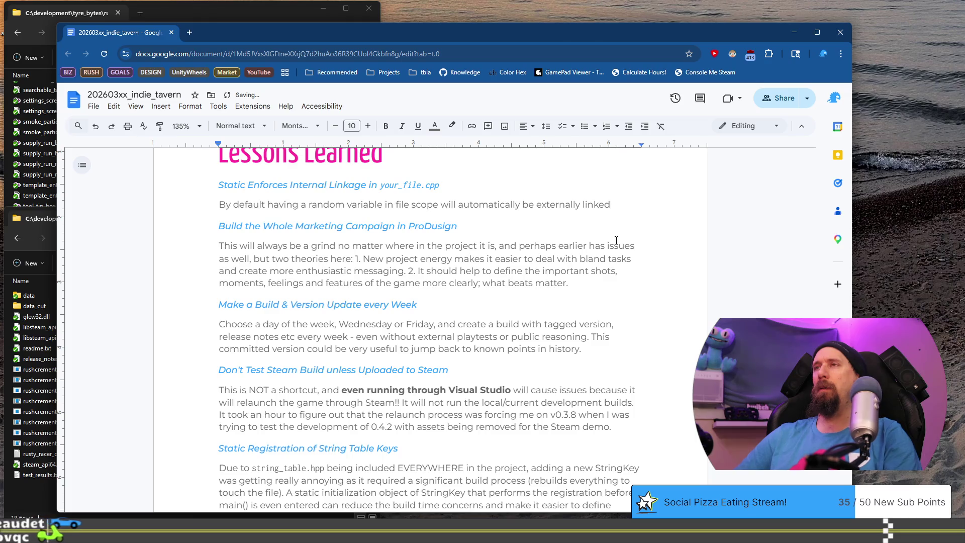
{"action": "type", "text": " in "}
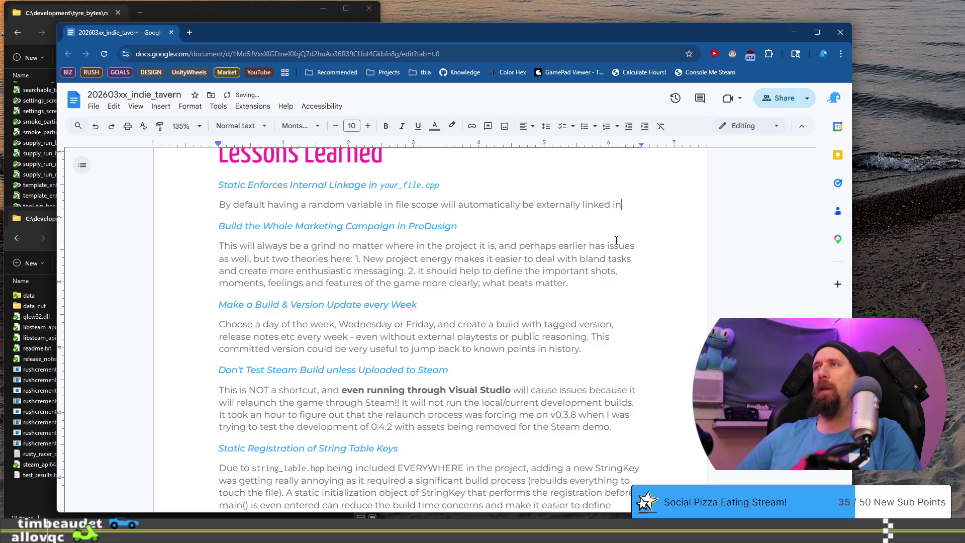
{"action": "type", "text": "C++ "}
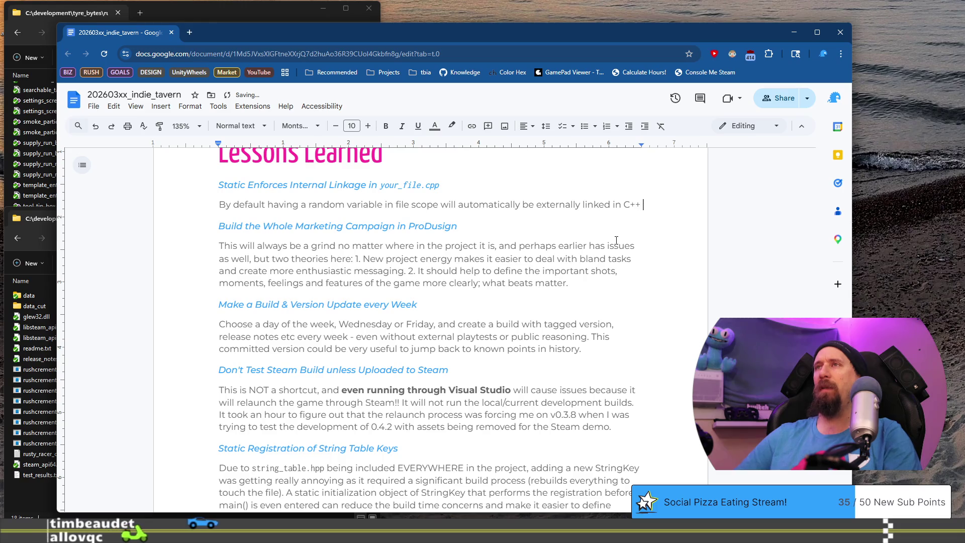
{"action": "type", "text": "unless pu"}
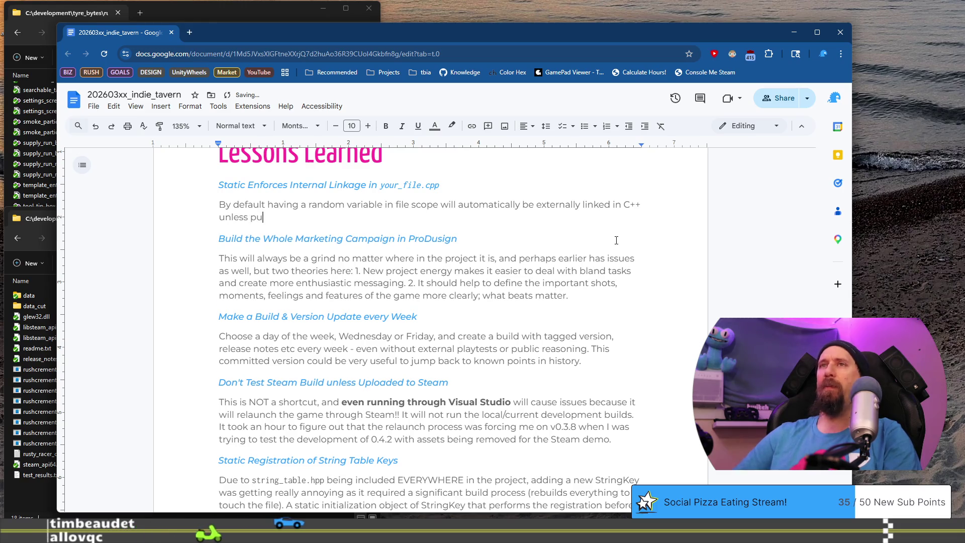
{"action": "type", "text": "t into an "}
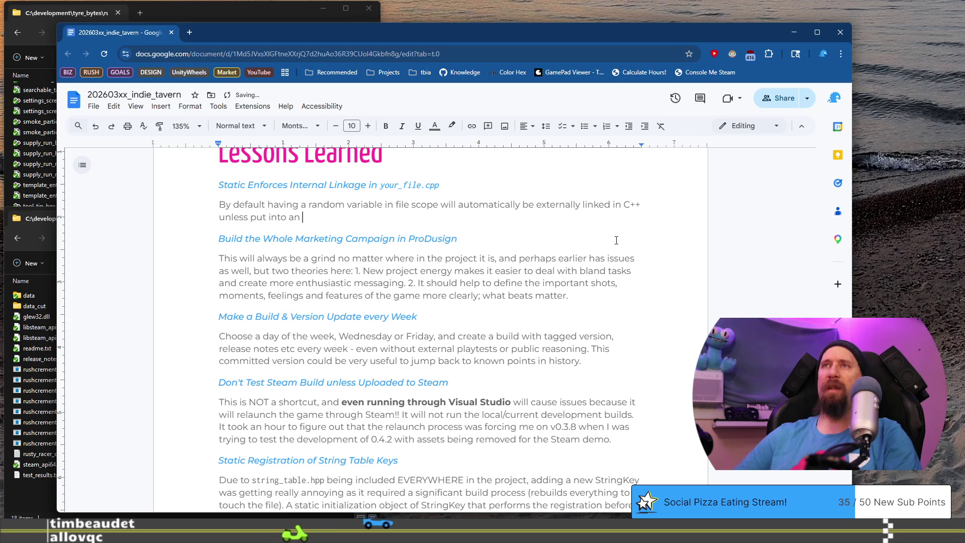
{"action": "type", "text": "anon"}
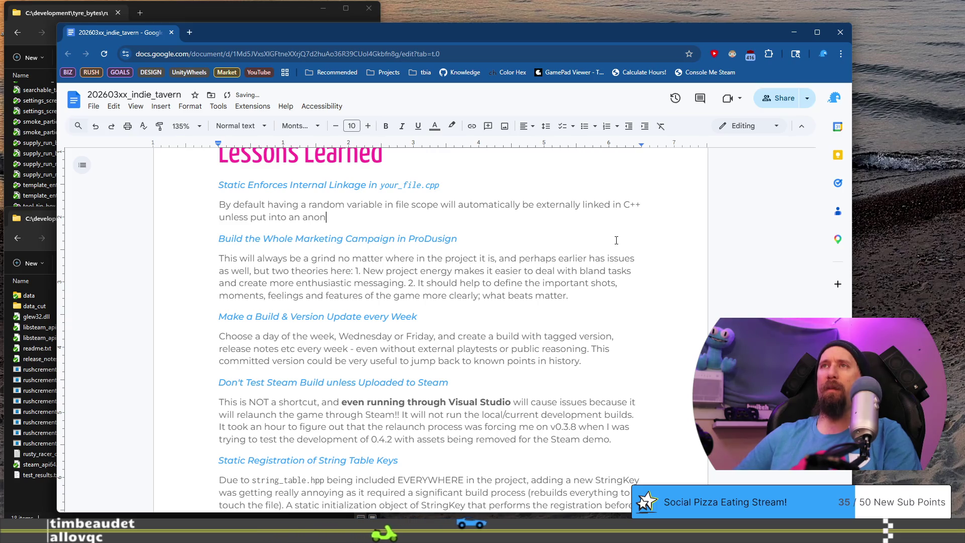
{"action": "type", "text": "ymous name"}
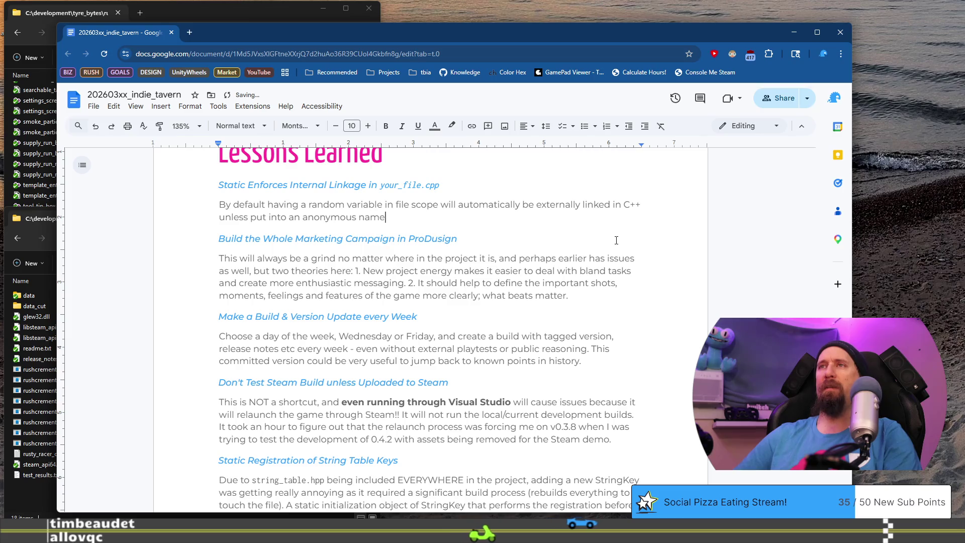
{"action": "type", "text": "space, or "}
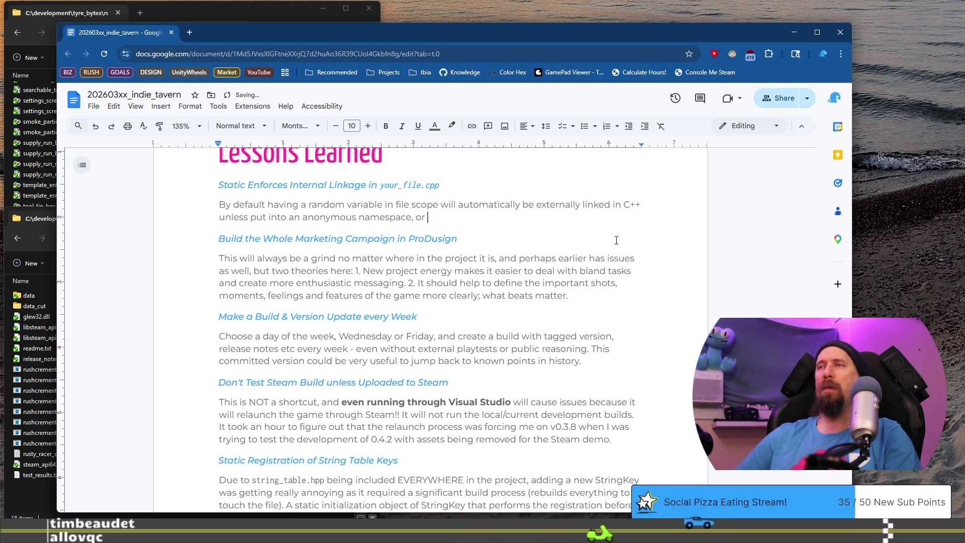
{"action": "type", "text": "static "}
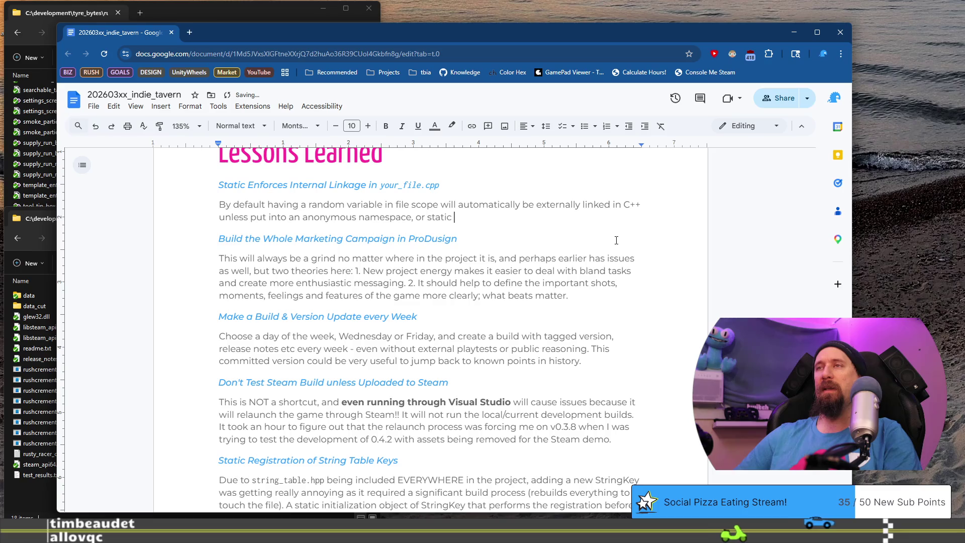
{"action": "type", "text": "keyword"}
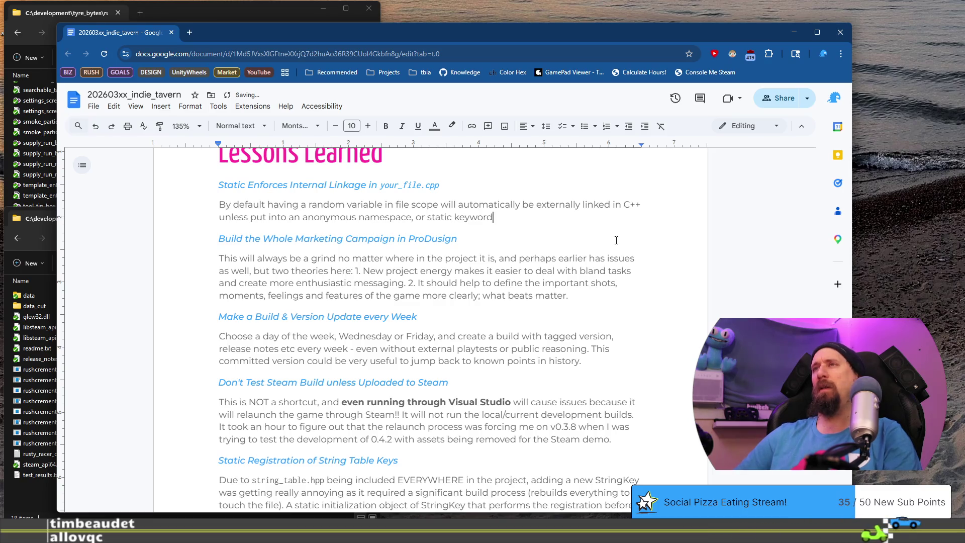
{"action": "type", "text": " used. This is something "}
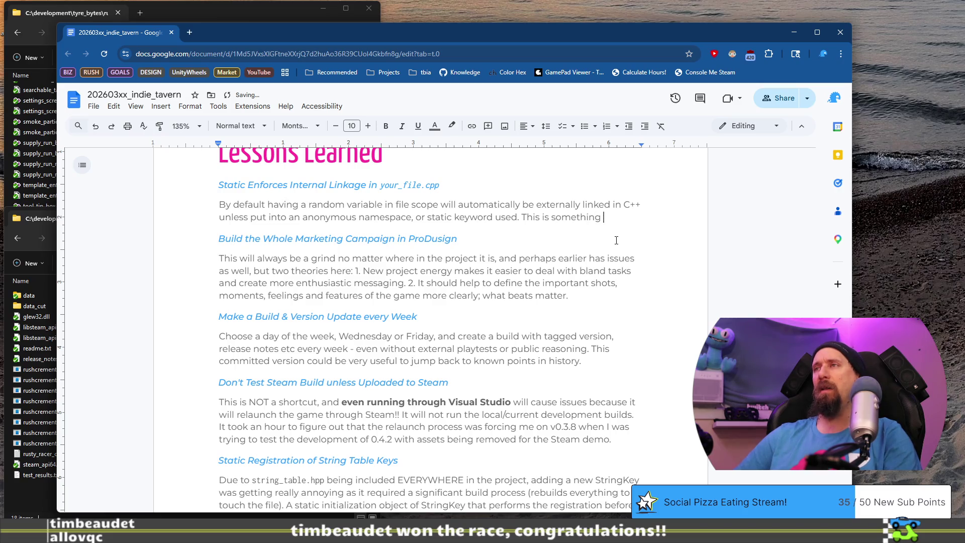
{"action": "type", "text": "I definitely learned and knew, but someh"}
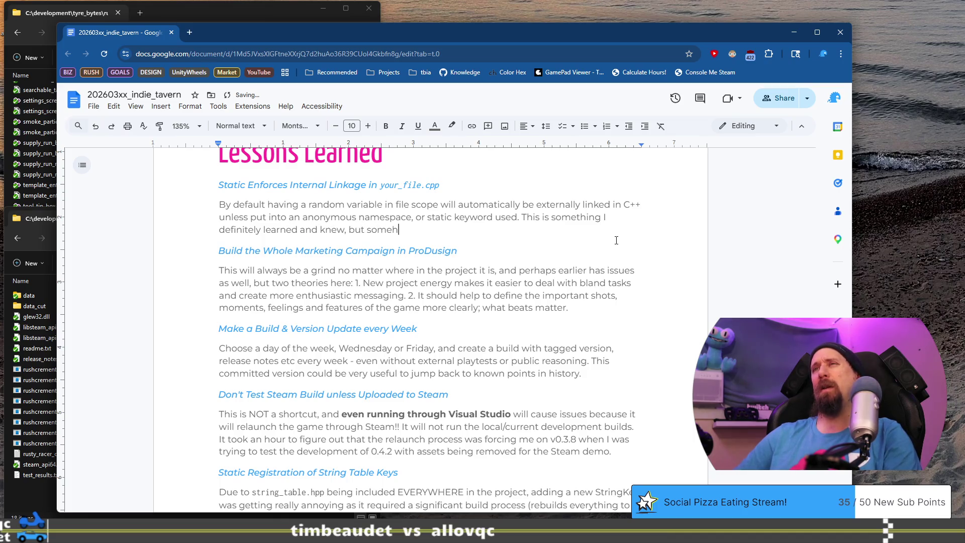
{"action": "type", "text": "ow know e"}
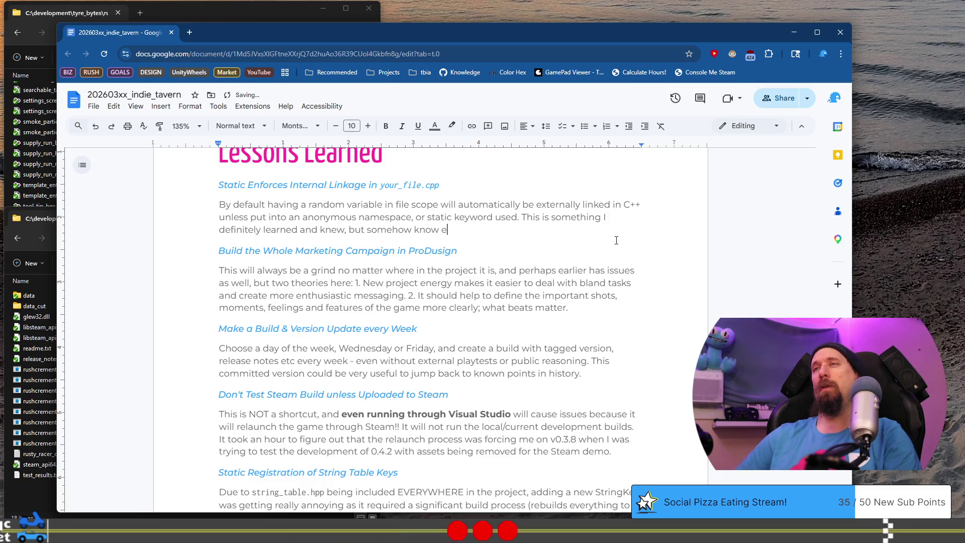
{"action": "key", "text": "BackSpace"}
{"action": "key", "text": "BackSpace"}
{"action": "key", "text": "BackSpace"}
{"action": "key", "text": "BackSpace"}
{"action": "key", "text": "BackSpace"}
{"action": "key", "text": "BackSpace"}
{"action": "type", "text": "relearned"}
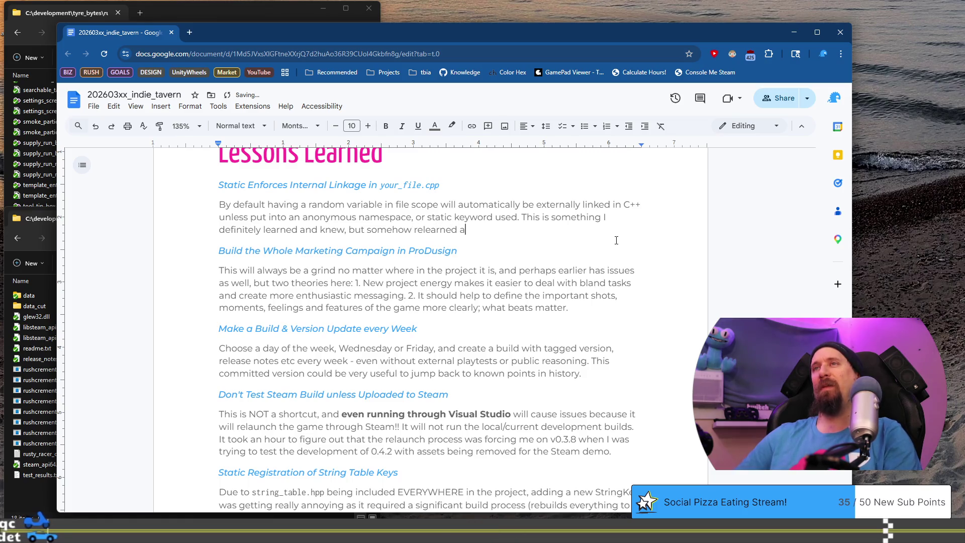
{"action": "key", "text": "BackSpace"}
{"action": "key", "text": "BackSpace"}
{"action": "key", "text": "BackSpace"}
{"action": "type", "text": "it and actual"}
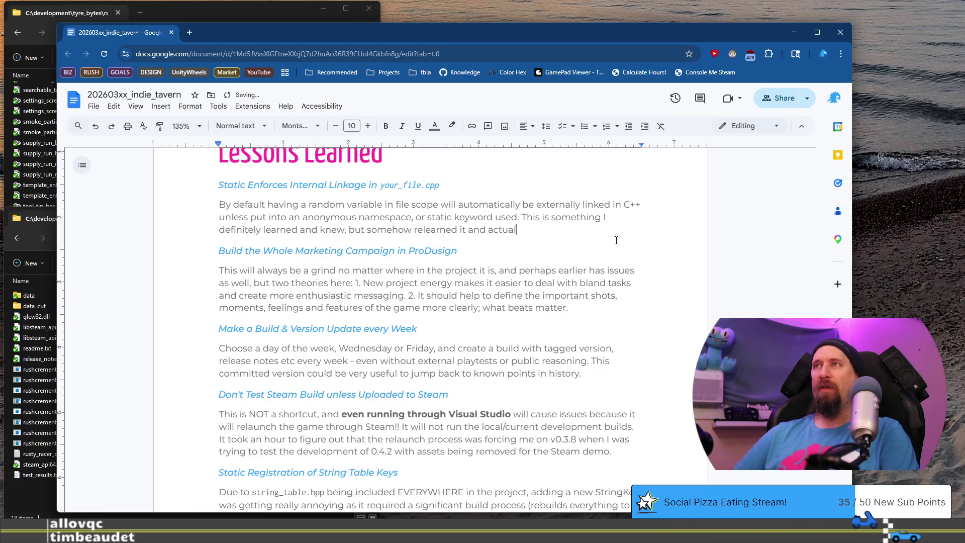
{"action": "type", "text": "ly understand it now."}
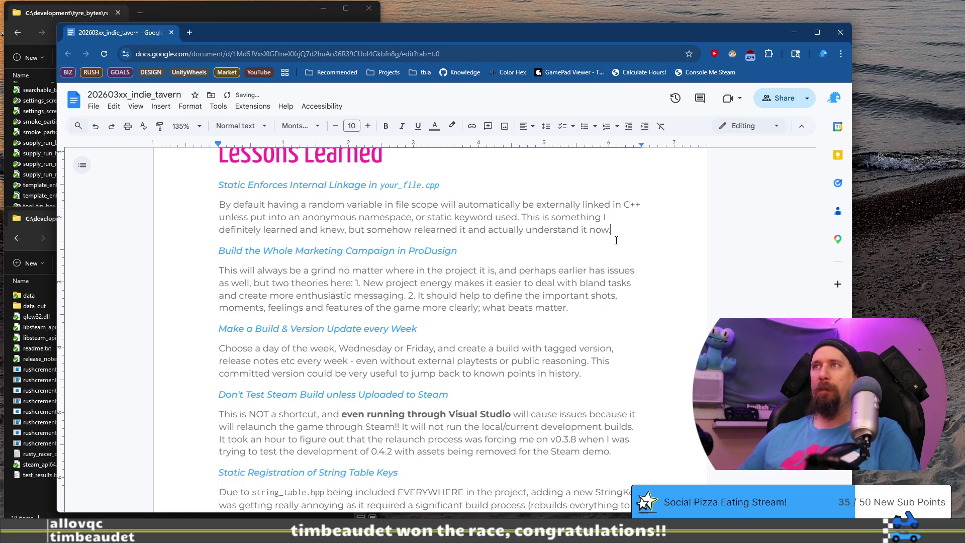
{"action": "key", "text": "Down"}
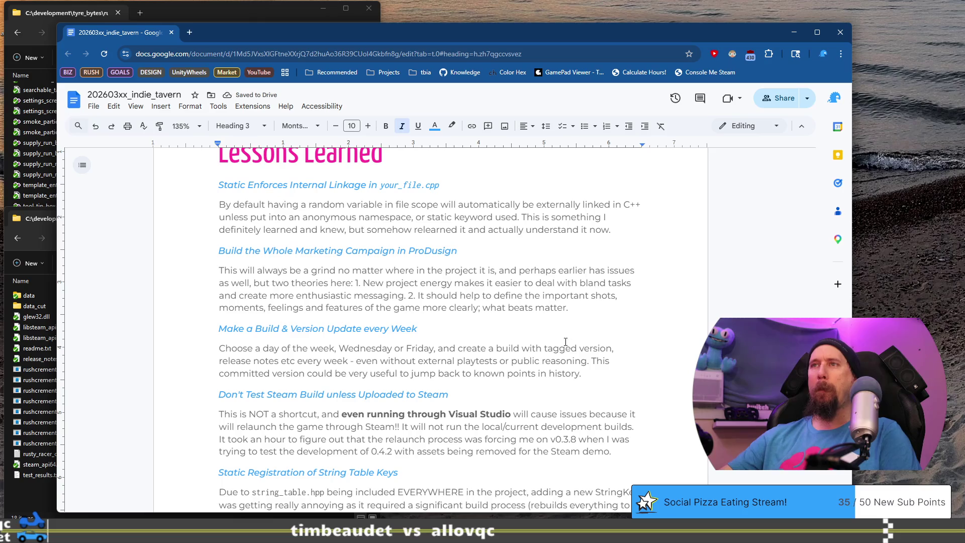
Step: Delete the older lessons below the static linkage entry
{"action": "scroll", "coordinate": [257, 265], "scroll_direction": "down", "scroll_amount": 3}
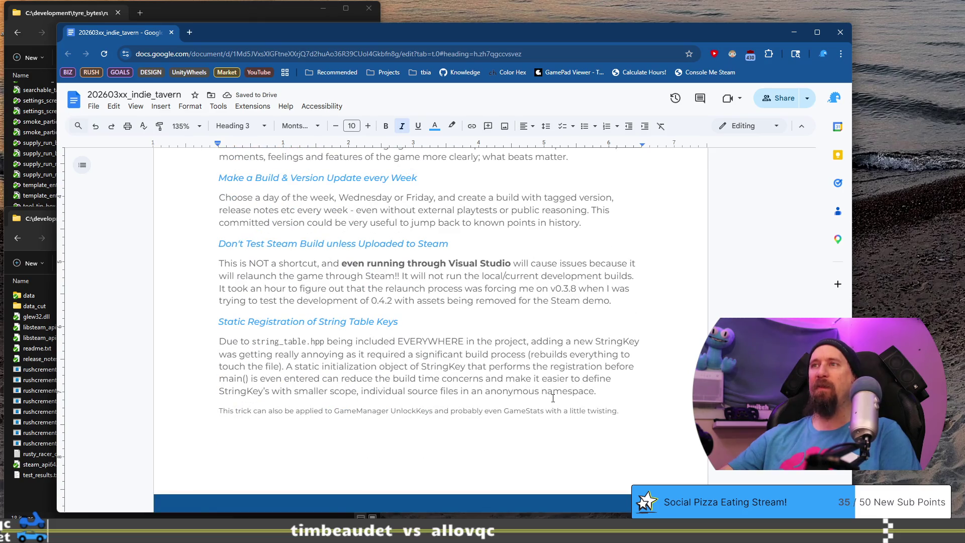
{"action": "left_click", "coordinate": [620, 411], "text": "shift"}
{"action": "key", "text": "BackSpace"}
{"action": "type", "text": "d"}
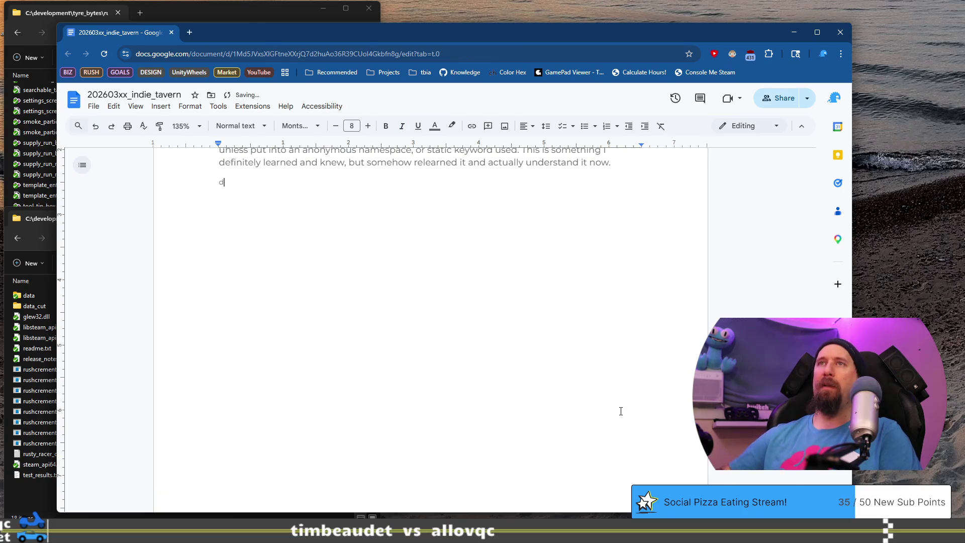
{"action": "key", "text": "BackSpace"}
{"action": "scroll", "coordinate": [620, 411], "scroll_direction": "up", "scroll_amount": 3}
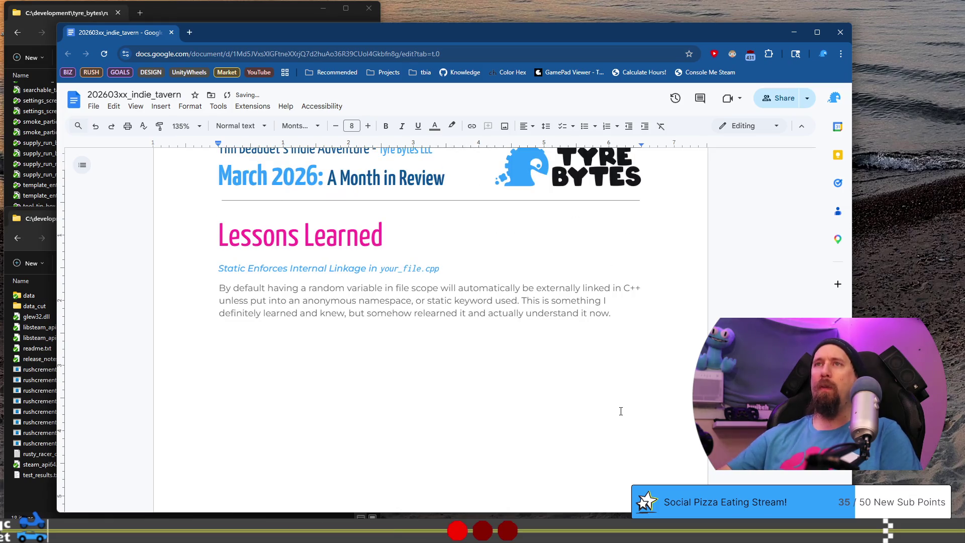
Step: Paste a copy of the static linkage heading and paragraph directly below the original
{"action": "left_click", "coordinate": [190, 274], "text": "shift"}
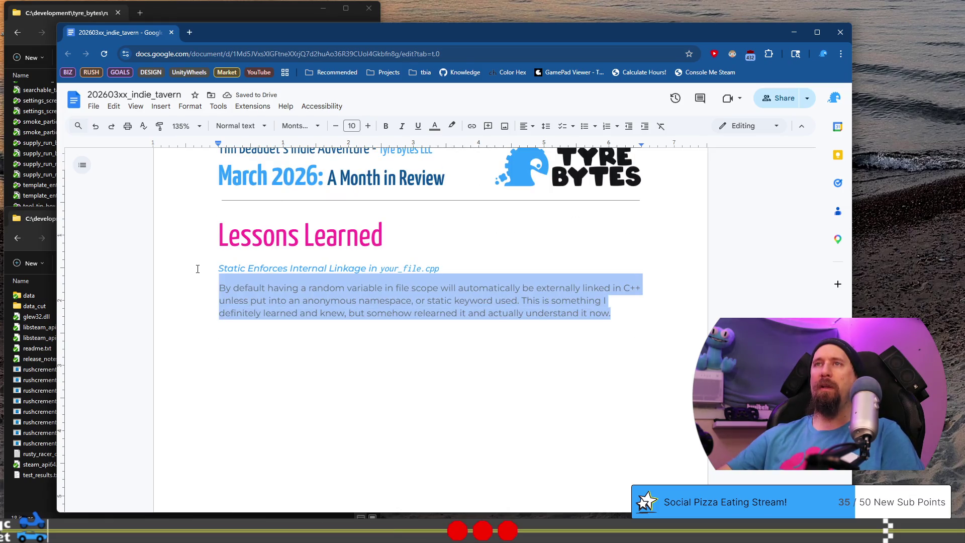
{"action": "left_click", "coordinate": [197, 268], "text": "shift"}
{"action": "left_click", "coordinate": [642, 312]}
{"action": "key", "text": "Return"}
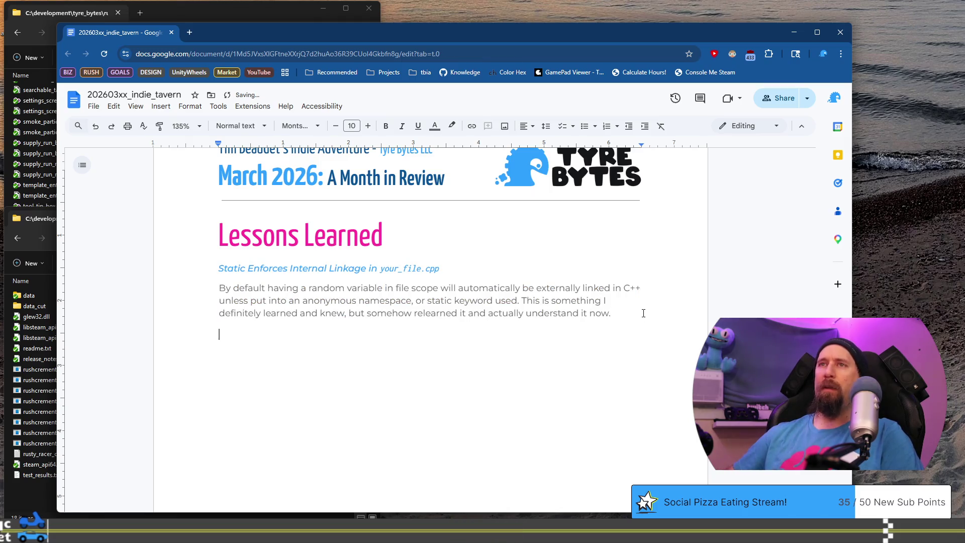
{"action": "type", "text": "Static Enforces Internal Linkage in your_file.cpp By default having a random variable in file scope will automatically be externally linked in C++ unless put into an anonymous namespace, or static keyword used. This is something I definitely learned and knew, but somehow relearned it and actually understand it now."}
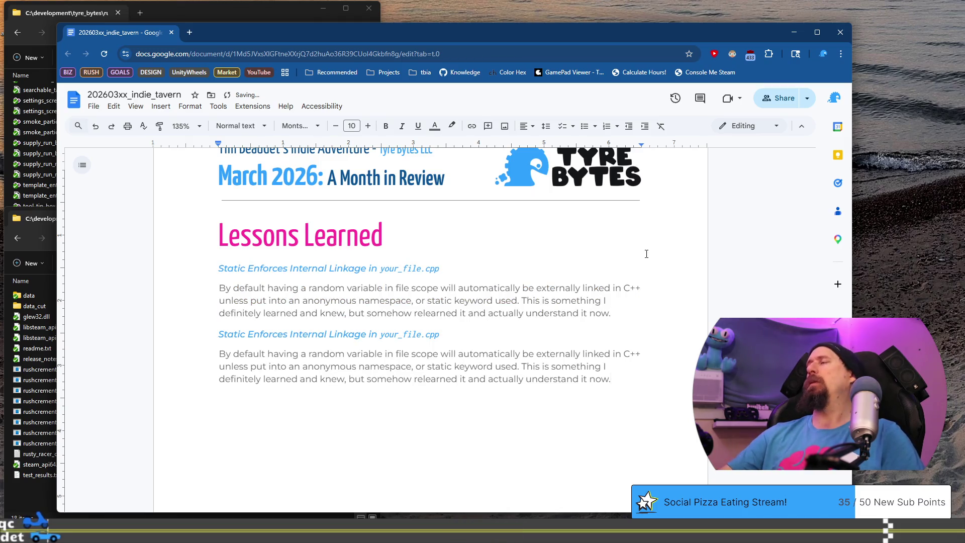
{"action": "key", "text": "alt+Tab"}
{"action": "scroll", "coordinate": [244, 211], "scroll_direction": "down", "scroll_amount": 1}
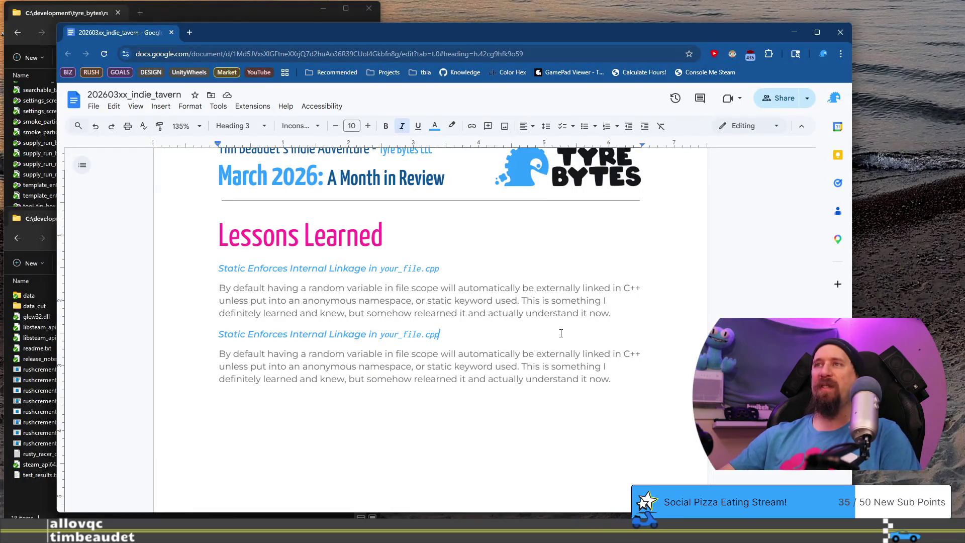
Step: Retitle the duplicated heading 'Link a Commit to a Github Issue' and delete the old heading text
{"action": "type", "text": "Link a Commit to A"}
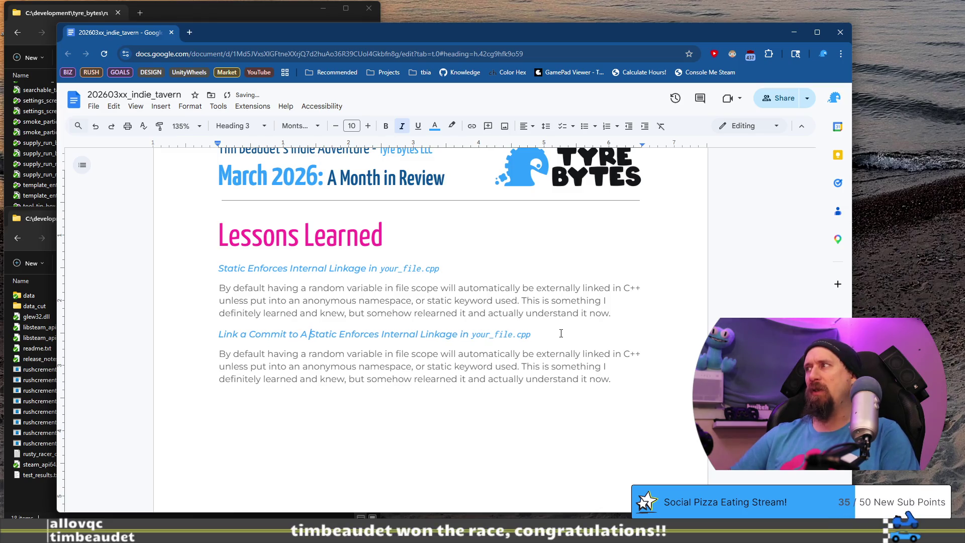
{"action": "key", "text": "BackSpace"}
{"action": "key", "text": "BackSpace"}
{"action": "type", "text": "a Github "}
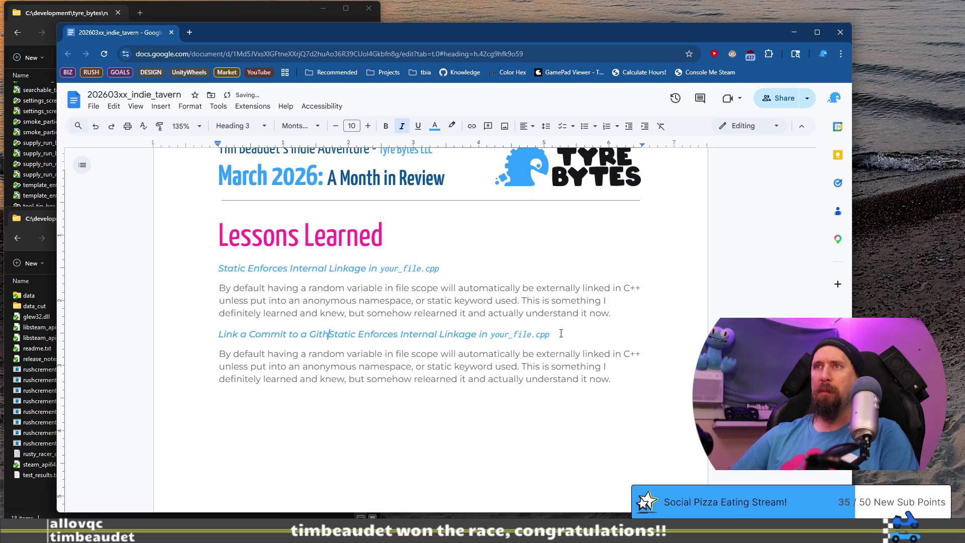
{"action": "type", "text": "Issue"}
{"action": "key", "text": "shift+End"}
{"action": "key", "text": "Delete"}
Step: Select the copied linkage paragraph below and start typing the commit explanation over it
{"action": "key", "text": "Down"}
{"action": "key", "text": "shift+Home"}
{"action": "key", "text": "shift+Up"}
{"action": "key", "text": "shift+Up"}
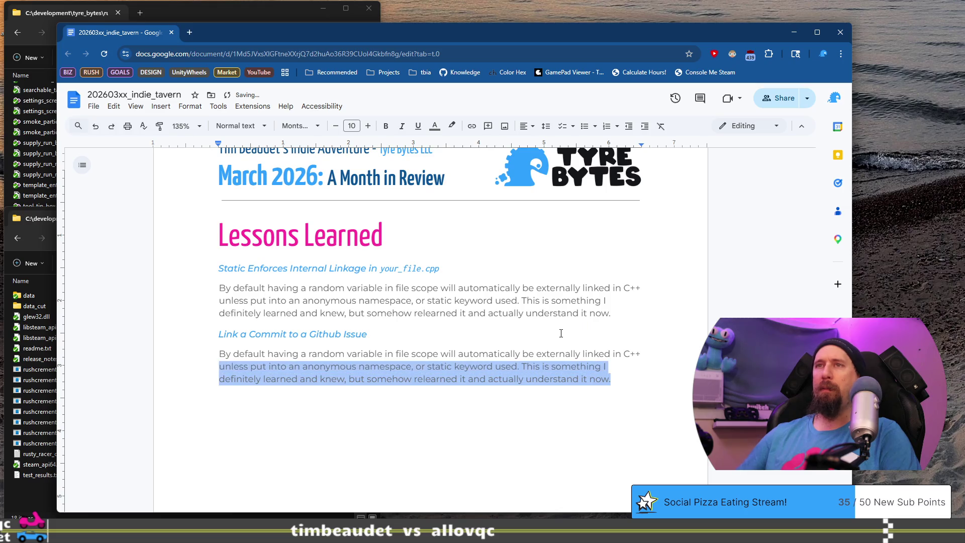
{"action": "type", "text": "Si"}
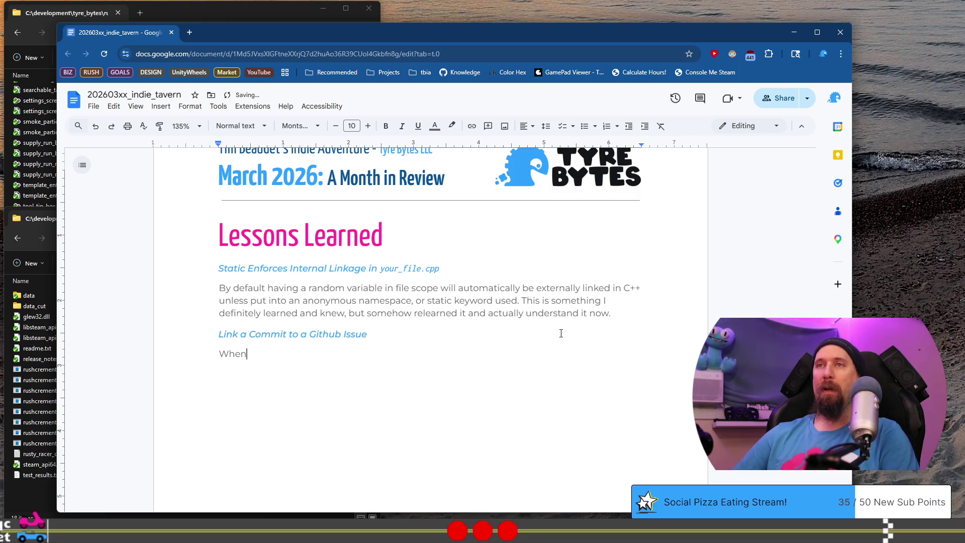
{"action": "type", "text": " c"}
{"action": "type", "text": "making a "}
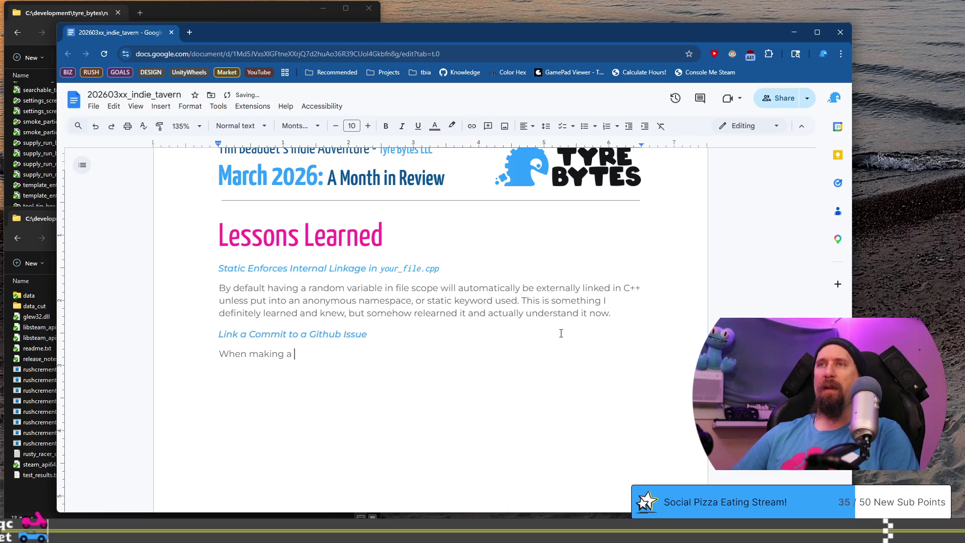
{"action": "type", "text": "commit that i"}
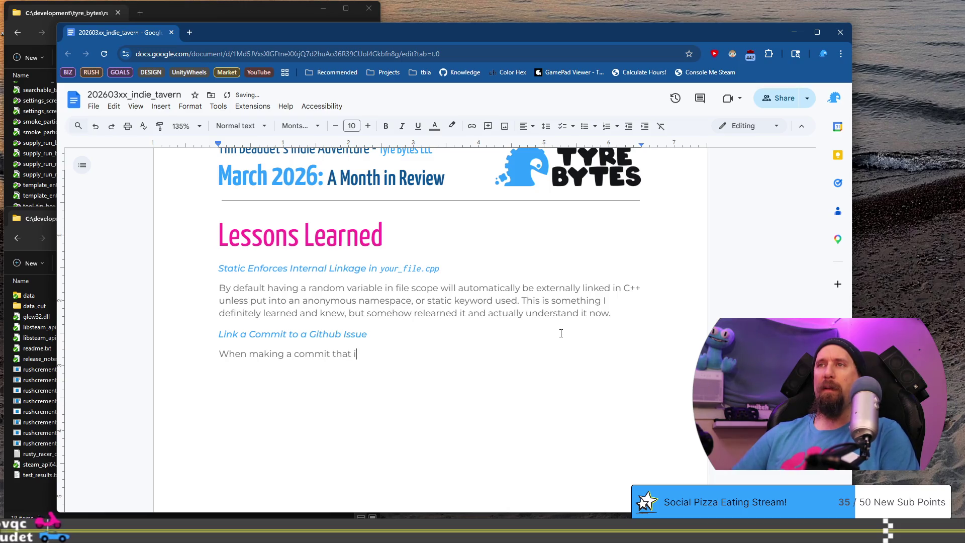
{"action": "type", "text": "s fixing or"}
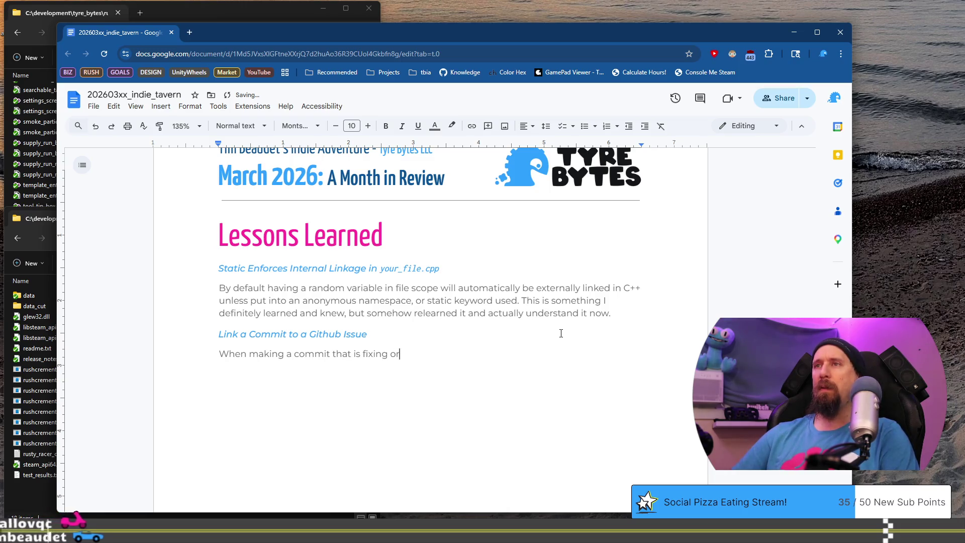
{"action": "type", "text": " addressing an"}
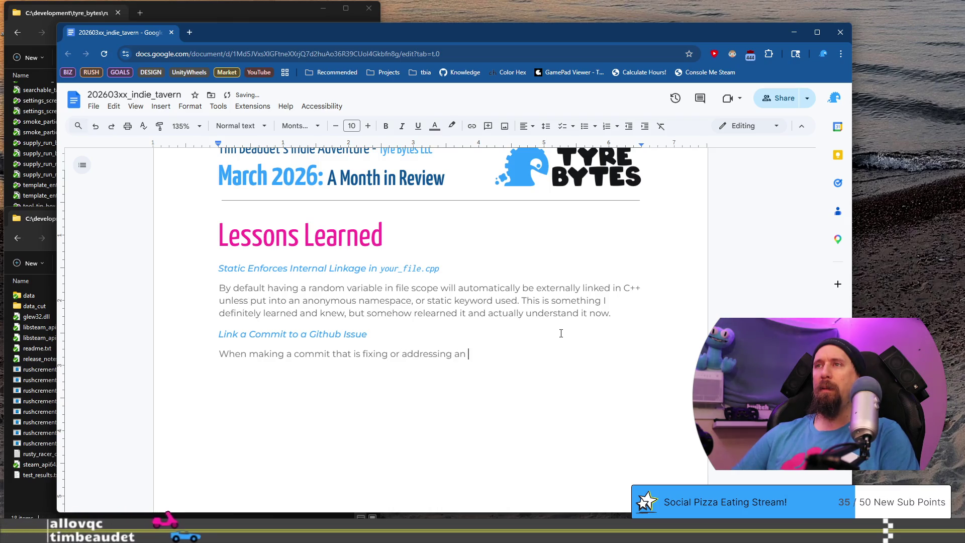
Step: Continue the explanation to '…addressing a specific issue on Github, using' before the git commit line
{"action": "key", "text": "BackSpace"}
{"action": "type", "text": "specific "}
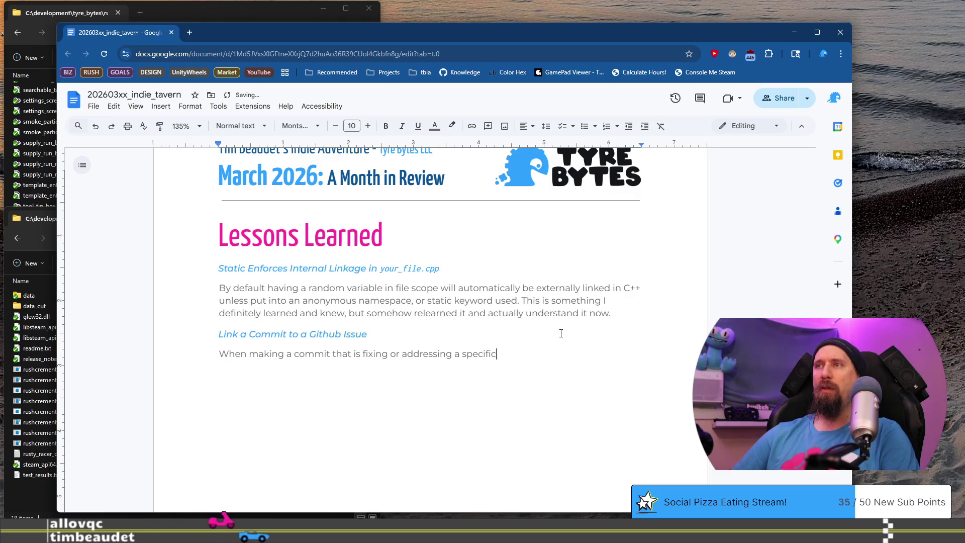
{"action": "type", "text": "issone on"}
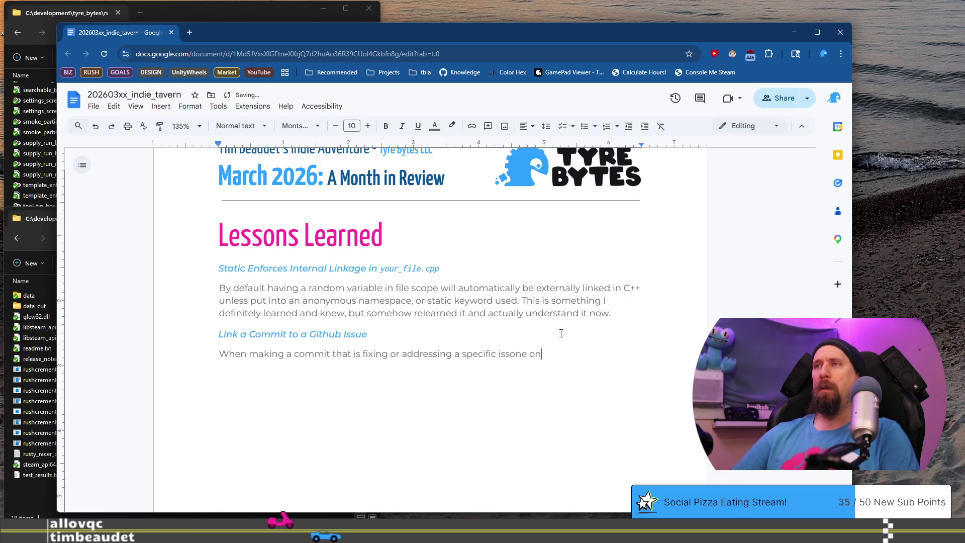
{"action": "key", "text": "BackSpace"}
{"action": "key", "text": "BackSpace"}
{"action": "key", "text": "BackSpace"}
{"action": "type", "text": "ue on "}
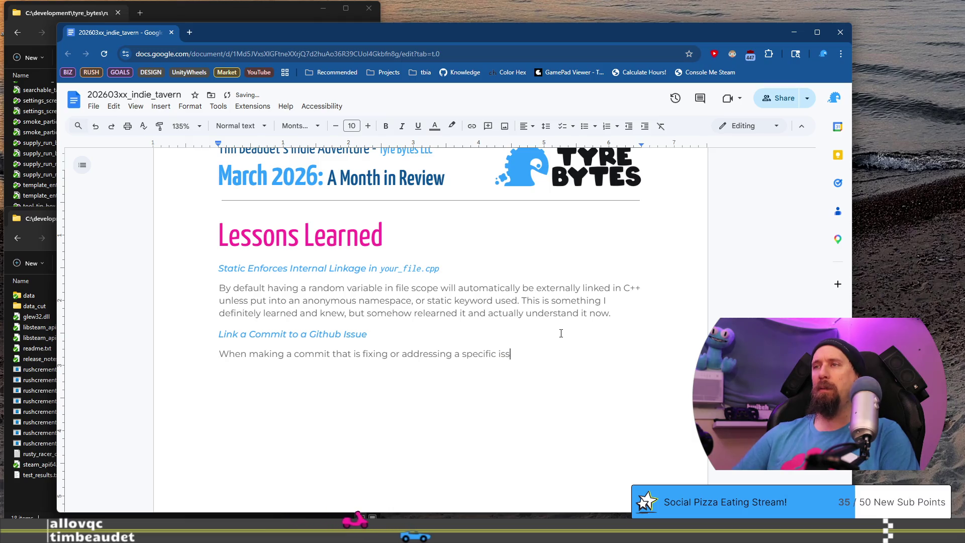
{"action": "type", "text": "Github"}
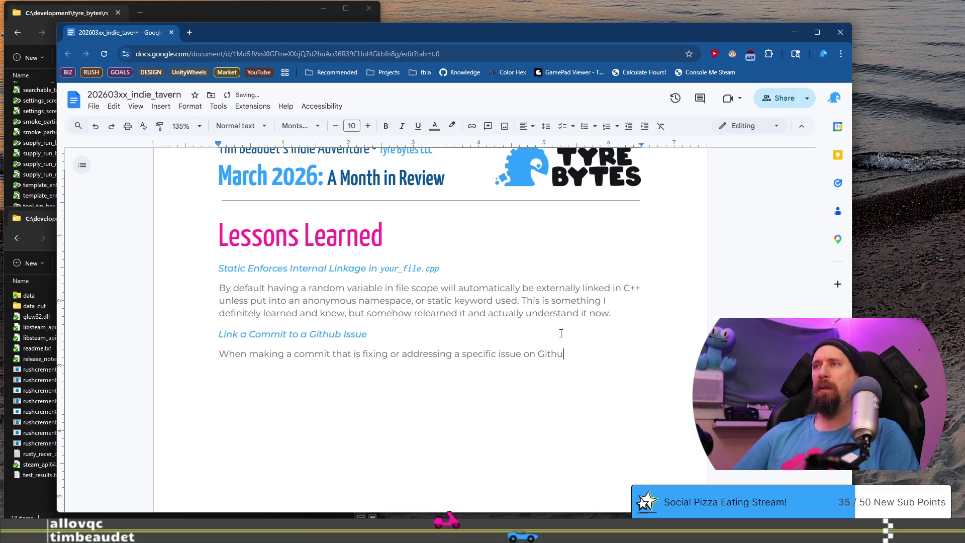
{"action": "key", "text": "BackSpace"}
{"action": "type", "text": ", "}
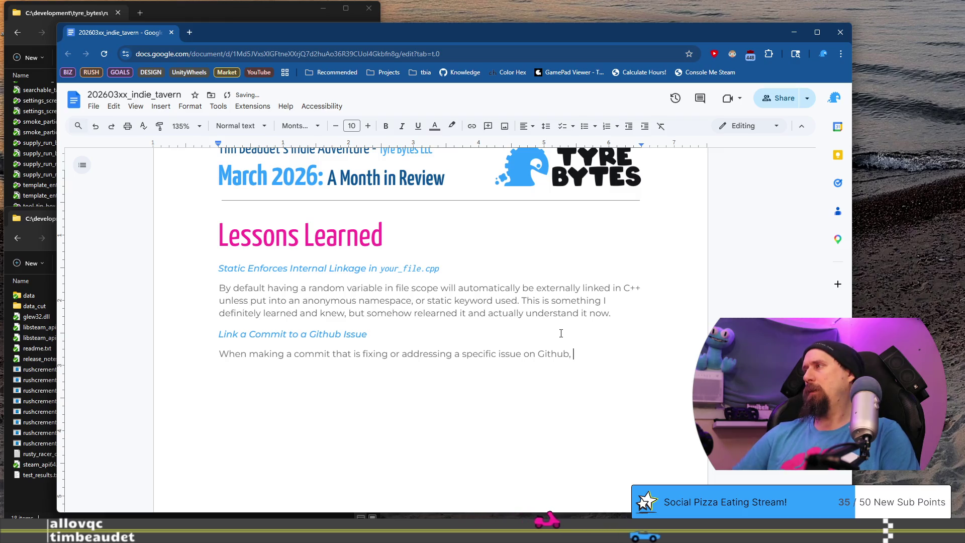
{"action": "type", "text": "having a commit"}
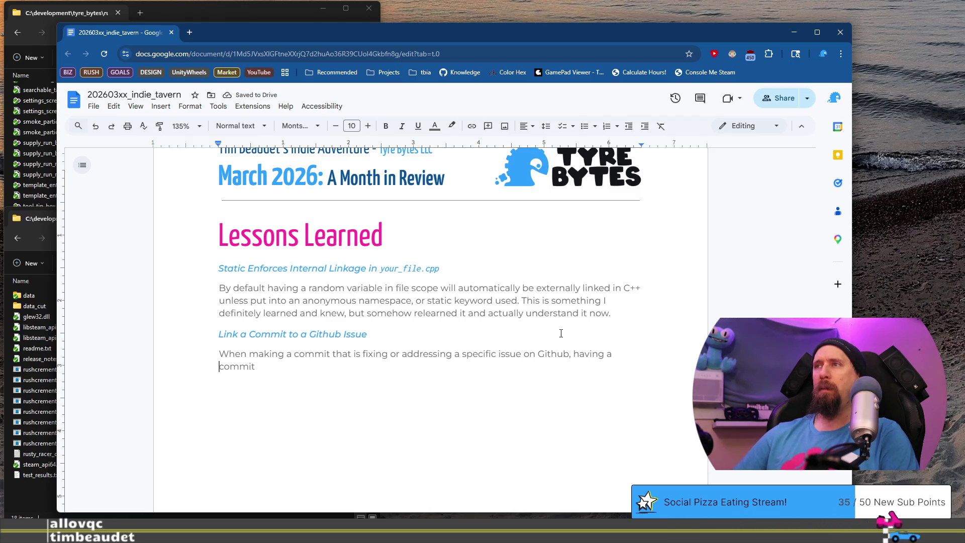
{"action": "key", "text": "Left"}
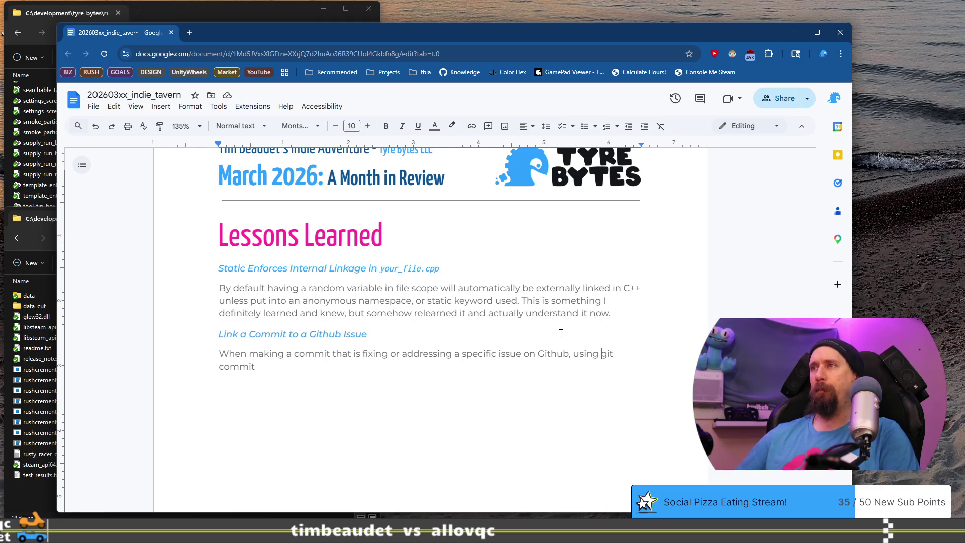
{"action": "key", "text": "BackSpace"}
{"action": "type", "text": "-m “fi"}
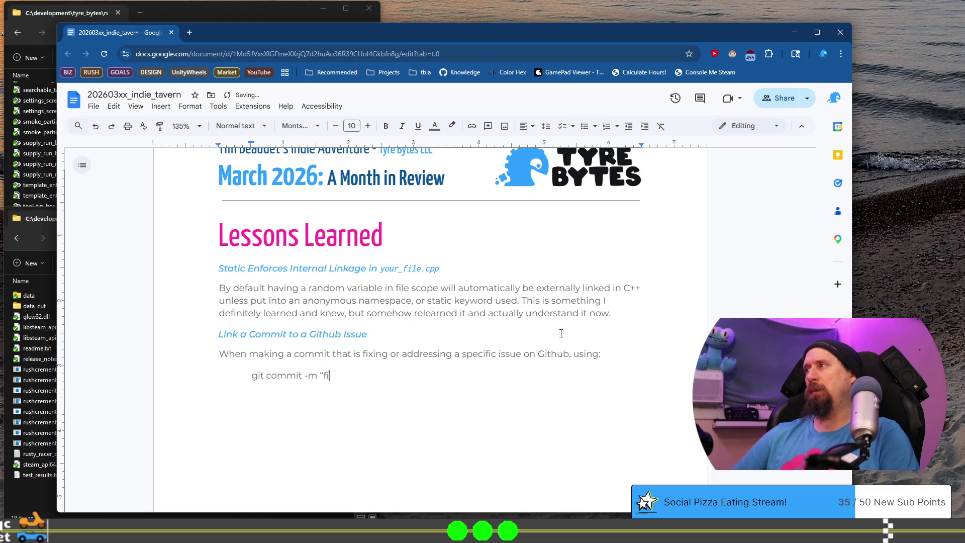
Step: Complete the example git commit -m "fixed: issue #X" and move 'where X is the issue number will' to an unindented line
{"action": "type", "text": "xed: issue %X"}
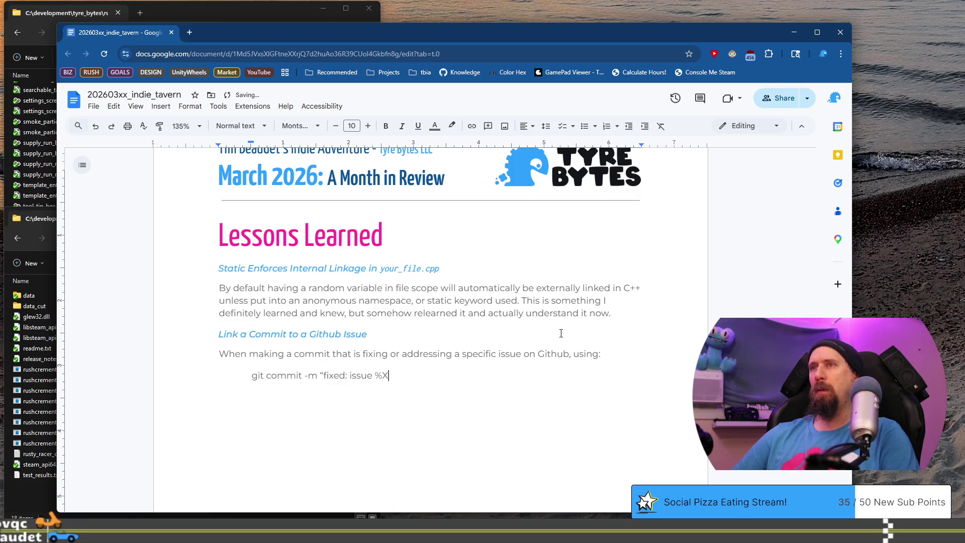
{"action": "key", "text": "BackSpace"}
{"action": "type", "text": "#"}
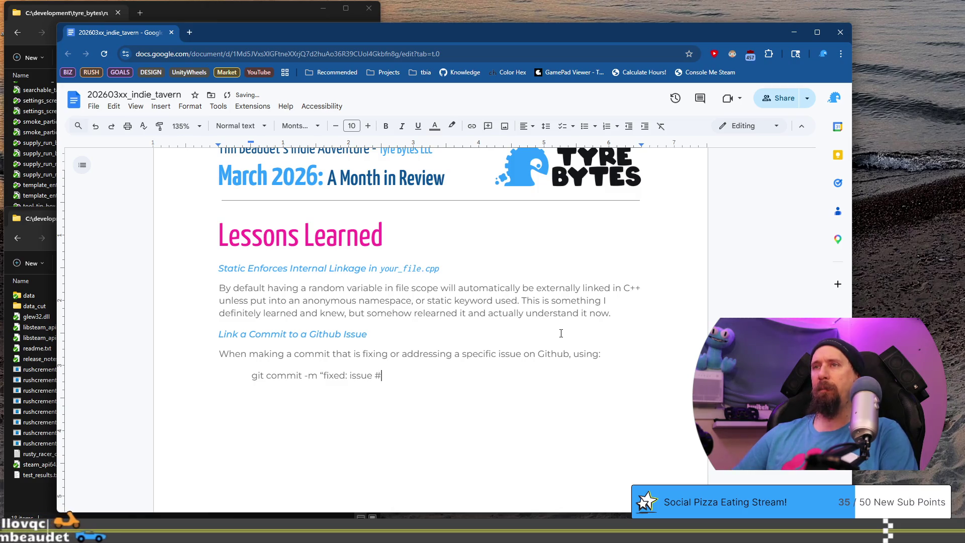
{"action": "type", "text": "X\" "}
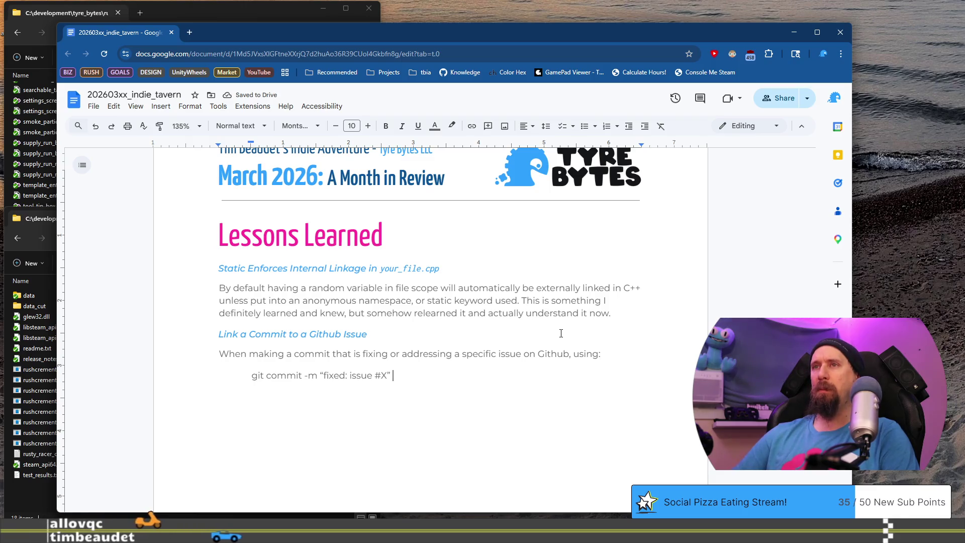
{"action": "type", "text": "where "}
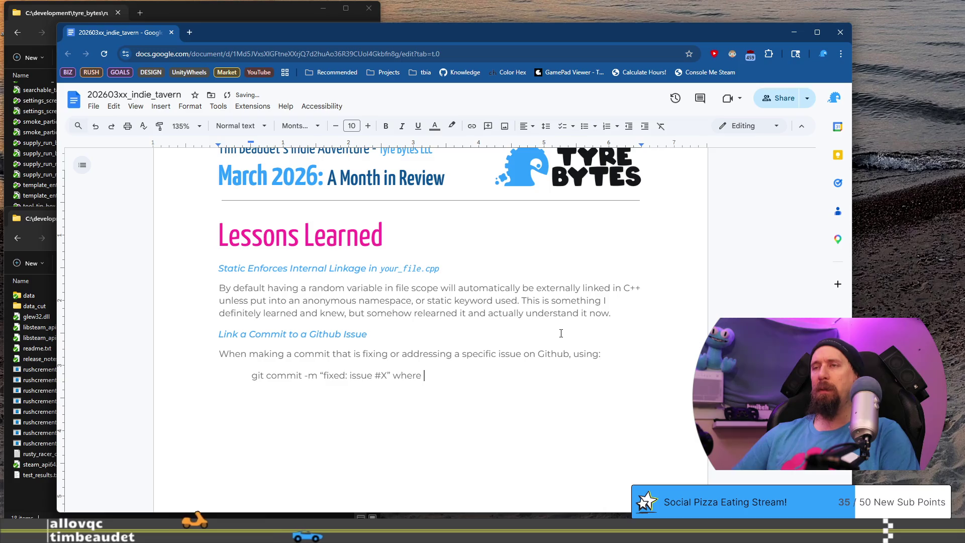
{"action": "type", "text": "X is the "}
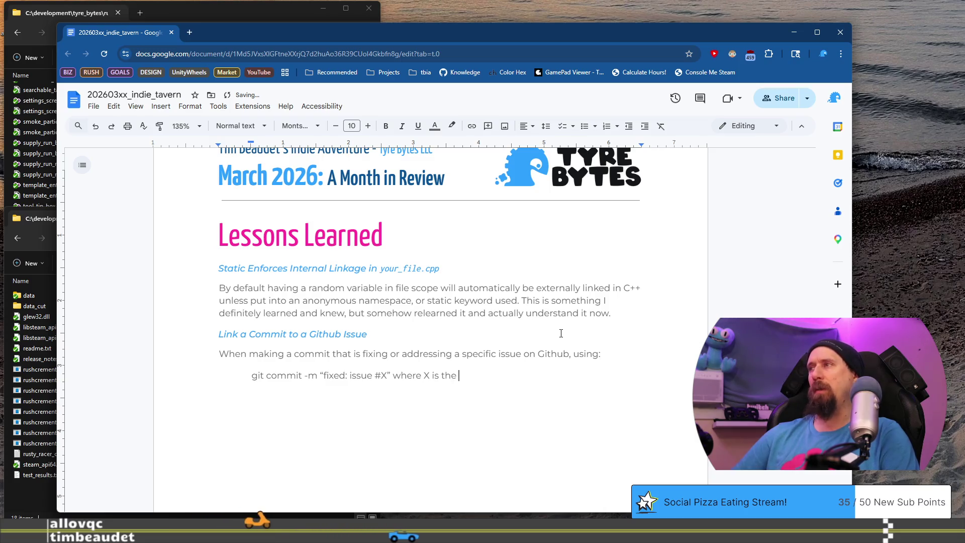
{"action": "type", "text": "issue number "}
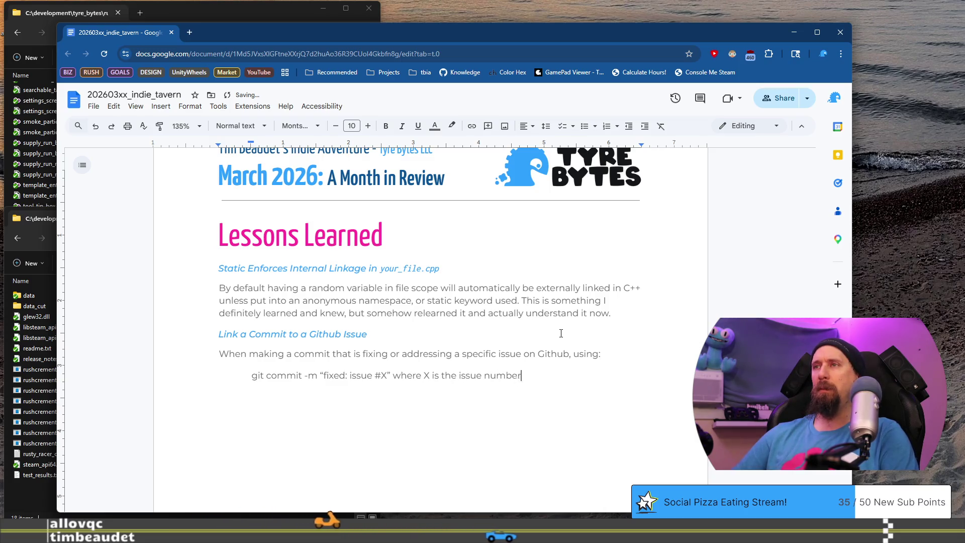
{"action": "type", "text": "will"}
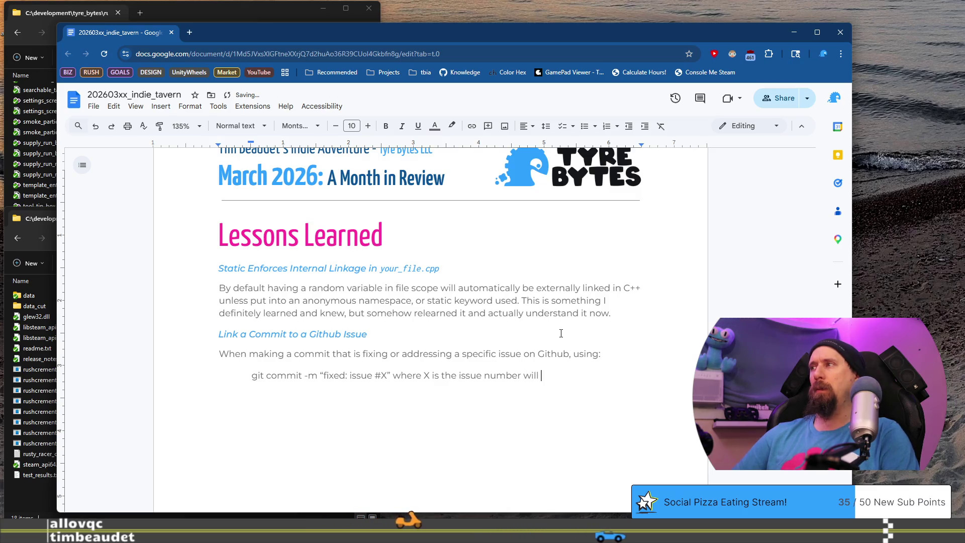
{"action": "type", "text": " c"}
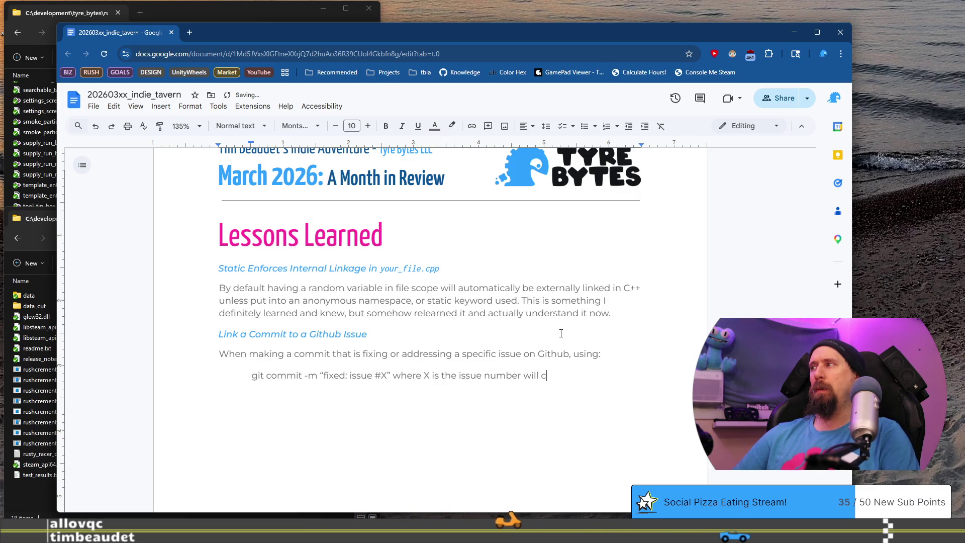
{"action": "key", "text": "BackSpace"}
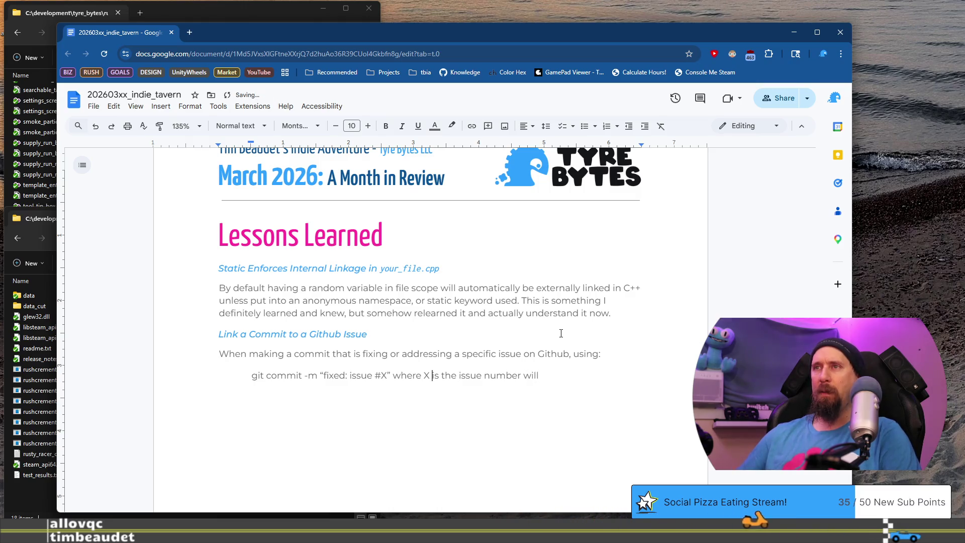
{"action": "key", "text": "Return"}
{"action": "key", "text": "shift+Tab"}
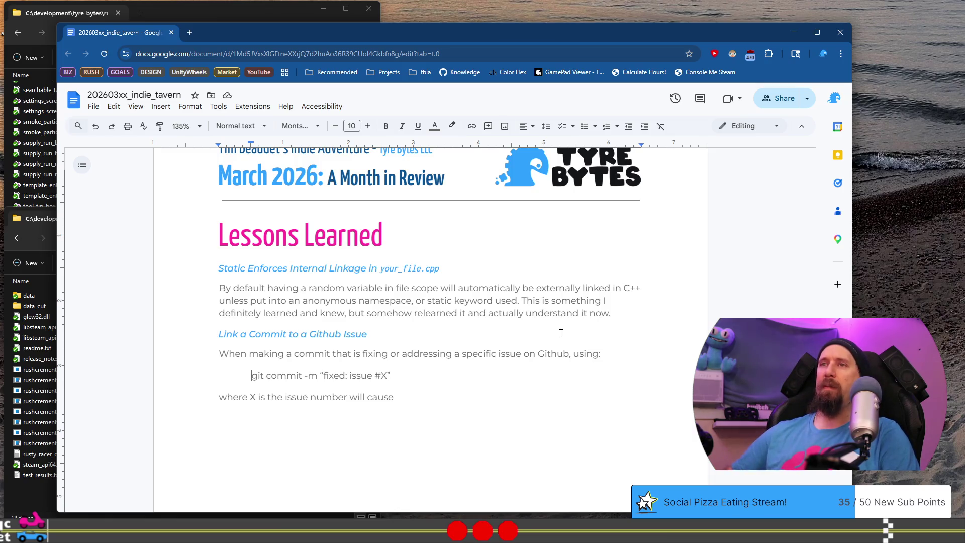
Step: Put the git commit command on the line under 'using:' with the X explanation joined to it
{"action": "key", "text": "BackSpace"}
{"action": "key", "text": "shift+Return"}
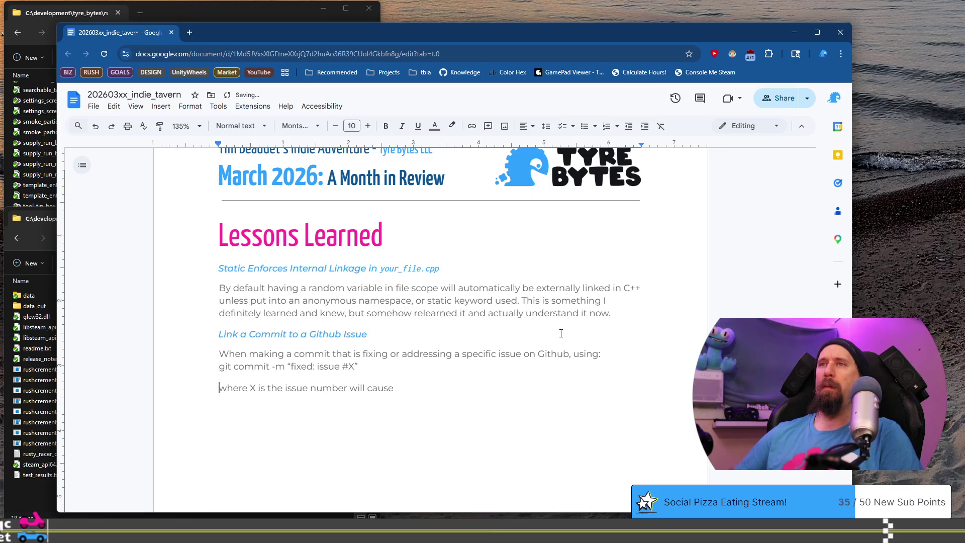
{"action": "key", "text": "BackSpace"}
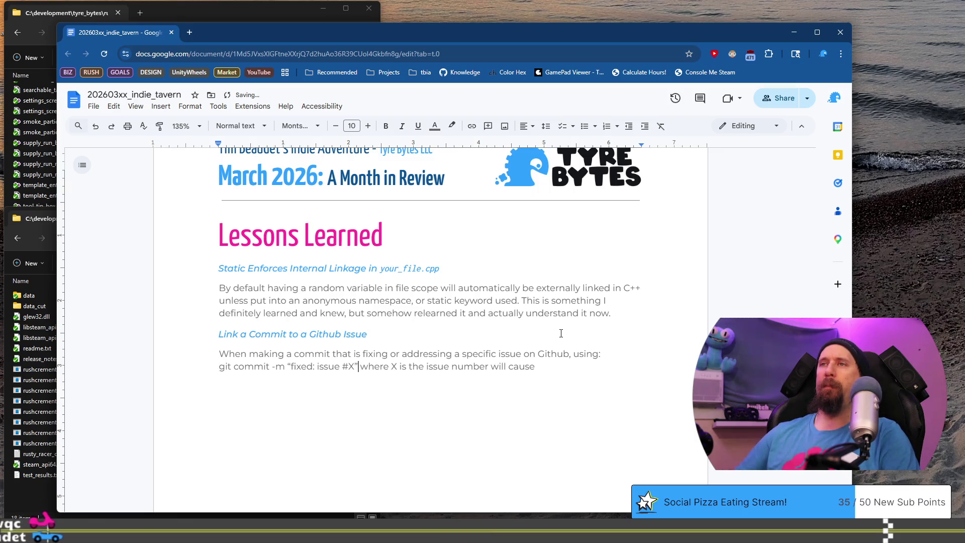
Step: Set the git commit command in a monospace font
{"action": "key", "text": "shift+Home"}
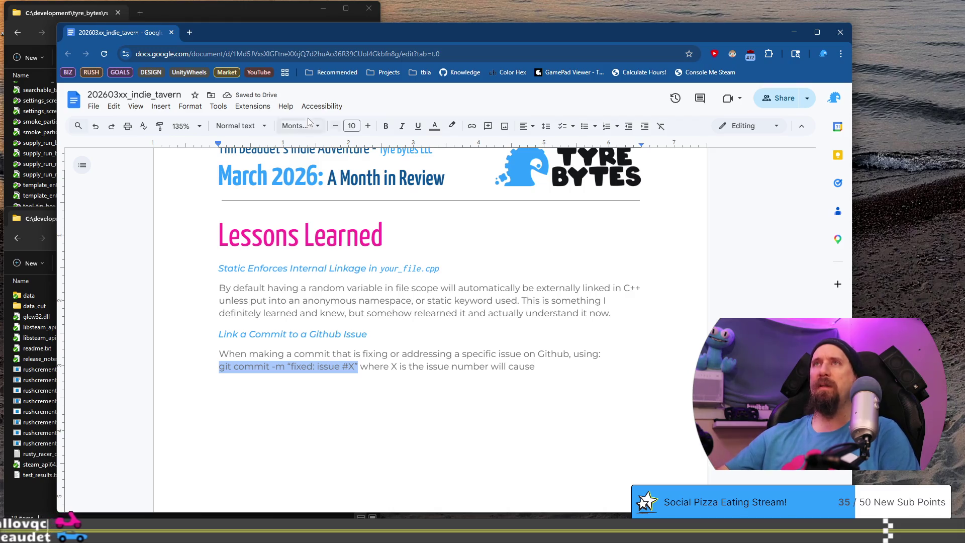
{"action": "left_click", "coordinate": [306, 127]}
{"action": "left_click", "coordinate": [341, 186]}
{"action": "left_click", "coordinate": [419, 367]}
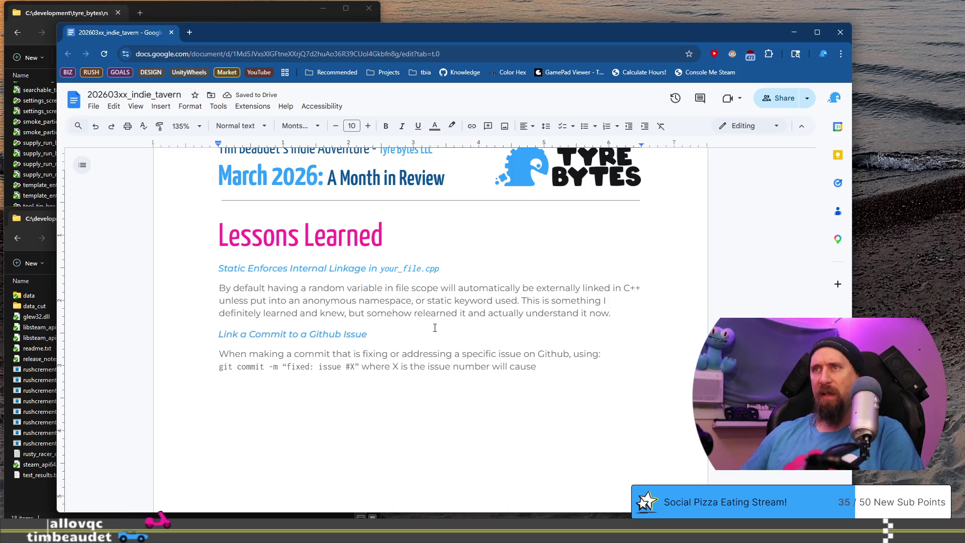
Step: Replace the curly closing quote after #X with a straight quote
{"action": "key", "text": "Left"}
{"action": "key", "text": "Left"}
{"action": "key", "text": "Left"}
{"action": "key", "text": "shift+Left"}
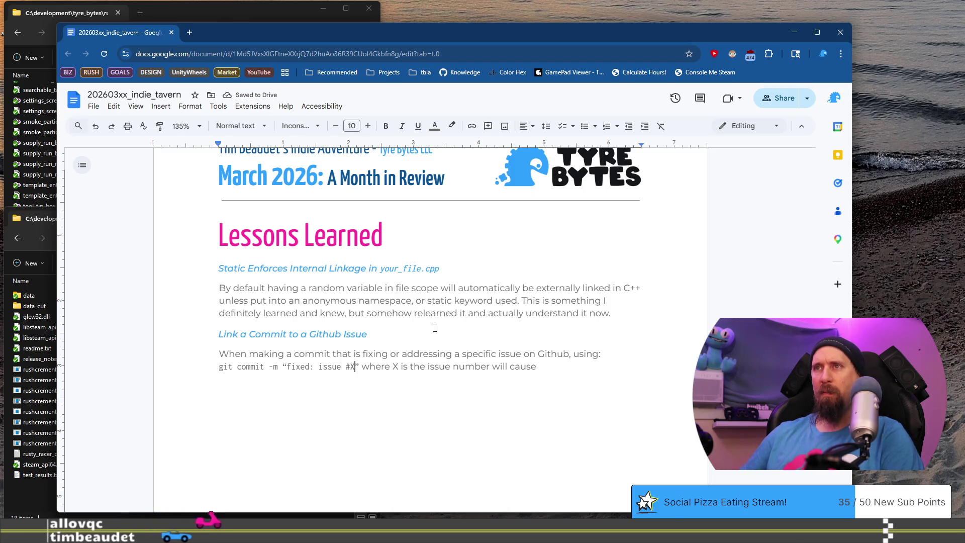
{"action": "type", "text": "\""}
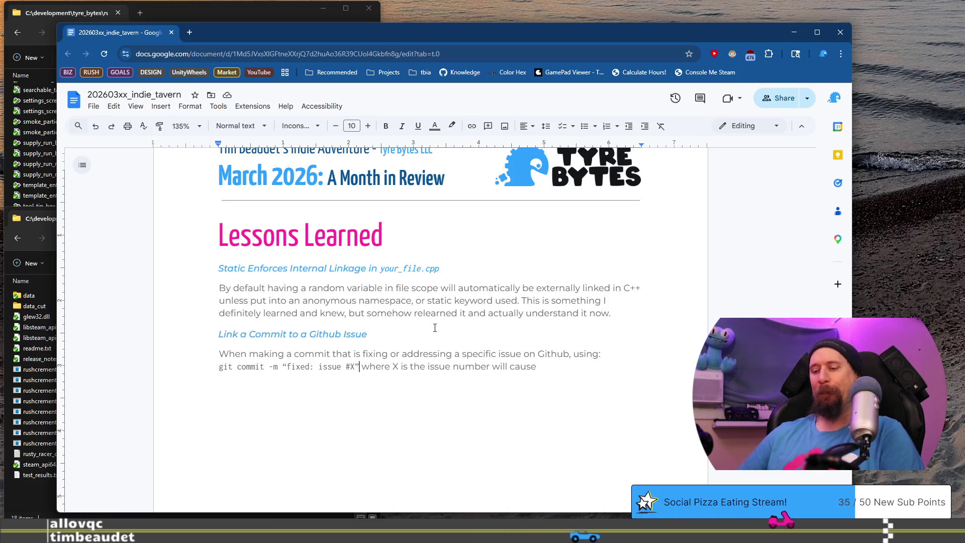
{"action": "key", "text": "ctrl+t"}
Step: Search Google for 'google docs use simple quote'
{"action": "type", "text": "go"}
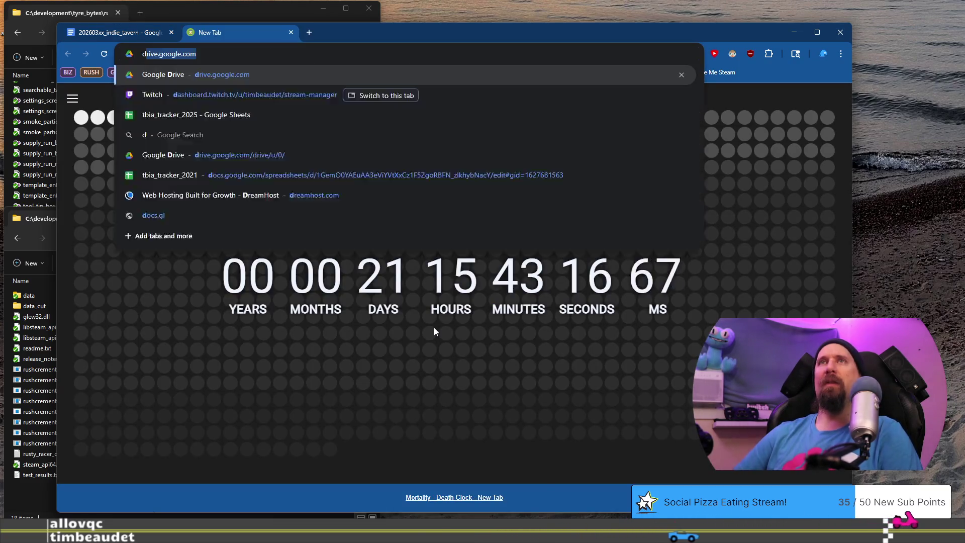
{"action": "key", "text": "BackSpace"}
{"action": "key", "text": "BackSpace"}
{"action": "type", "text": "goo"}
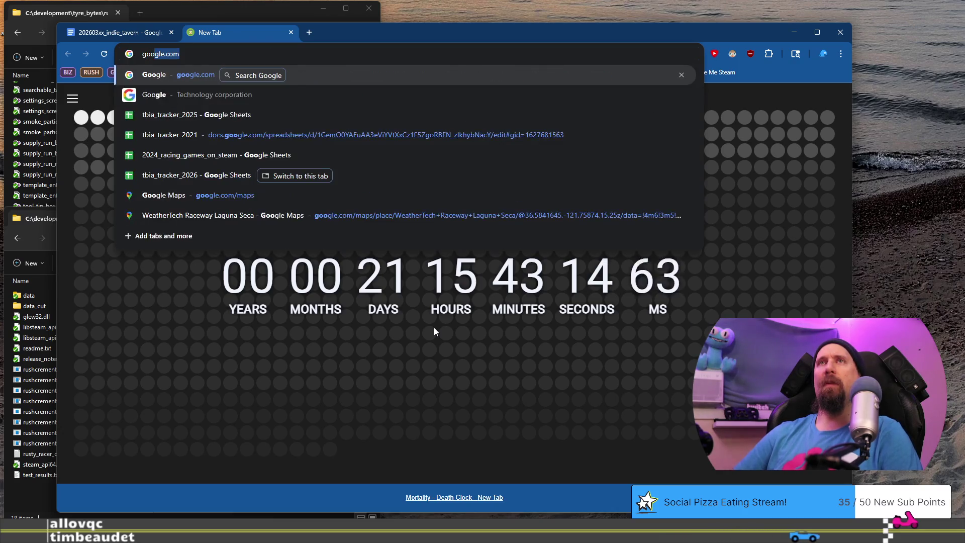
{"action": "type", "text": "gle docs use"}
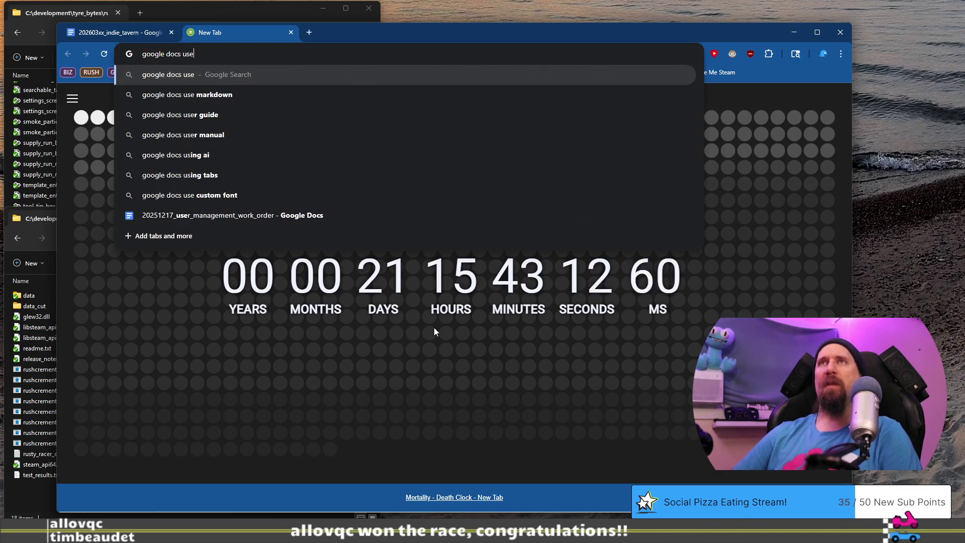
{"action": "type", "text": " simple quote"}
{"action": "key", "text": "Return"}
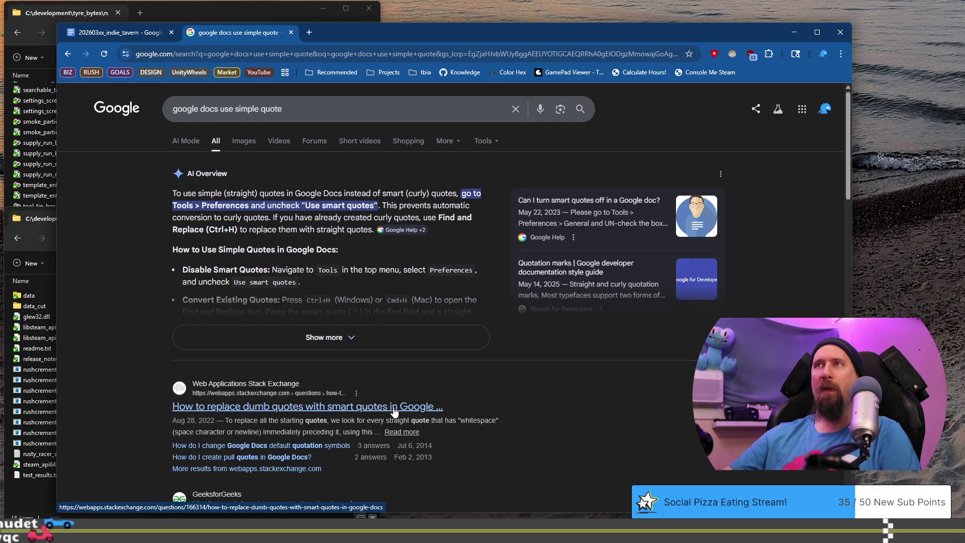
Step: Read the Docs Editors Help thread on turning smart quotes off, then return to the review document
{"action": "scroll", "coordinate": [393, 411], "scroll_direction": "down", "scroll_amount": 5}
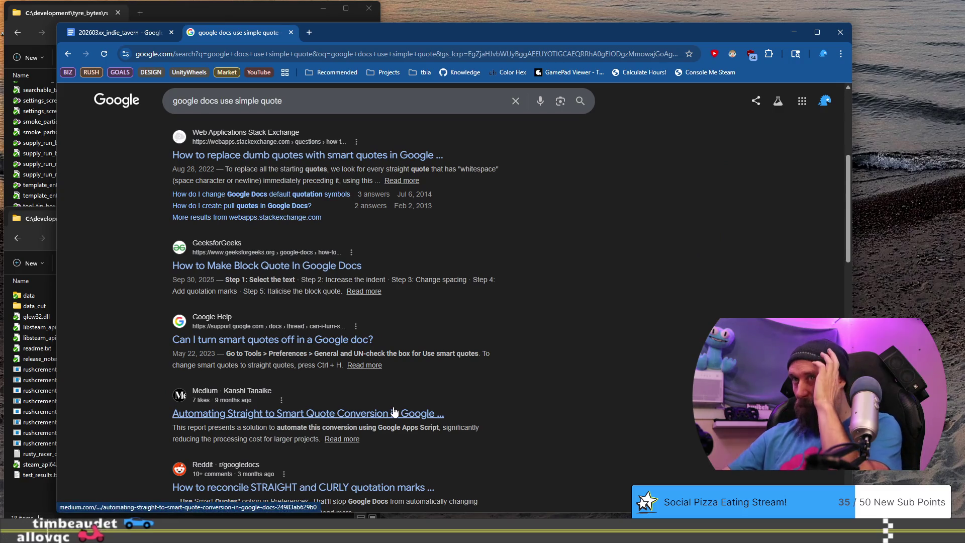
{"action": "left_click", "coordinate": [345, 339]}
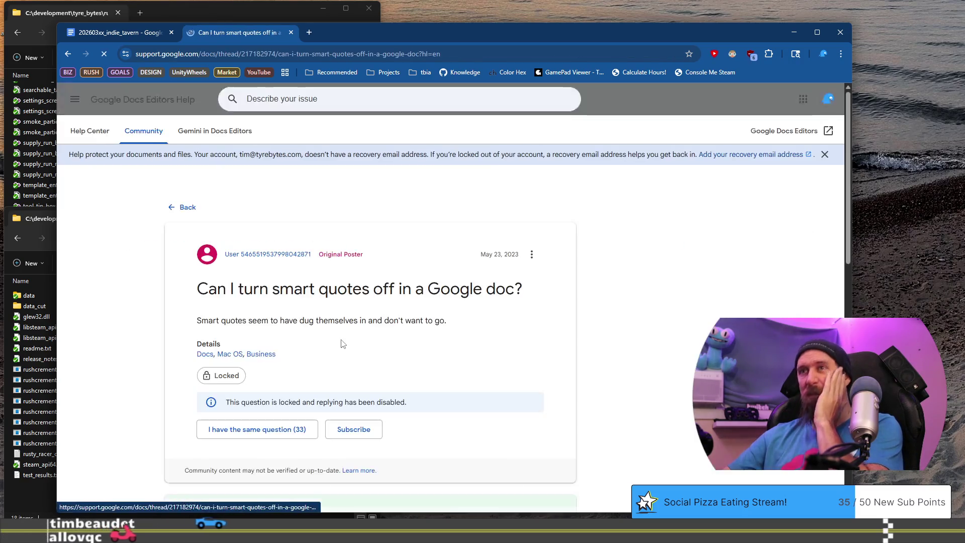
{"action": "scroll", "coordinate": [428, 326], "scroll_direction": "down", "scroll_amount": 1}
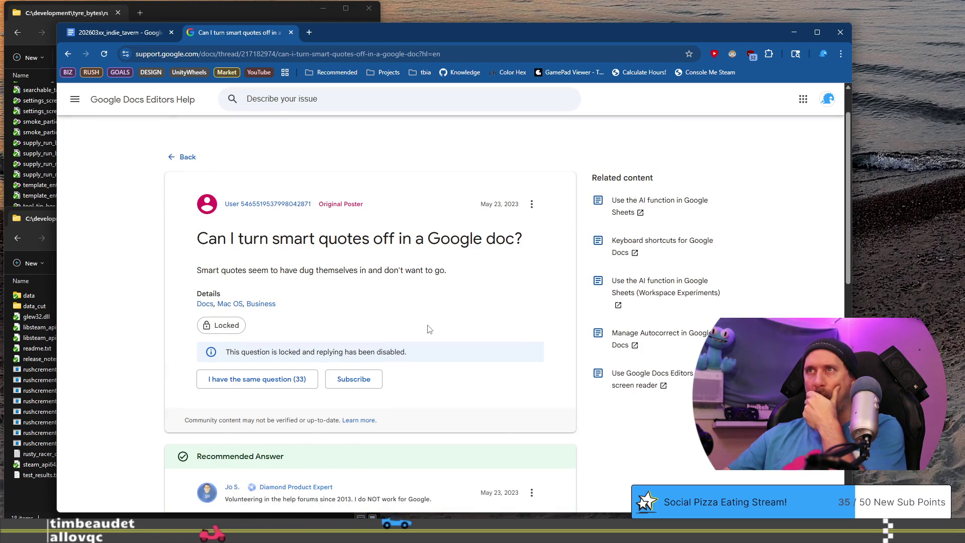
{"action": "scroll", "coordinate": [428, 329], "scroll_direction": "down", "scroll_amount": 3}
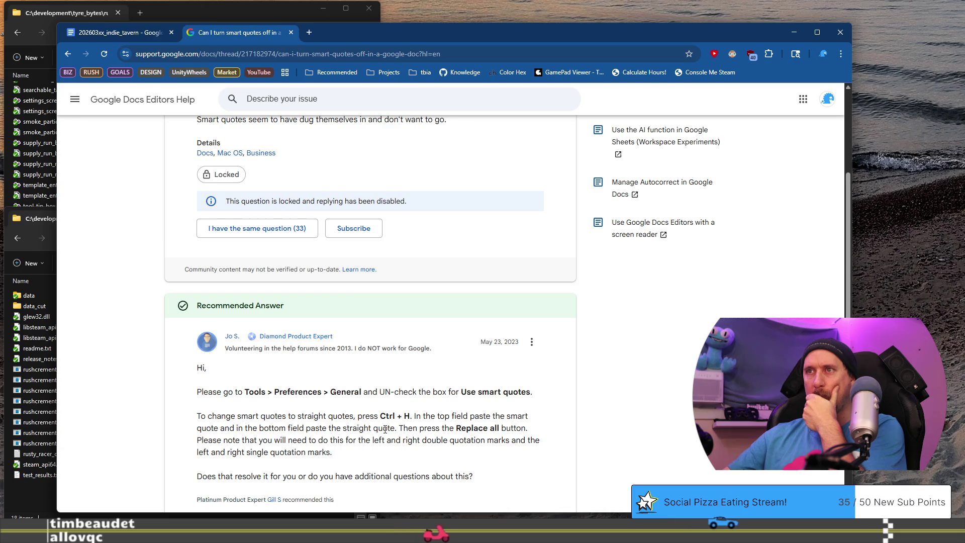
{"action": "left_click_drag", "start_coordinate": [403, 428], "coordinate": [404, 436]}
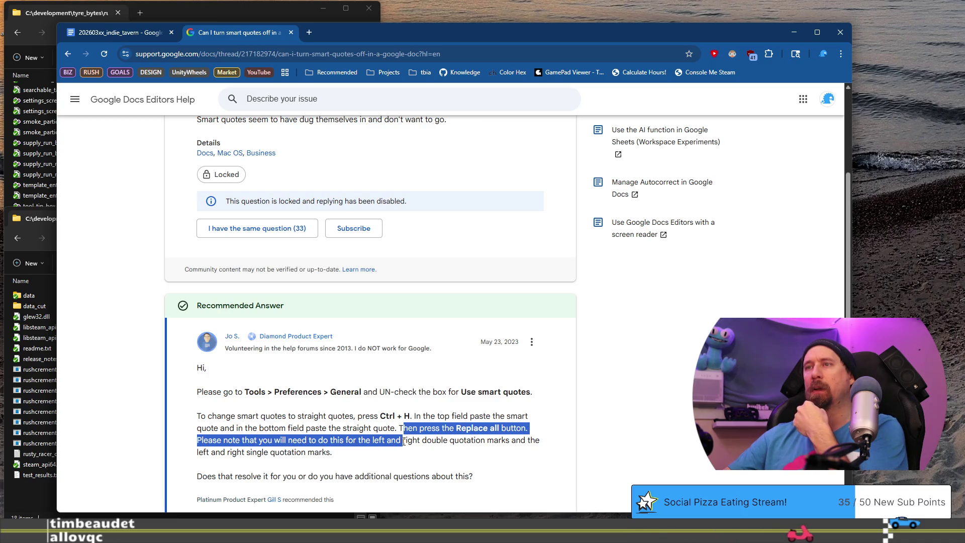
{"action": "scroll", "coordinate": [404, 441], "scroll_direction": "down", "scroll_amount": 6}
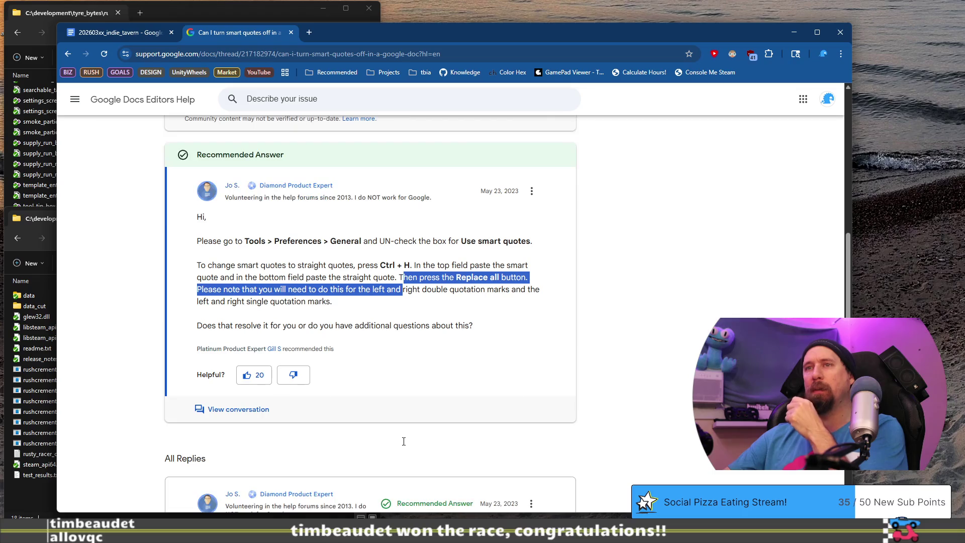
{"action": "scroll", "coordinate": [261, 126], "scroll_direction": "up", "scroll_amount": 10}
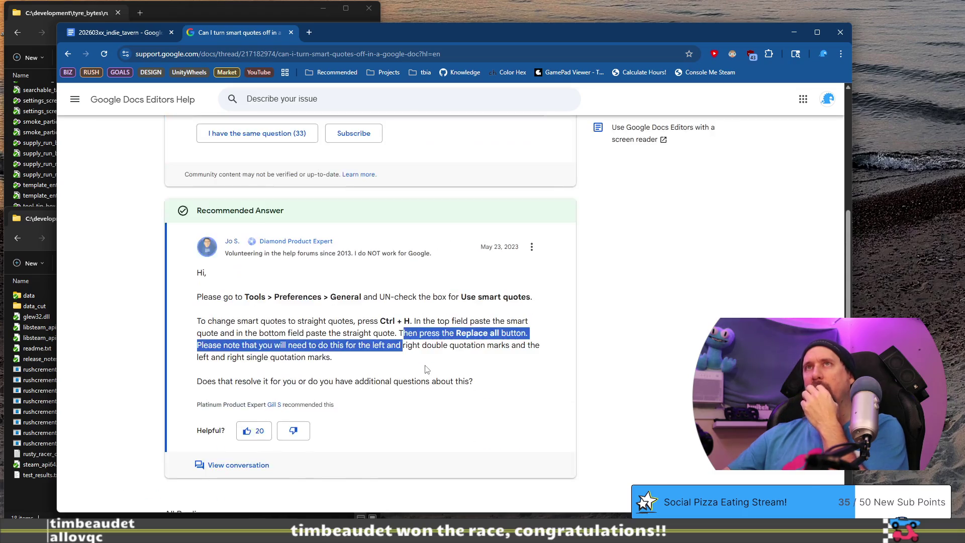
{"action": "left_click", "coordinate": [140, 32]}
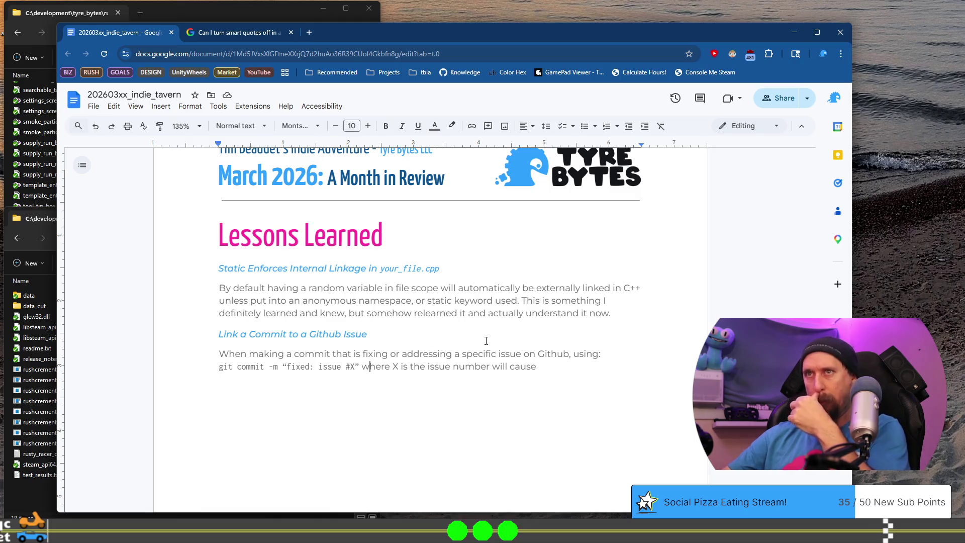
Step: Rewrite the explanation's ending as 'will create a small link to the commit on the issue tracker'
{"action": "key", "text": "End"}
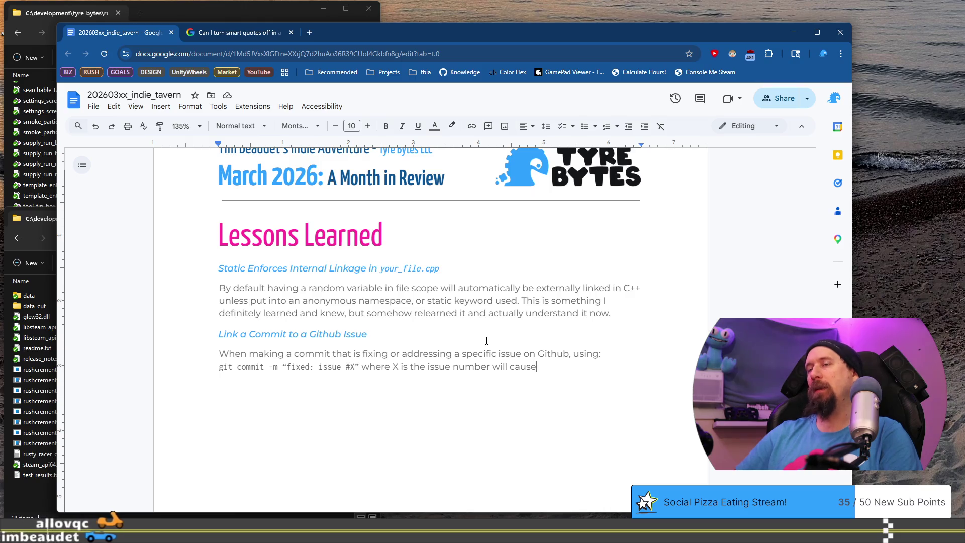
{"action": "type", "text": " a"}
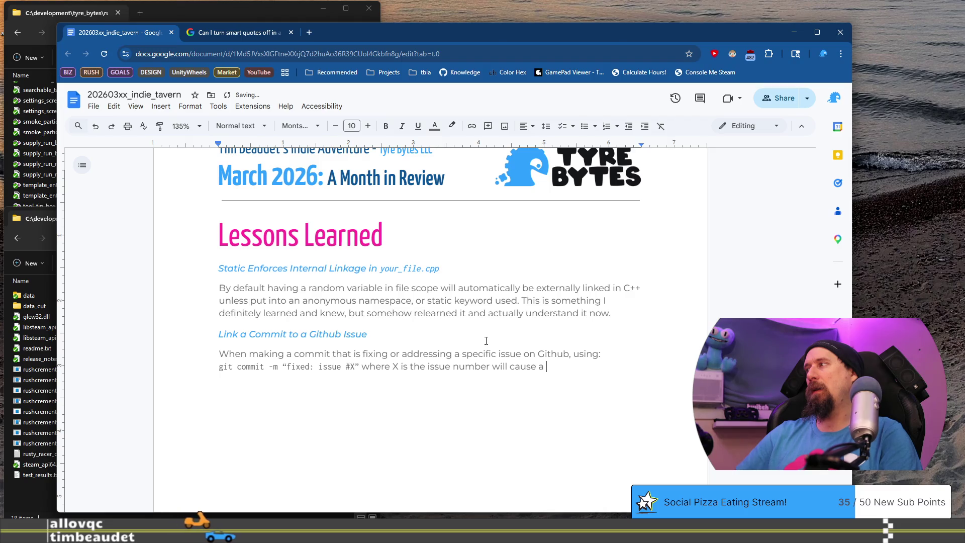
{"action": "key", "text": "ctrl+shift+Left"}
{"action": "key", "text": "ctrl+shift+Left"}
{"action": "type", "text": "create a small link to the commit on that issue"}
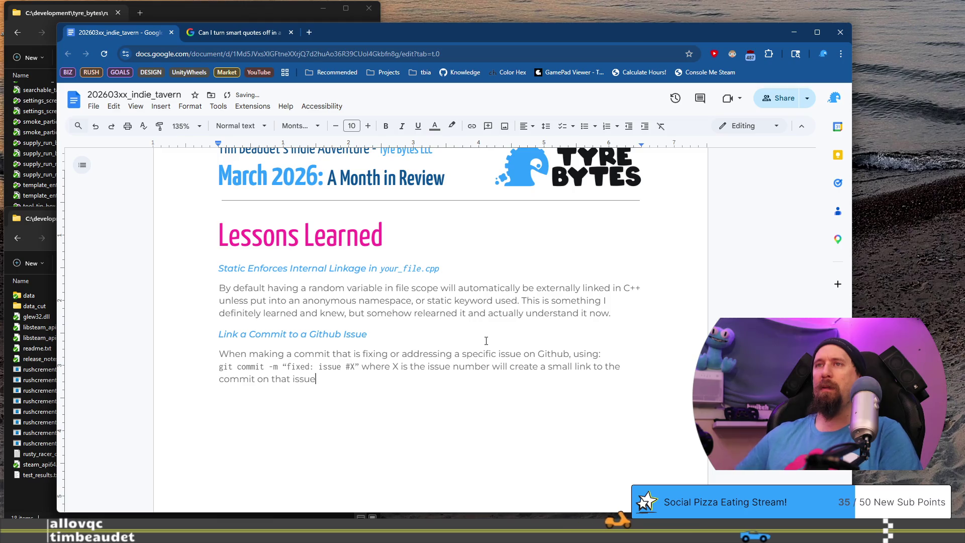
{"action": "key", "text": "BackSpace"}
{"action": "key", "text": "BackSpace"}
{"action": "key", "text": "BackSpace"}
{"action": "key", "text": "BackSpace"}
{"action": "key", "text": "BackSpace"}
{"action": "key", "text": "BackSpace"}
{"action": "key", "text": "BackSpace"}
{"action": "key", "text": "BackSpace"}
{"action": "type", "text": "e issue traa"}
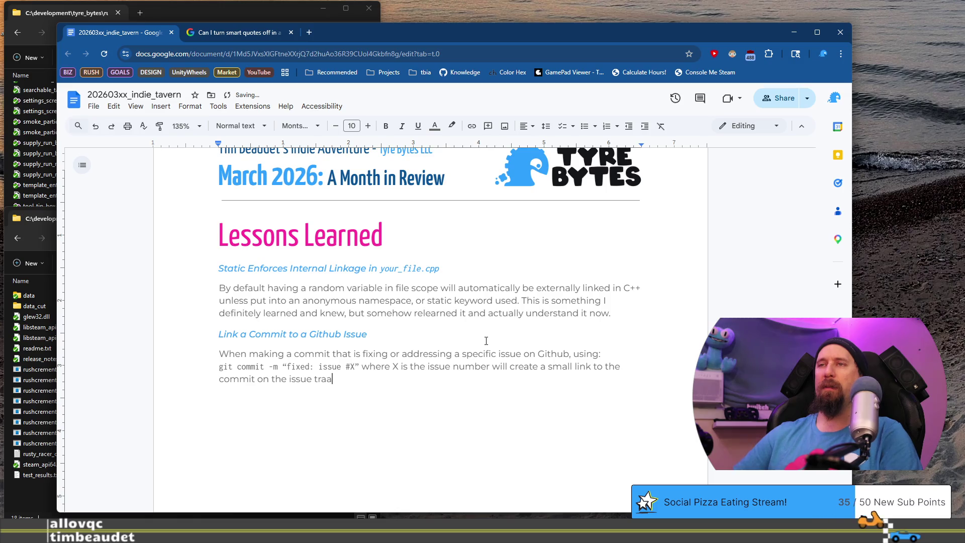
{"action": "key", "text": "BackSpace"}
{"action": "type", "text": "cker. It won’t be a comment"}
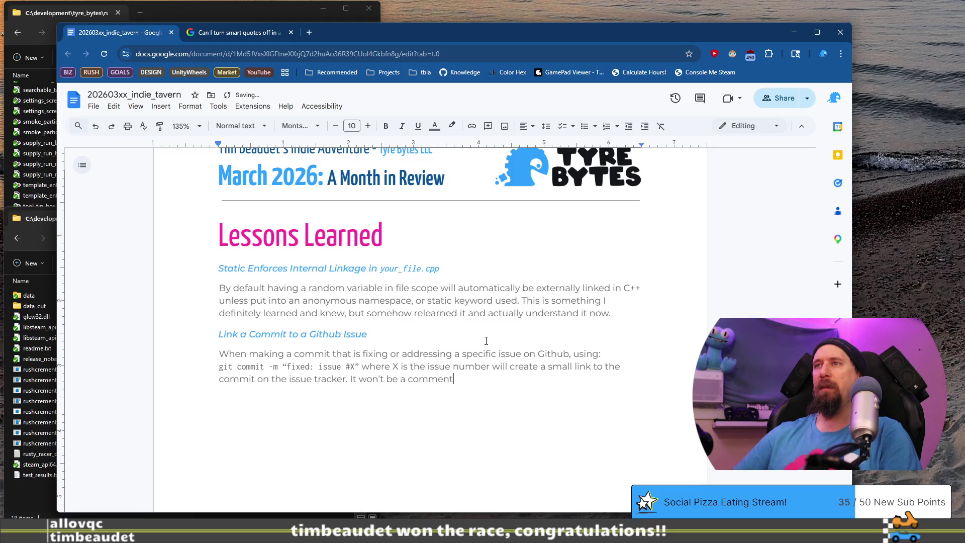
{"action": "type", "text": "it shows the history."}
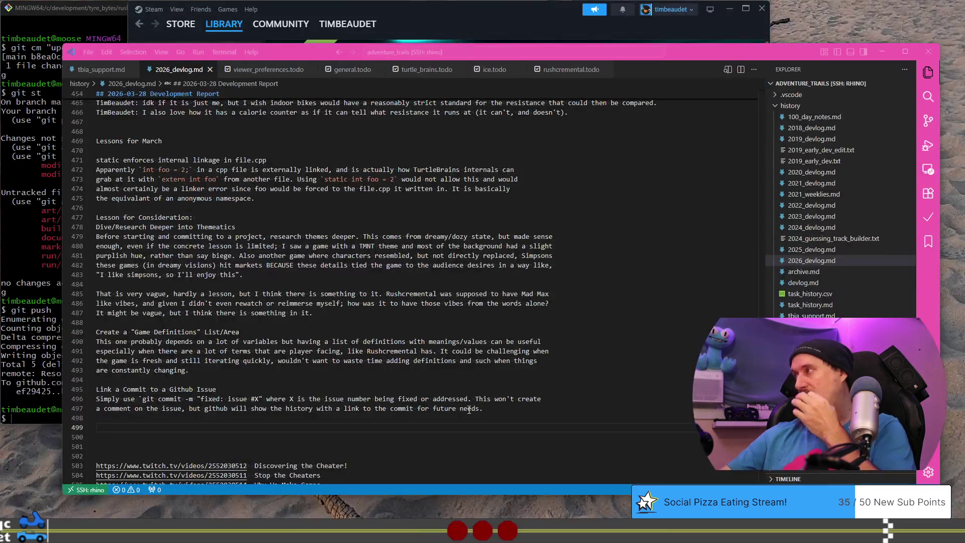
Step: Delete the Link a Commit to a Github Issue note from the devlog in VS Code
{"action": "left_click", "coordinate": [511, 407]}
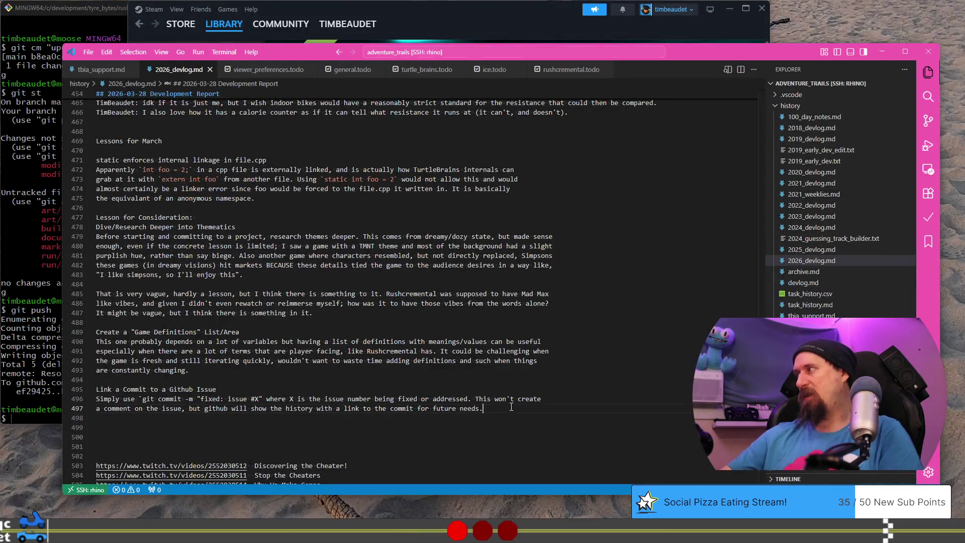
{"action": "left_click", "coordinate": [496, 380], "text": "shift"}
{"action": "key", "text": "Delete"}
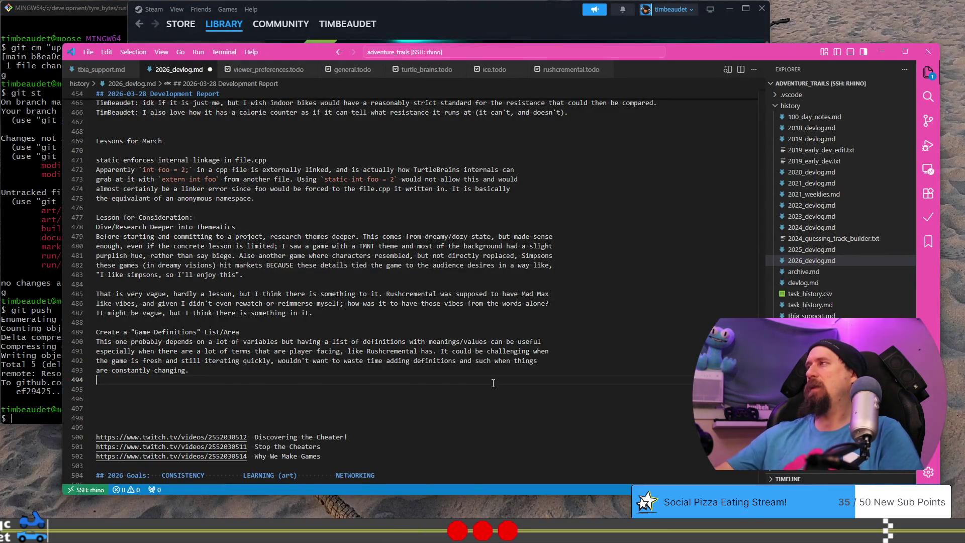
Step: Select the devlog's static linkage paragraph, then begin a closing sentence for the Docs static lesson
{"action": "left_click", "coordinate": [307, 204]}
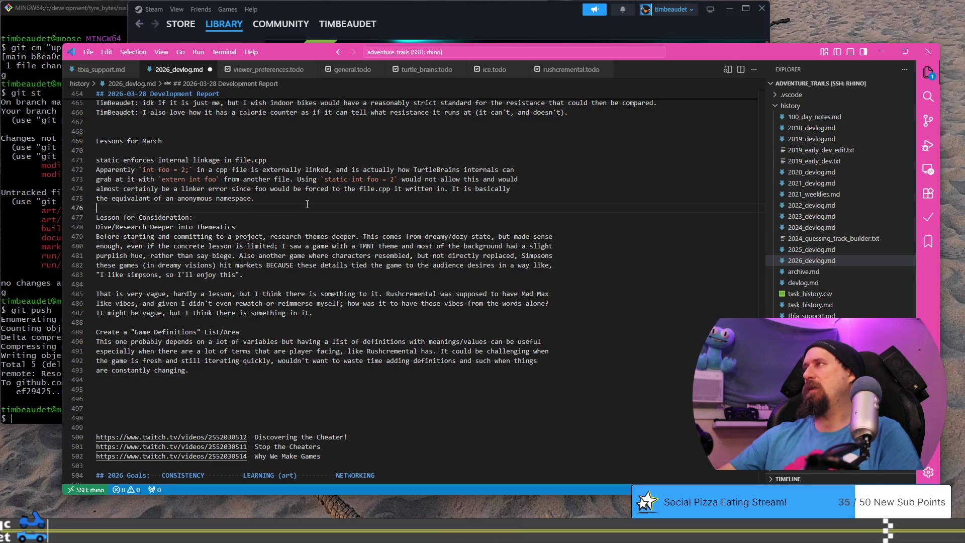
{"action": "left_click", "coordinate": [309, 149], "text": "shift"}
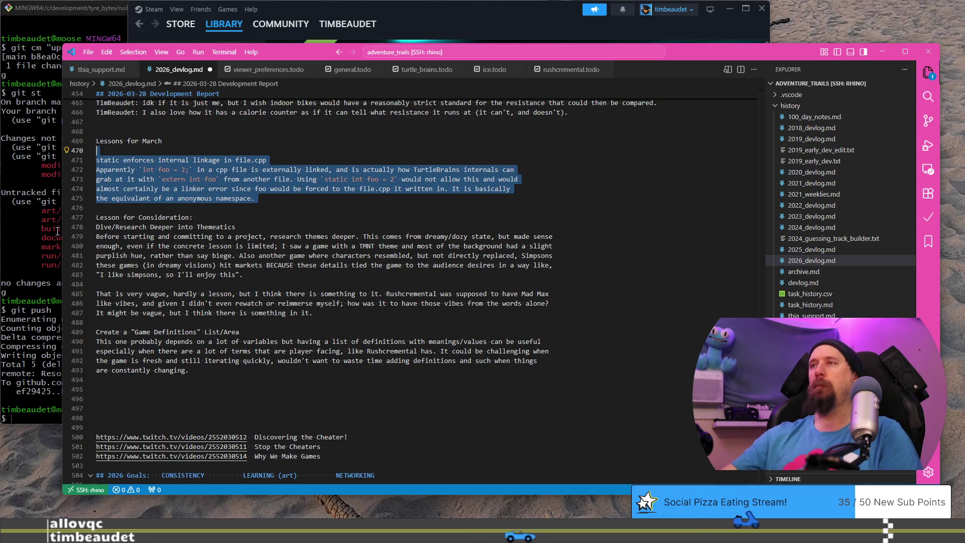
{"action": "key", "text": "alt+Tab"}
{"action": "type", "text": "I"}
{"action": "type", "text": "would cause a"}
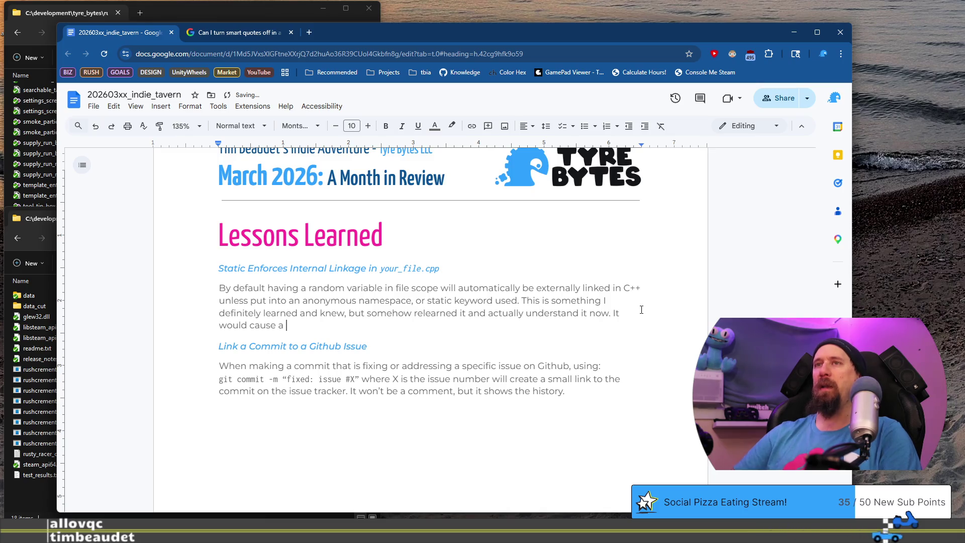
{"action": "type", "text": "linker if"}
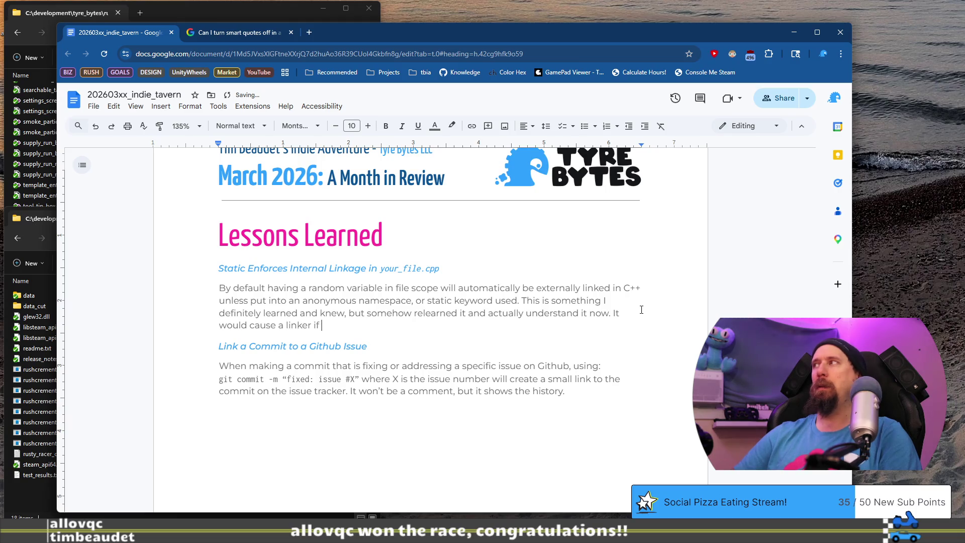
{"action": "type", "text": "someone tried"}
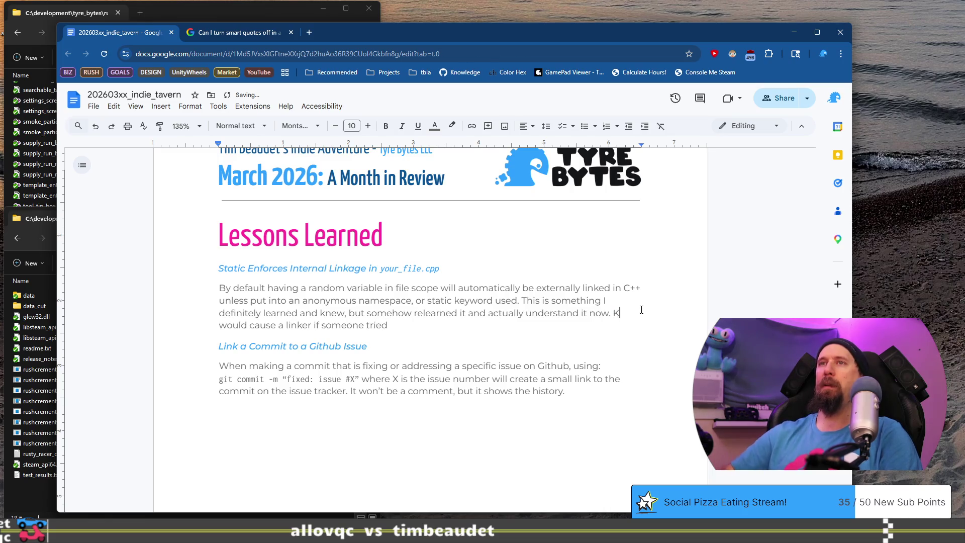
{"action": "type", "text": "eep"}
{"action": "type", "text": " static"}
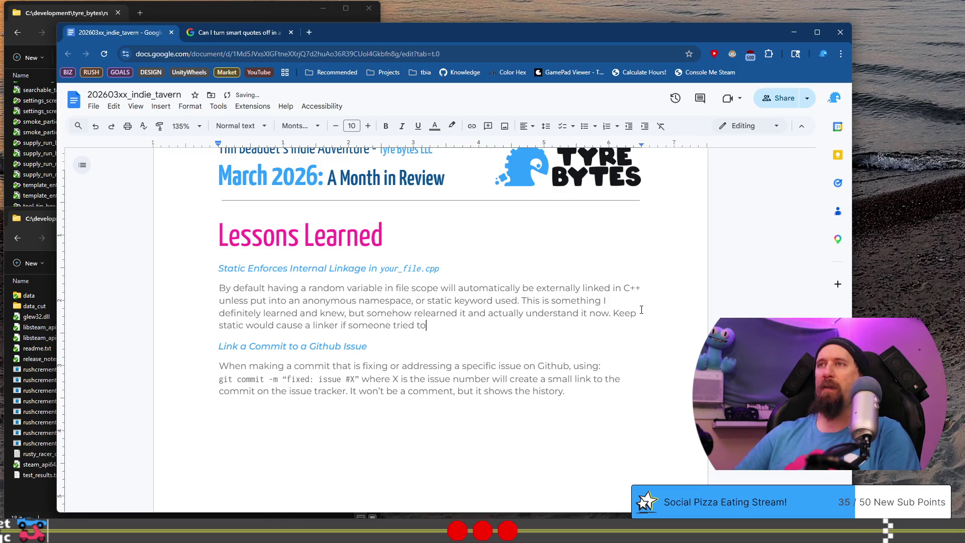
{"action": "type", "text": " e"}
{"action": "type", "text": "xtern from"}
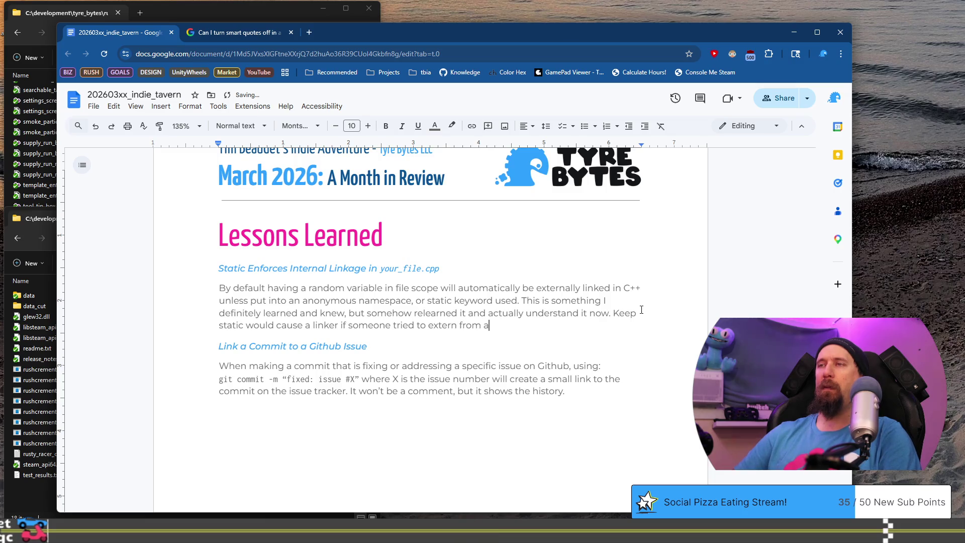
{"action": "type", "text": "ate file."}
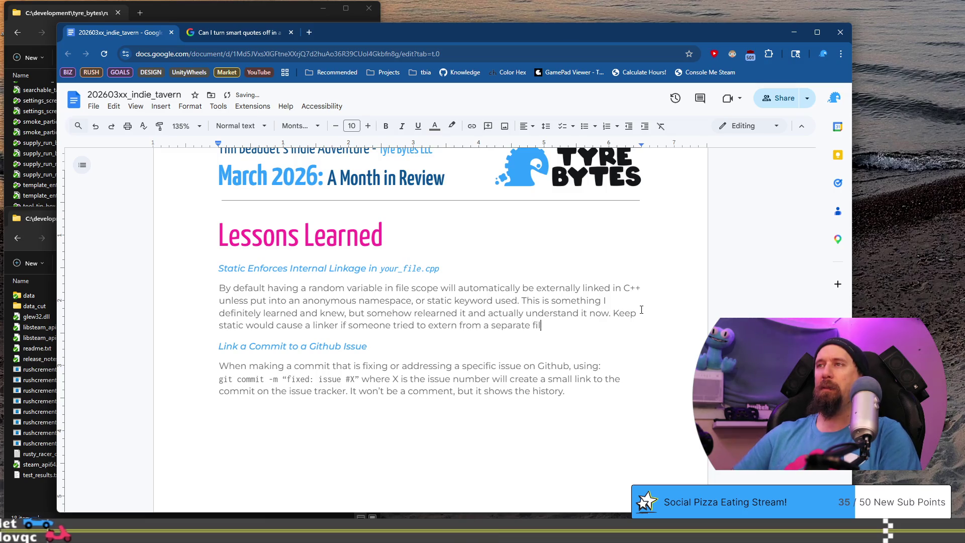
Step: Finish the linker-error sentence ending 'extern from a separate file.' and return to the devlog
{"action": "key", "text": "Down"}
{"action": "key", "text": "Down"}
{"action": "key", "text": "Down"}
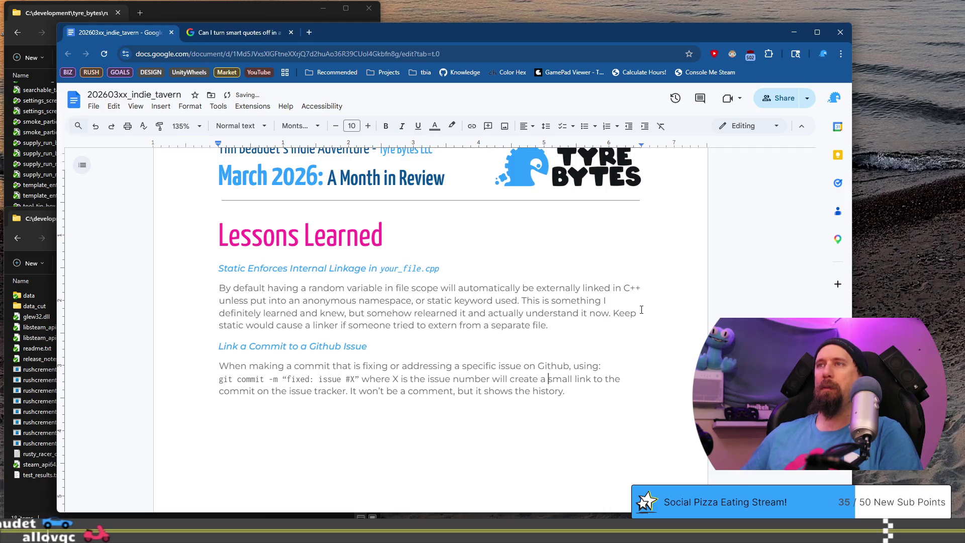
{"action": "key", "text": "alt+Tab"}
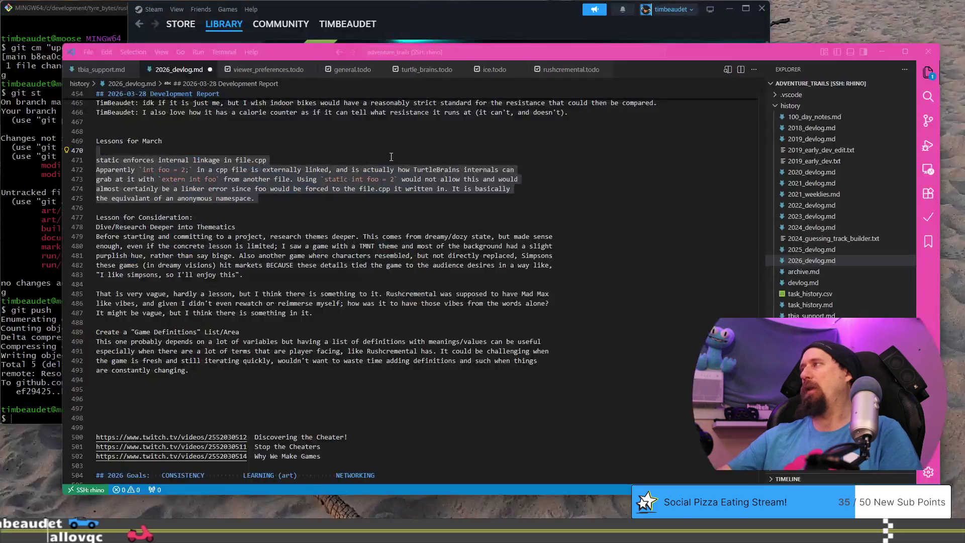
Step: Delete the static internal linkage paragraph from the devlog's Lessons for March and return to Docs
{"action": "left_click", "coordinate": [376, 148], "text": "shift"}
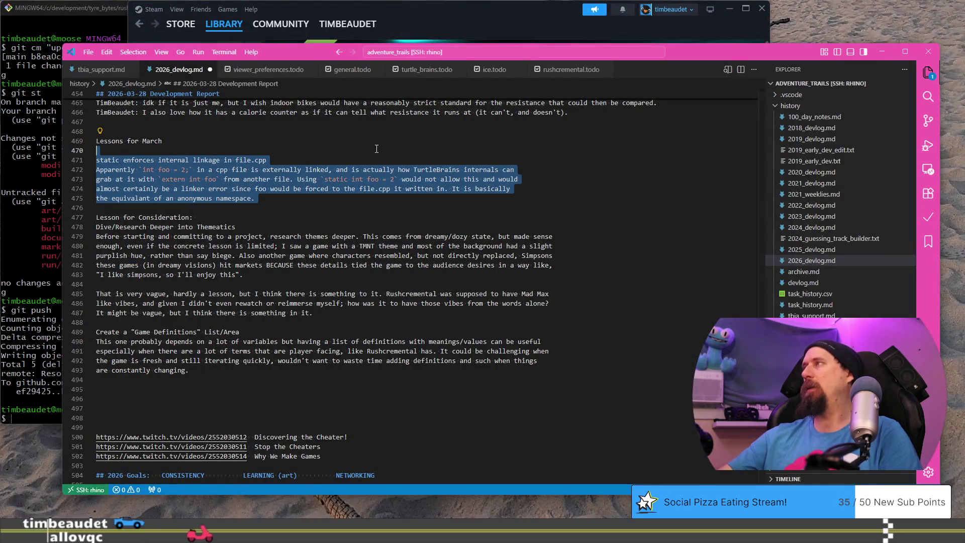
{"action": "key", "text": "BackSpace"}
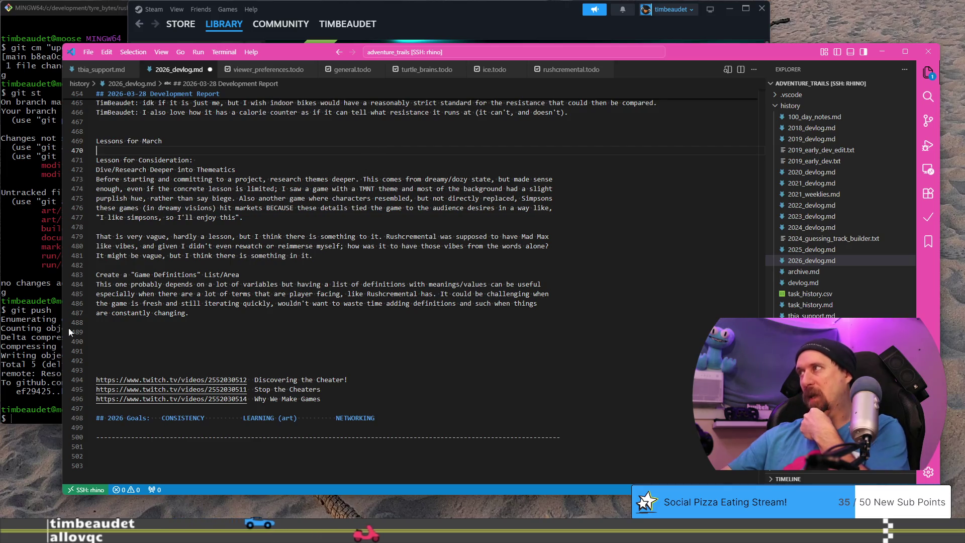
{"action": "key", "text": "alt+Tab"}
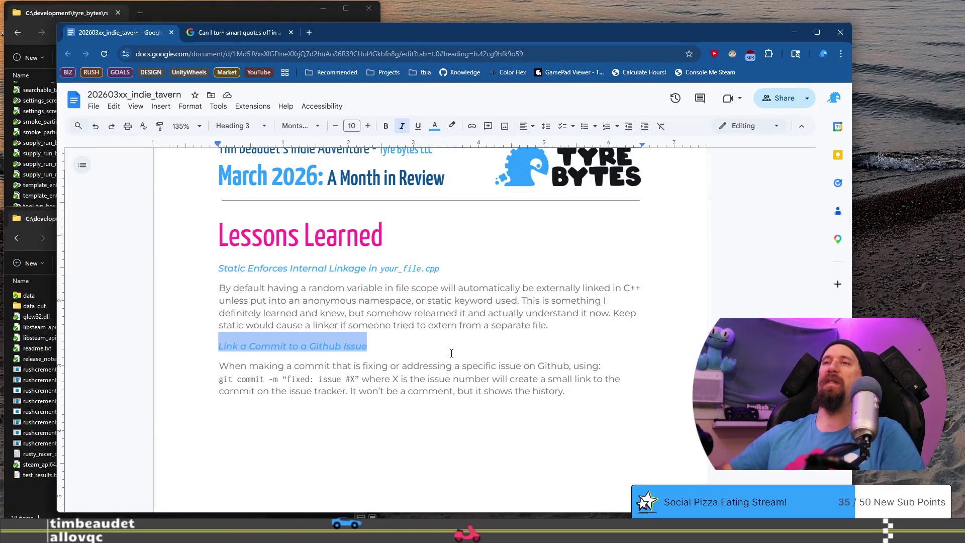
Step: Add a 'Documenting: Game Terms & Definitions' heading styled like the Github heading, with an empty line below
{"action": "left_click", "coordinate": [537, 293]}
{"action": "type", "text": "Link a Commit to a Github Issue"}
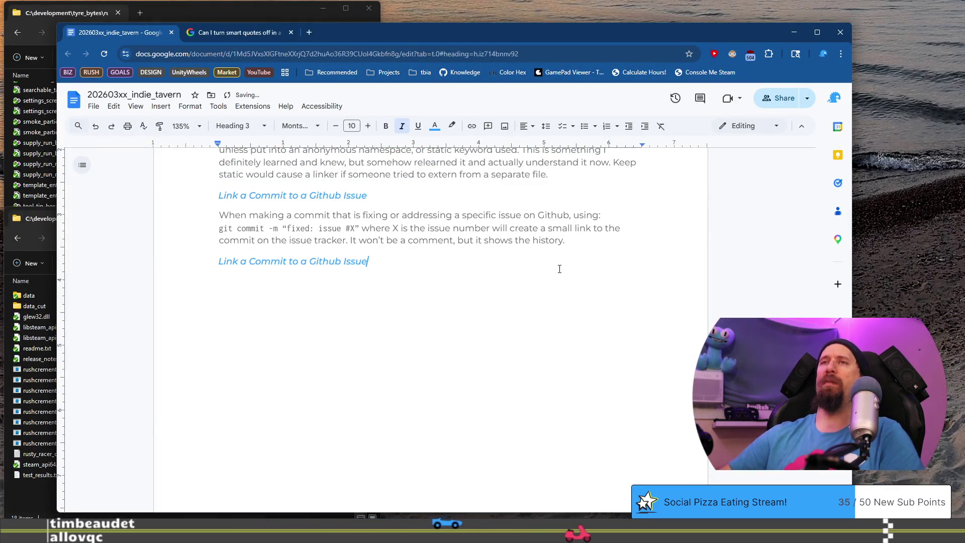
{"action": "key", "text": "shift+Home"}
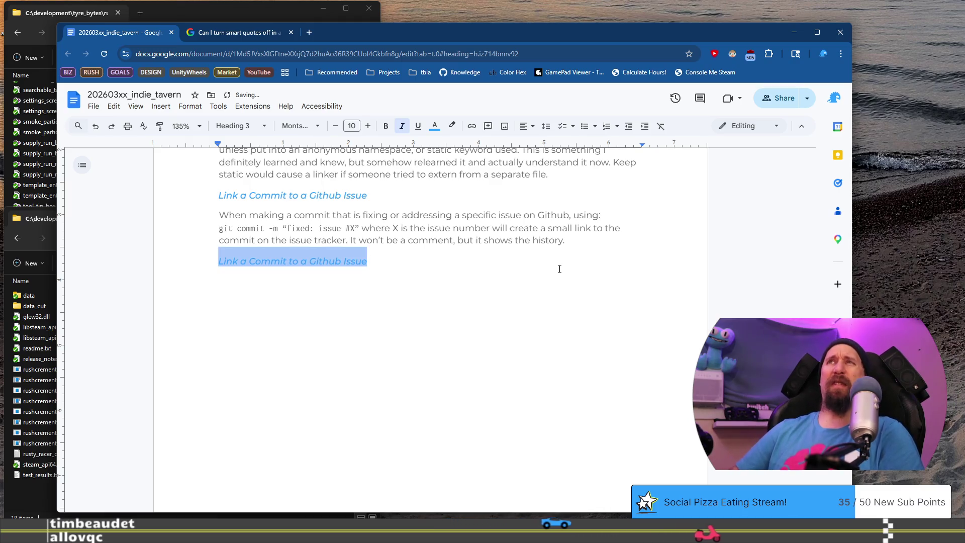
{"action": "type", "text": "Game De"}
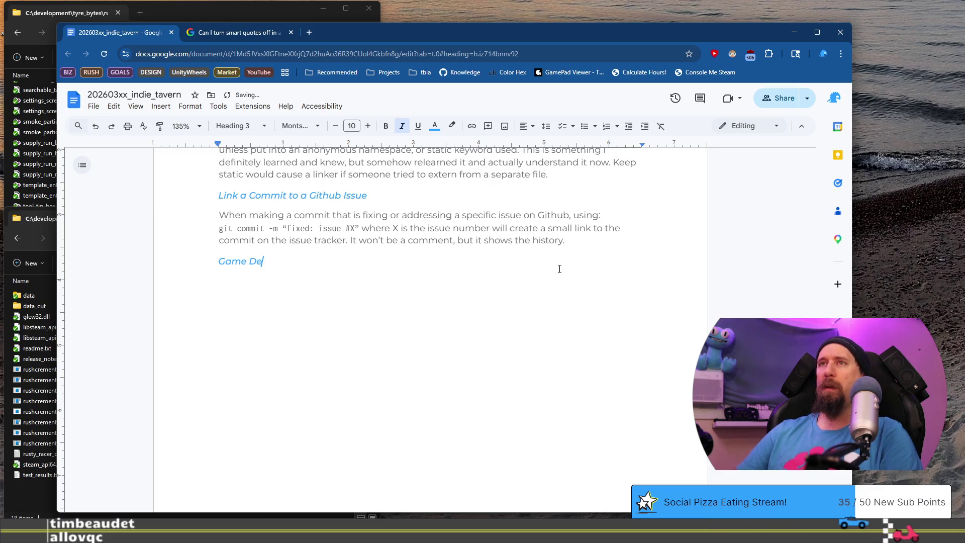
{"action": "type", "text": "finitions"}
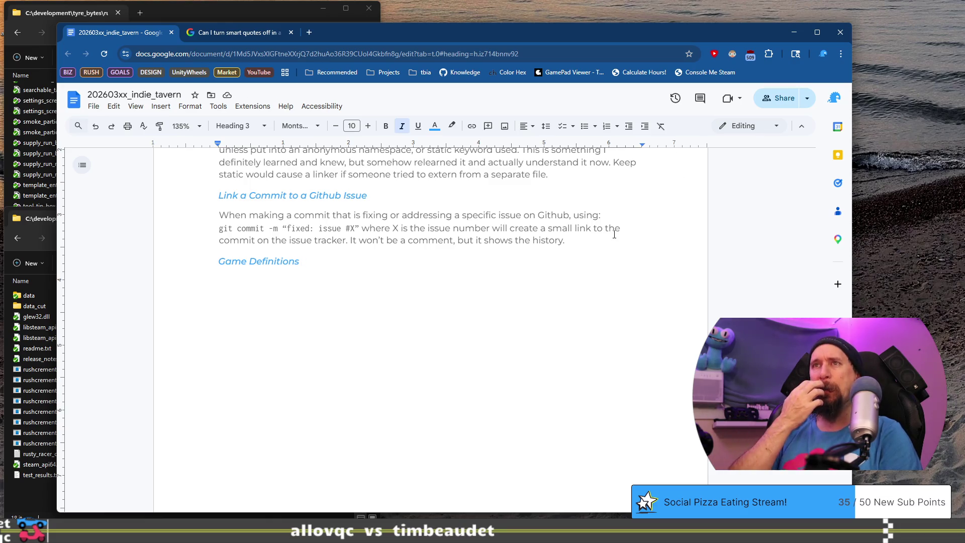
{"action": "type", "text": "Terms &"}
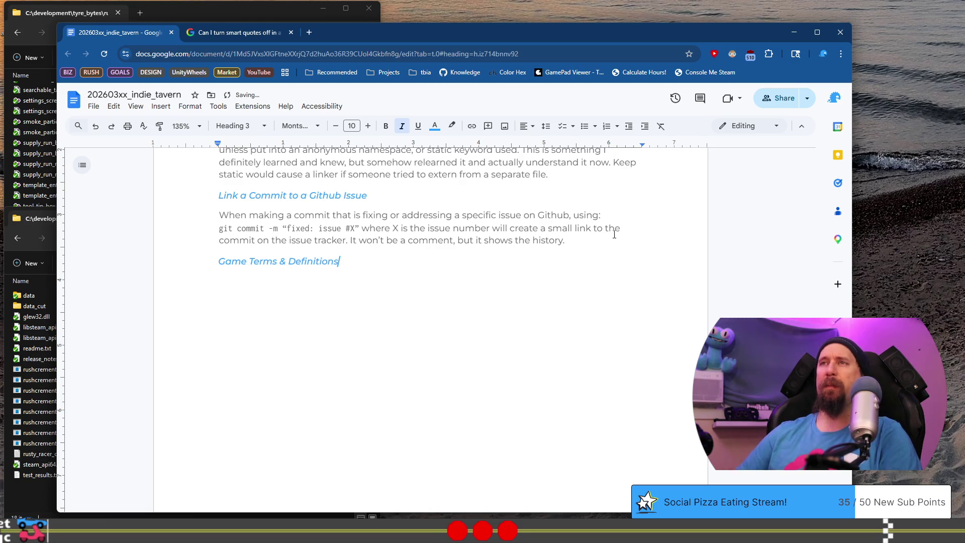
{"action": "key", "text": "Home"}
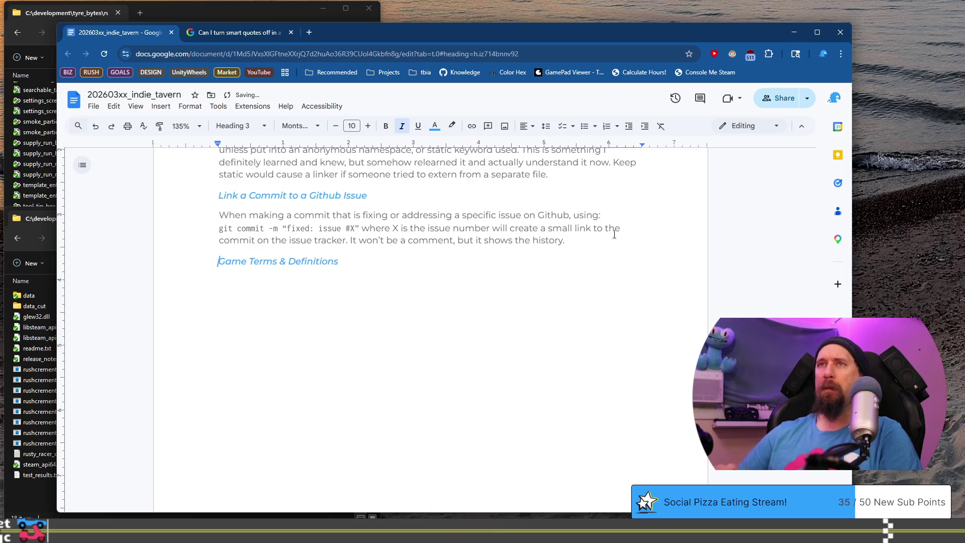
{"action": "type", "text": "Documenting"}
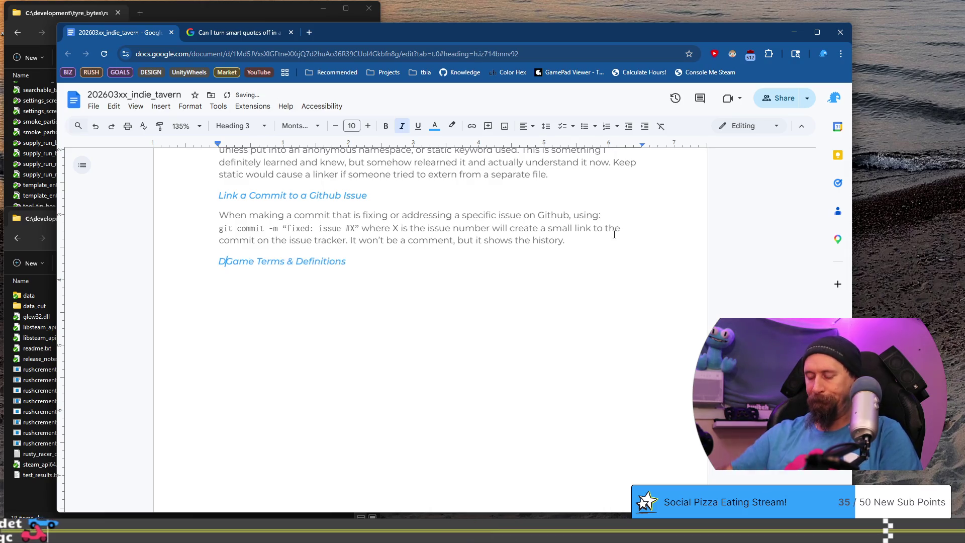
{"action": "type", "text": ":"}
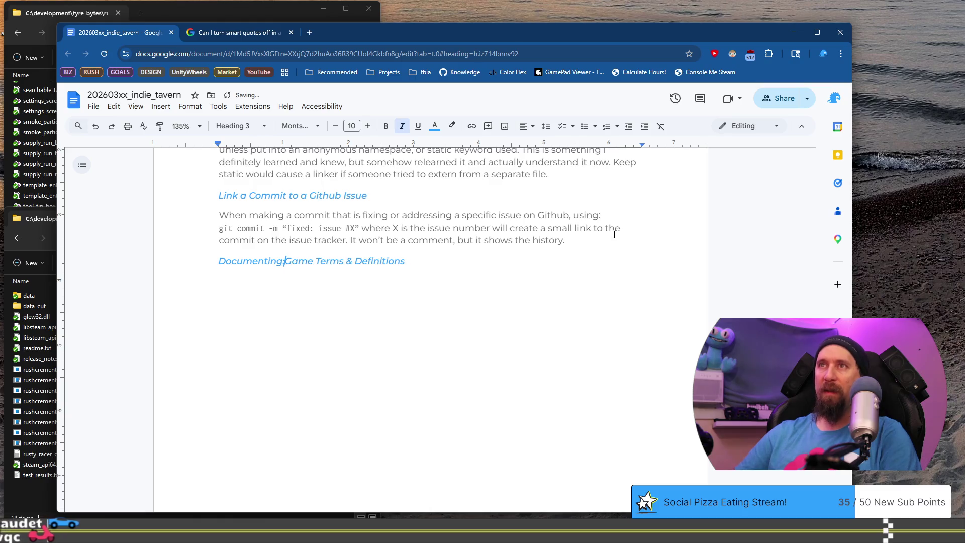
{"action": "key", "text": "Down"}
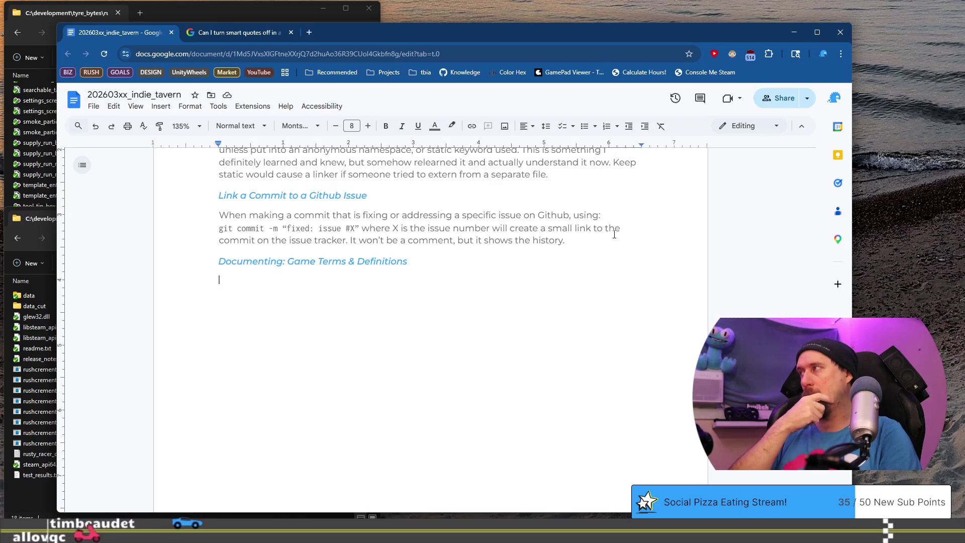
{"action": "key", "text": "Return"}
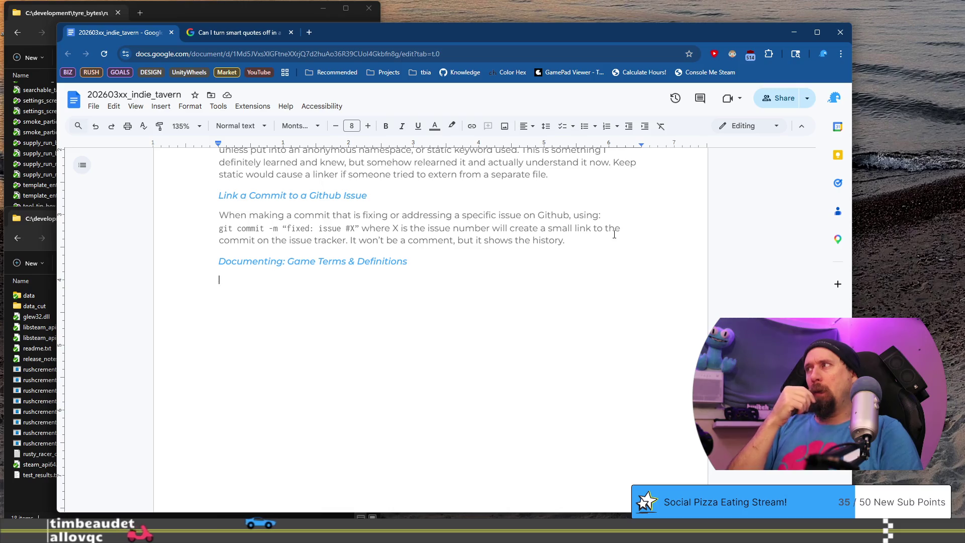